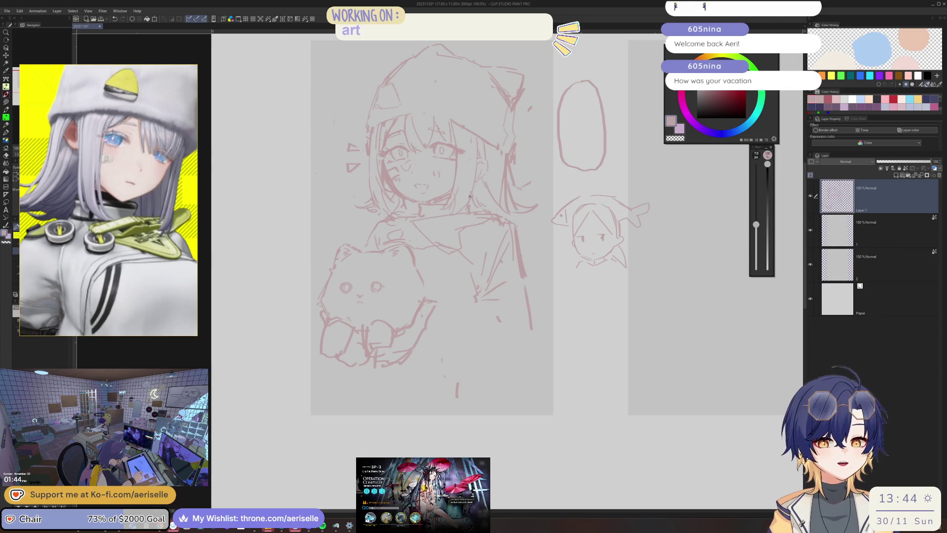
Step: Zoom in on the collar below the chin and alternate eraser and pen over its stray lines
scroll(373, 285, "up", 2)
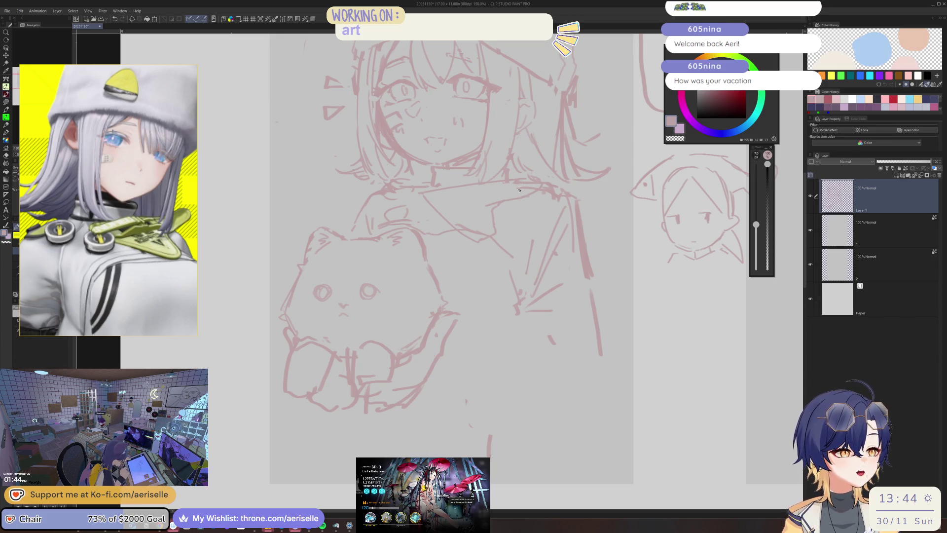
key("e")
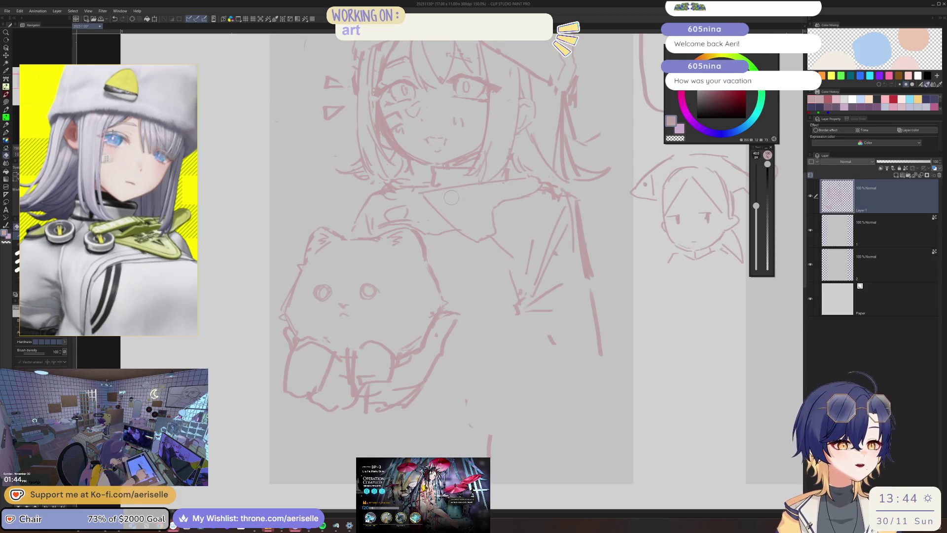
scroll(435, 192, "up", 1)
key("p")
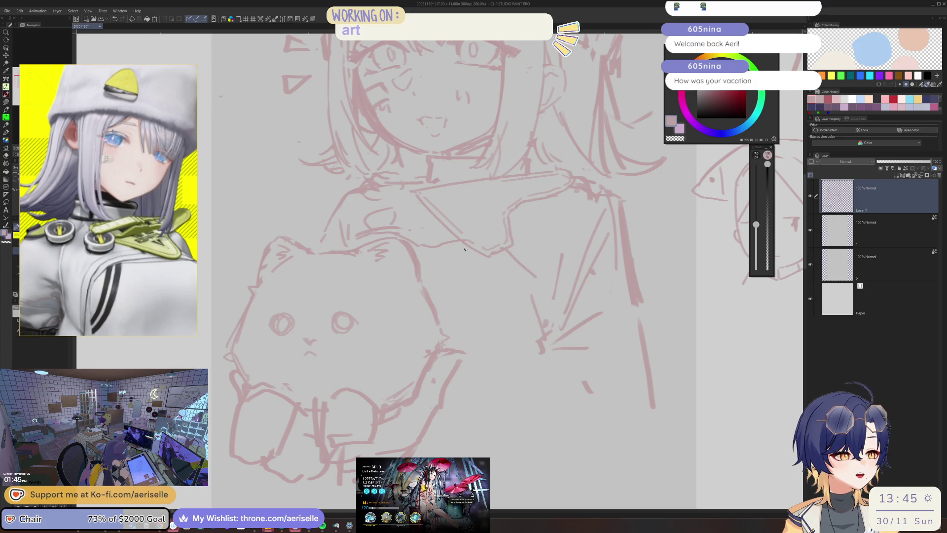
key("e")
key("p")
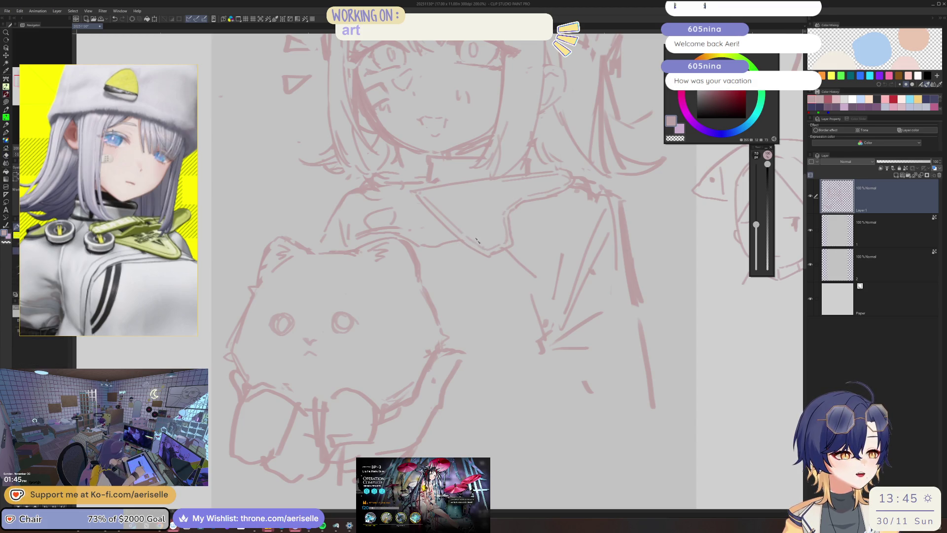
Step: Rotate the canvas slightly, then keep cleaning the collar with a larger eraser and the thin pen
left_click_drag(465, 236, 499, 143)
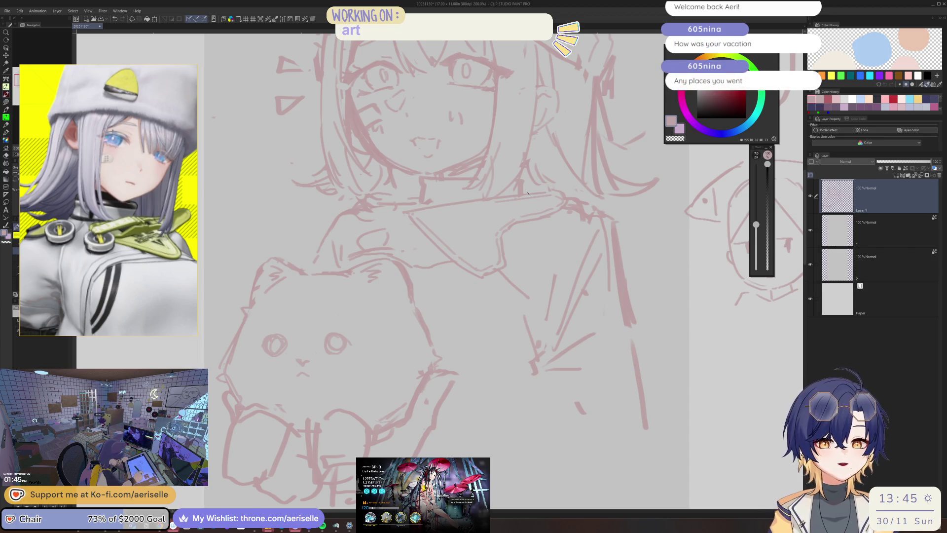
left_click_drag(425, 236, 437, 220)
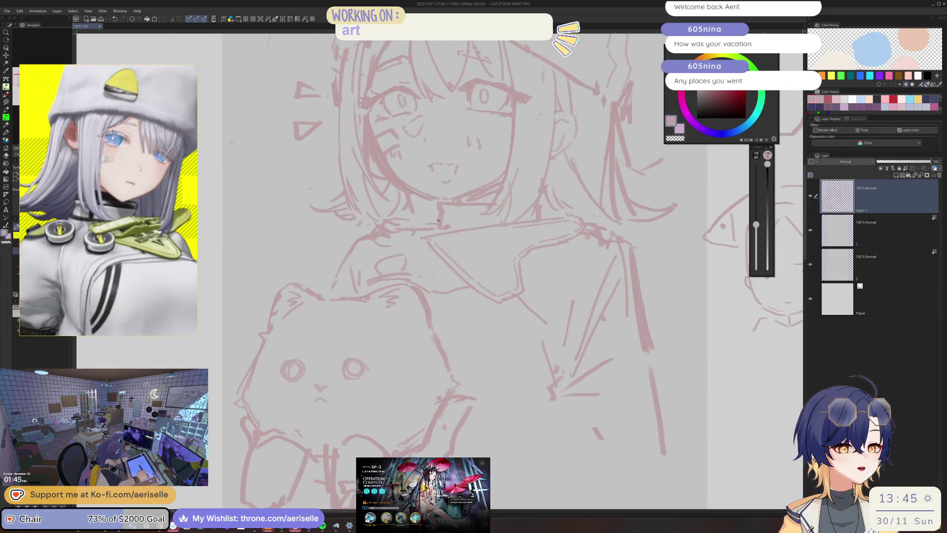
key("e")
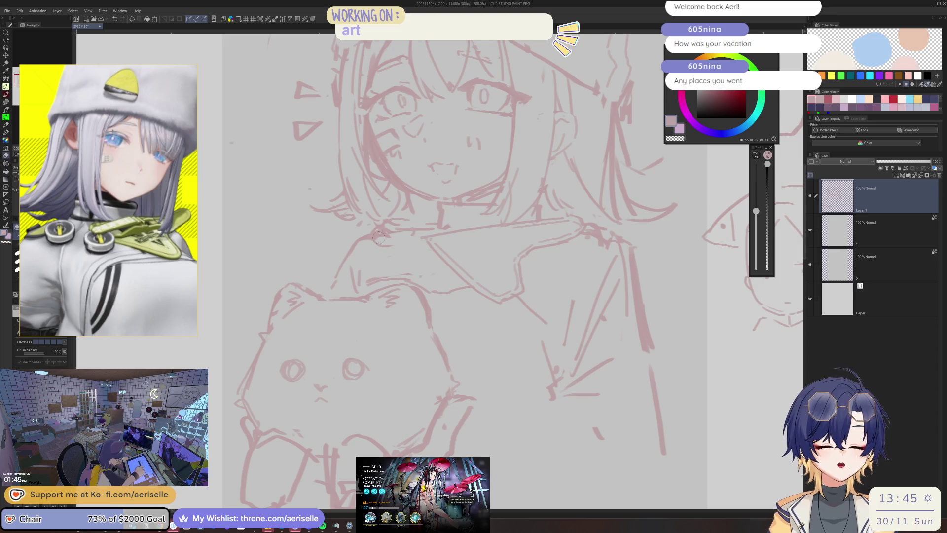
key("p")
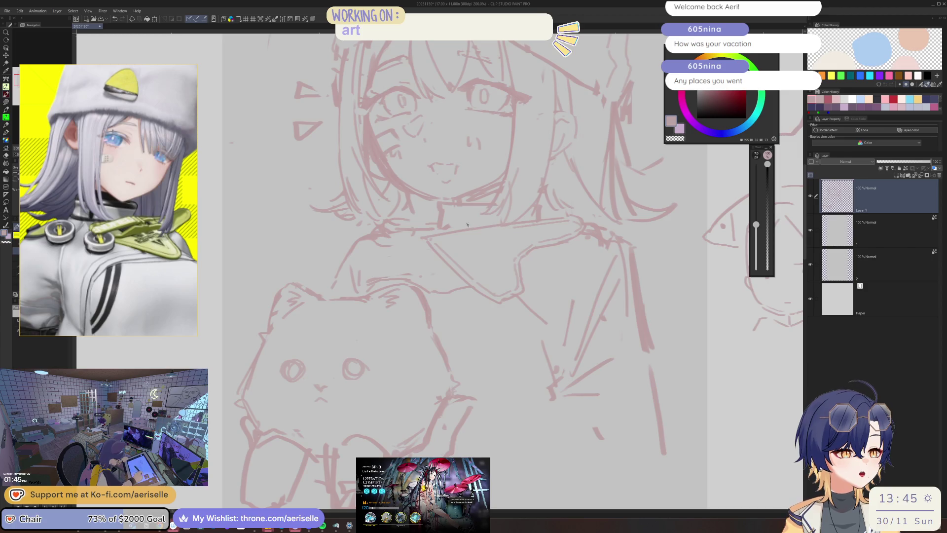
scroll(447, 204, "up", 3)
Step: Erase stray collar lines and redraw the collar's top edge, undoing the first attempt
key("e")
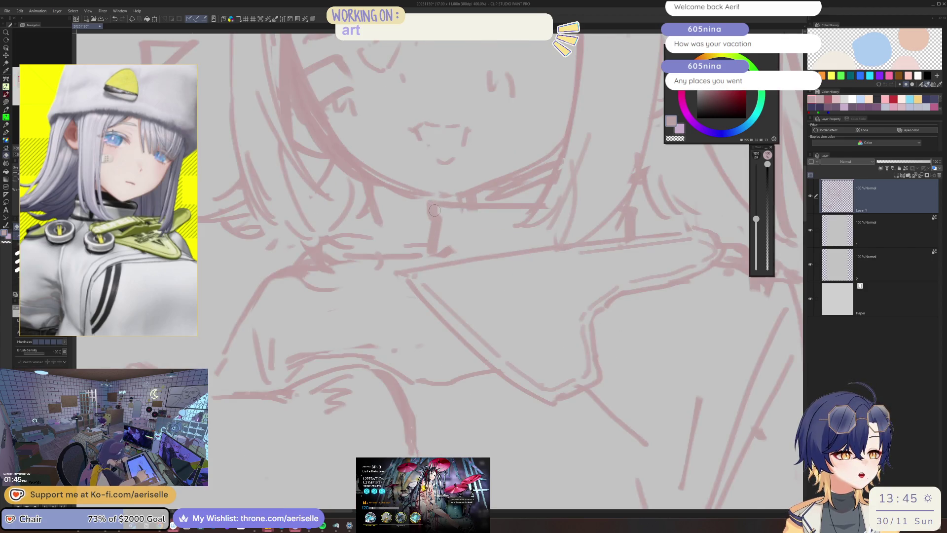
left_click_drag(429, 207, 524, 212)
key("p")
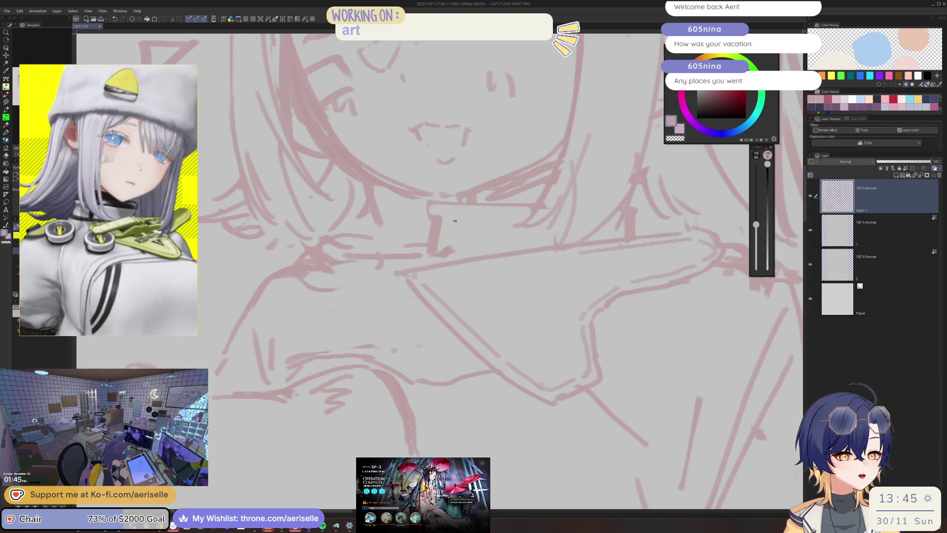
left_click_drag(442, 215, 507, 222)
key("ctrl+z")
left_click_drag(441, 216, 523, 231)
Step: Zoom around the collar while alternating eraser and pen to tidy its lines
scroll(523, 231, "down", 8)
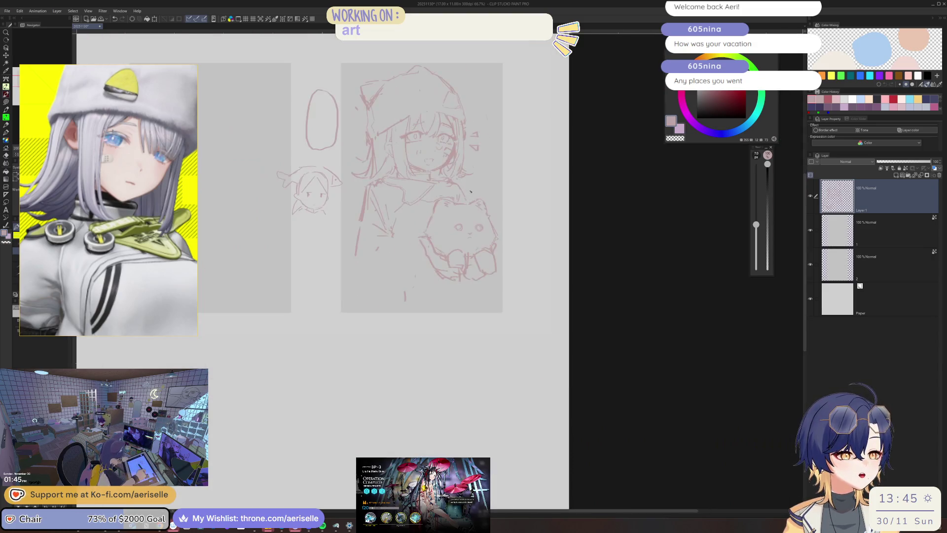
scroll(423, 221, "up", 4)
key("e")
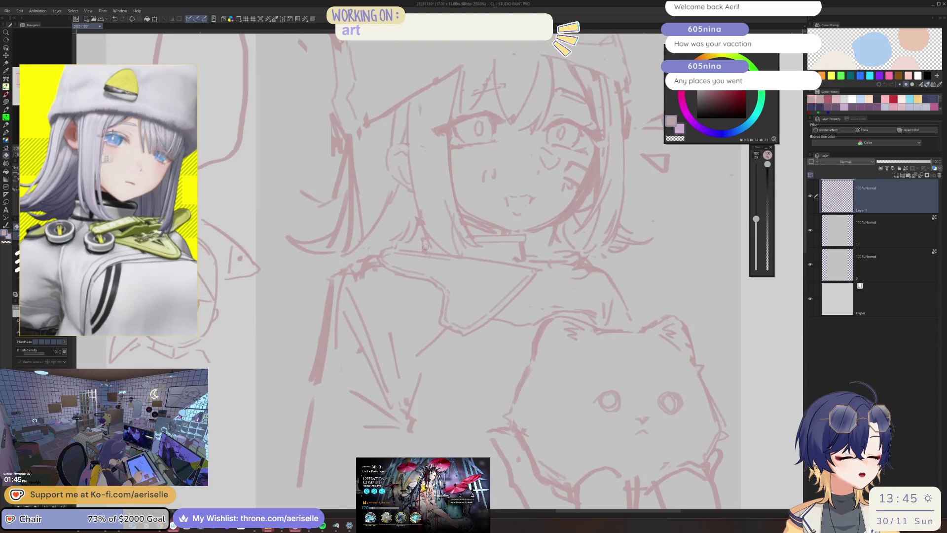
key("p")
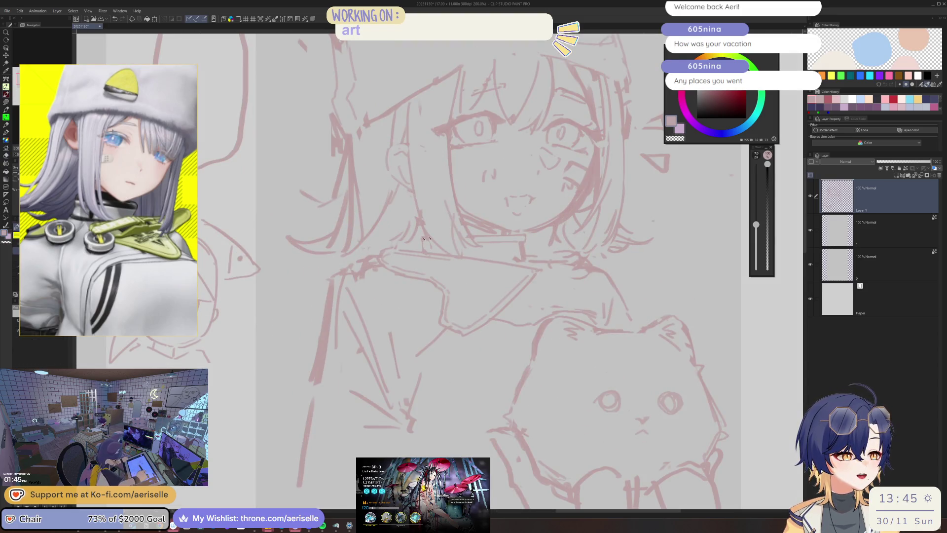
scroll(429, 245, "down", 3)
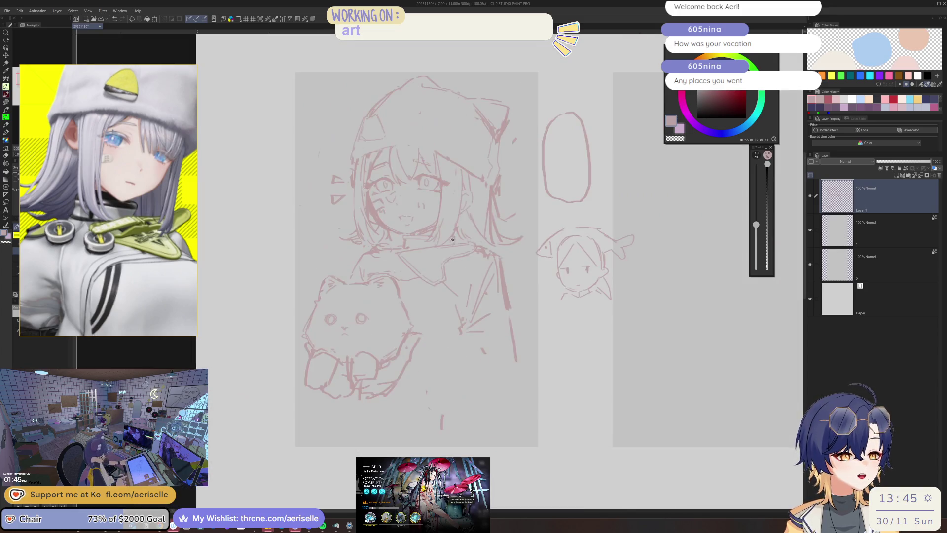
scroll(443, 247, "up", 5)
key("e")
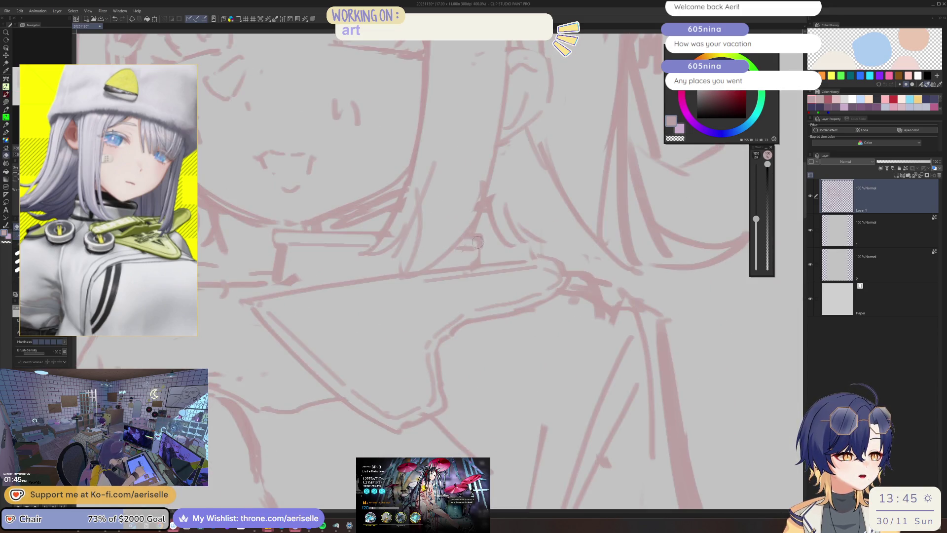
key("p")
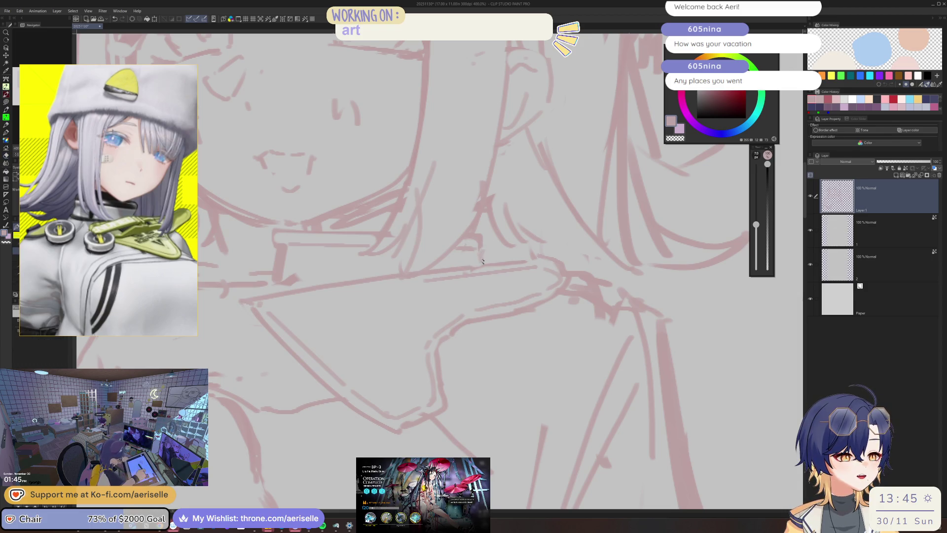
Step: Erase and redo the vertical stroke beside the collar
scroll(485, 255, "down", 2)
scroll(556, 183, "up", 4)
key("e")
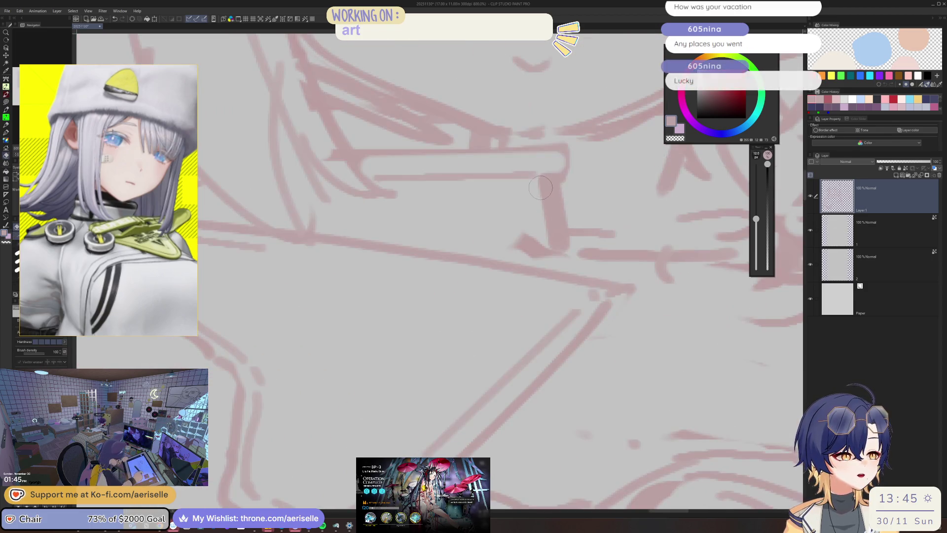
mouse_move(561, 186)
left_mouse_down()
mouse_move(559, 255)
mouse_move(553, 213)
mouse_move(565, 244)
left_mouse_up()
key("p")
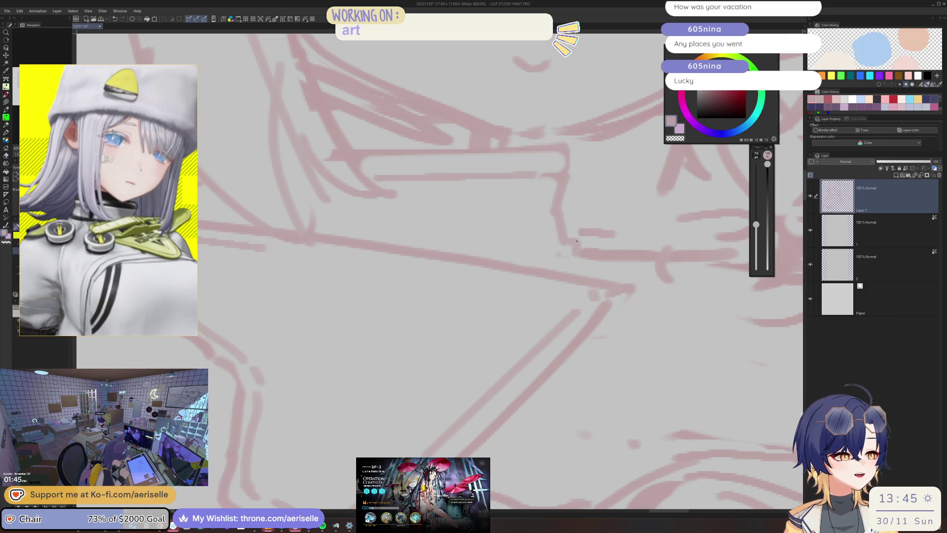
Step: Zoom in and out on the face and mirror the canvas view to check proportions
scroll(556, 218, "down", 5)
scroll(525, 196, "up", 5)
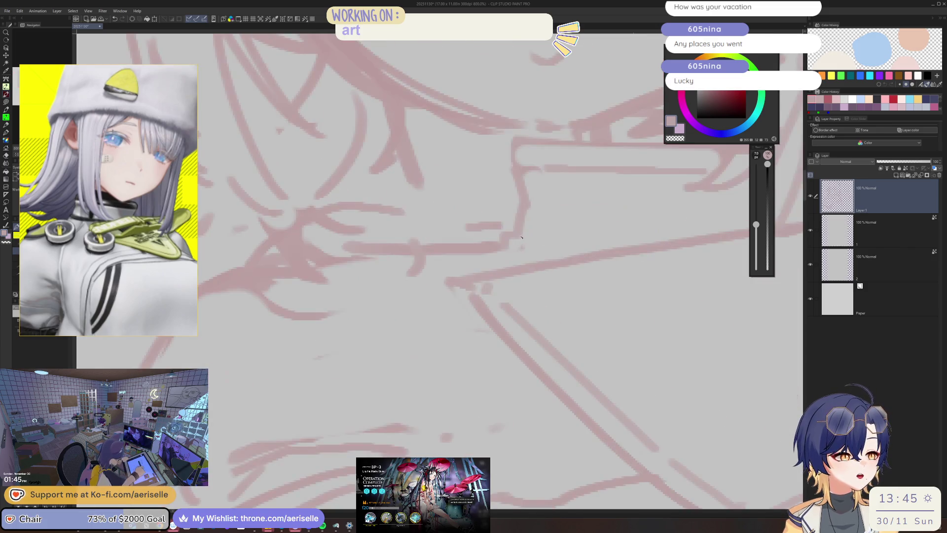
scroll(536, 232, "down", 4)
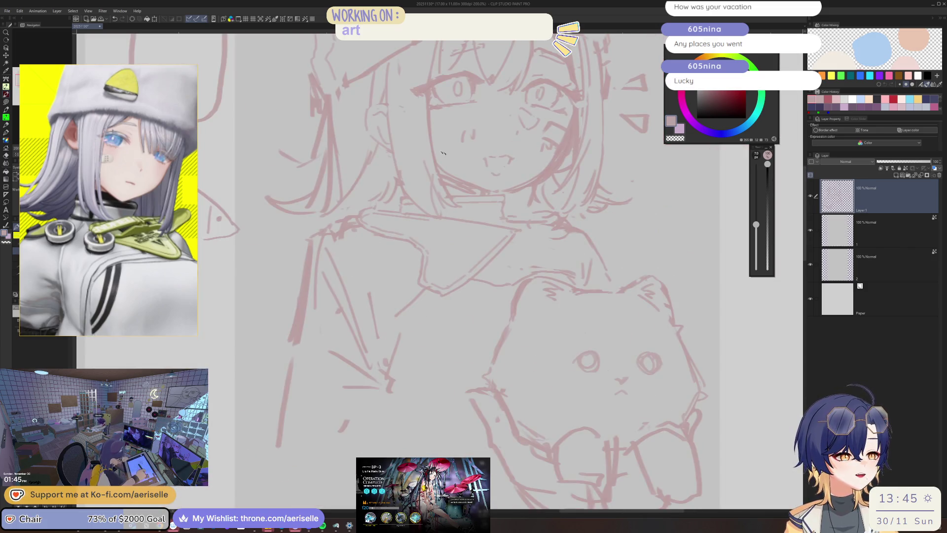
scroll(414, 227, "up", 4)
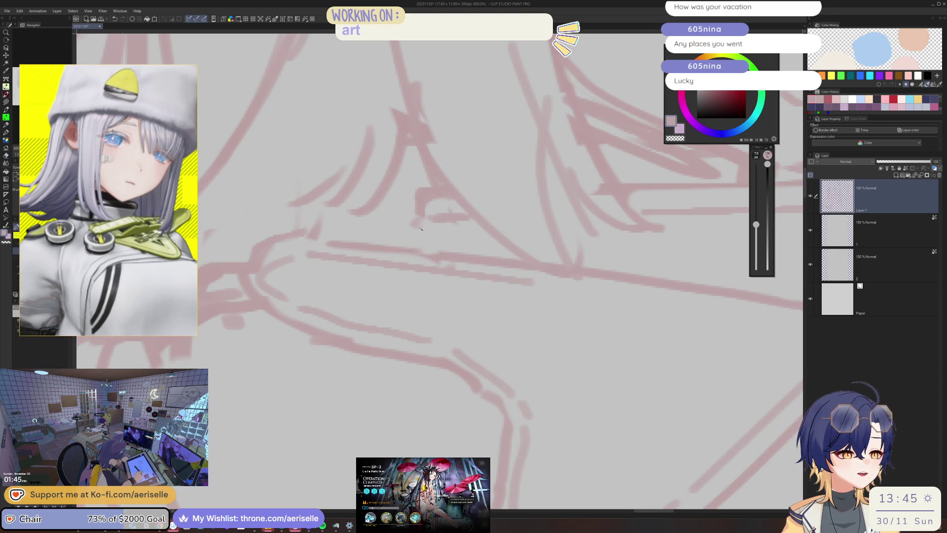
scroll(420, 229, "down", 5)
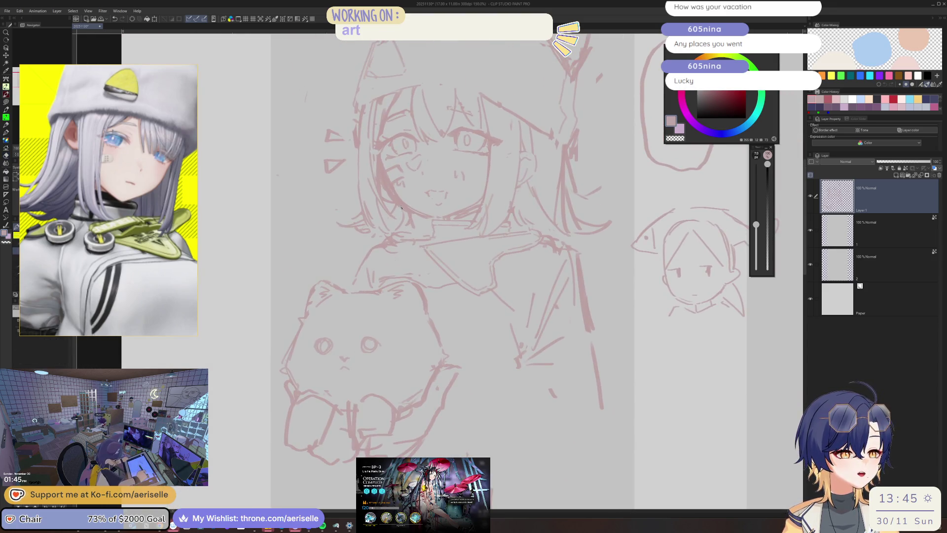
scroll(401, 207, "up", 3)
key("h")
scroll(499, 217, "down", 4)
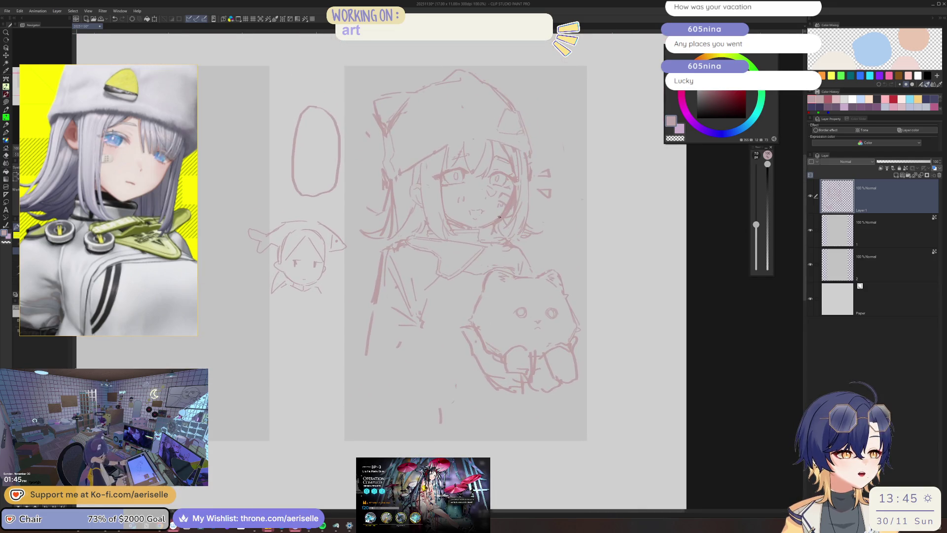
scroll(476, 225, "up", 4)
Step: Touch up the face with eraser and pen, mirroring the view to check it, then flip back
key("e")
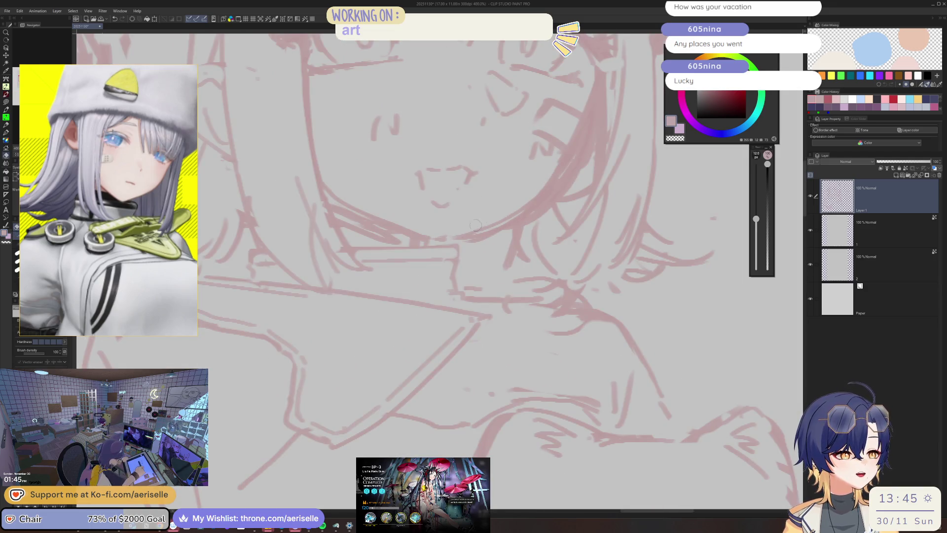
scroll(537, 168, "down", 3)
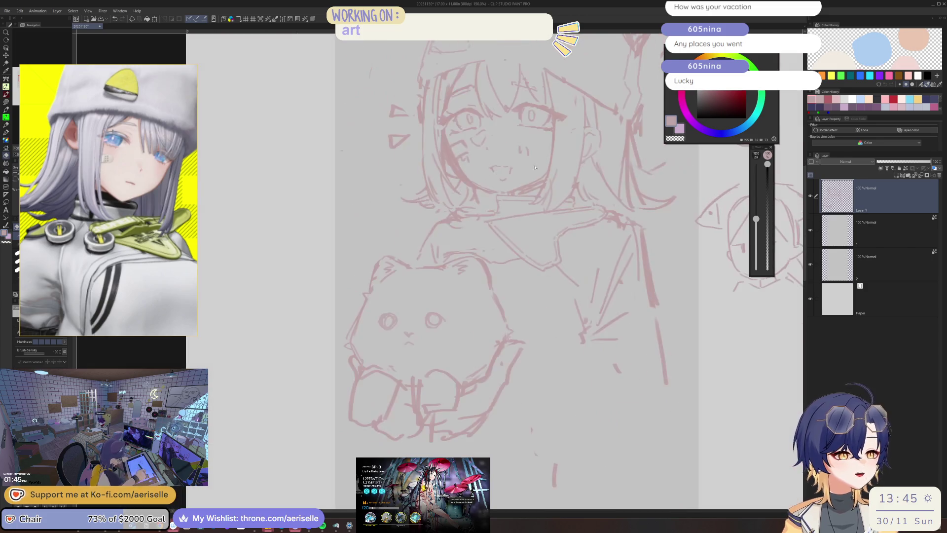
scroll(535, 167, "up", 3)
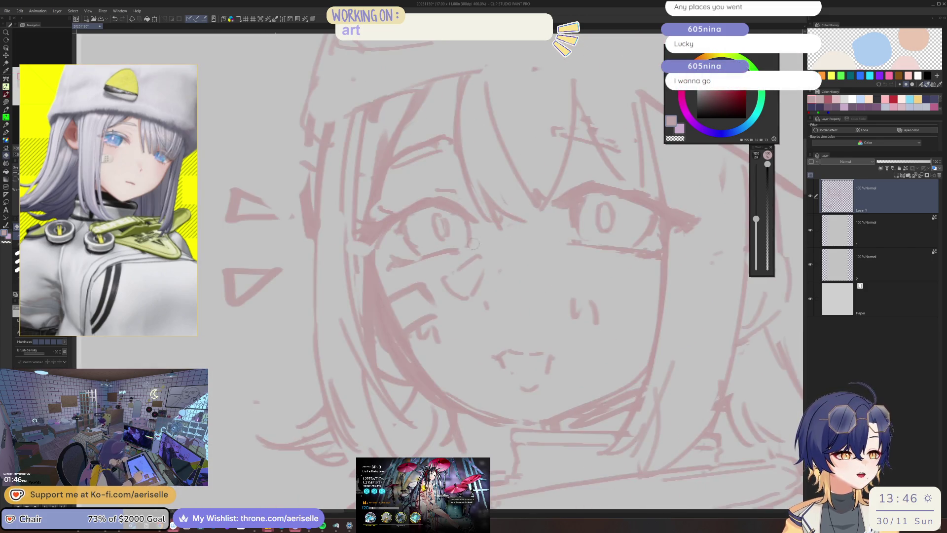
key("p")
scroll(470, 248, "down", 3)
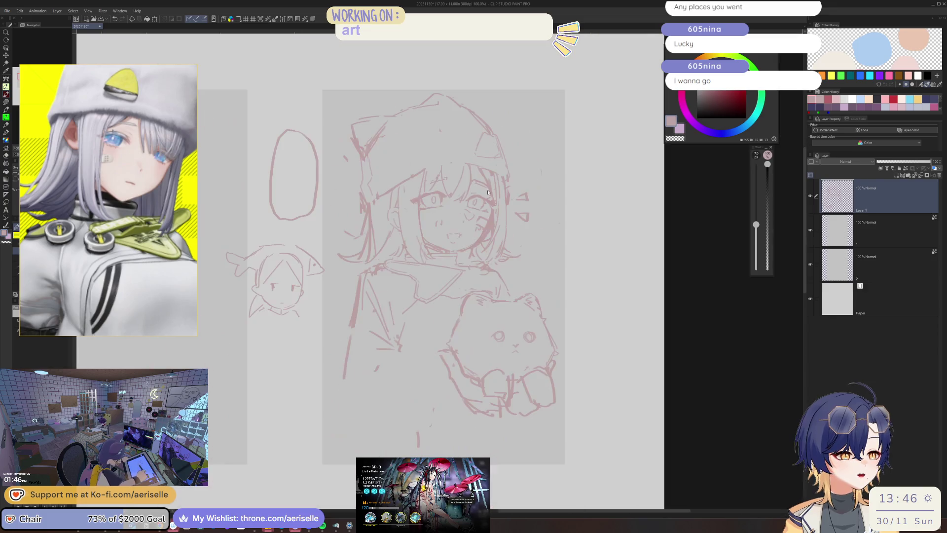
key("h")
scroll(467, 202, "up", 3)
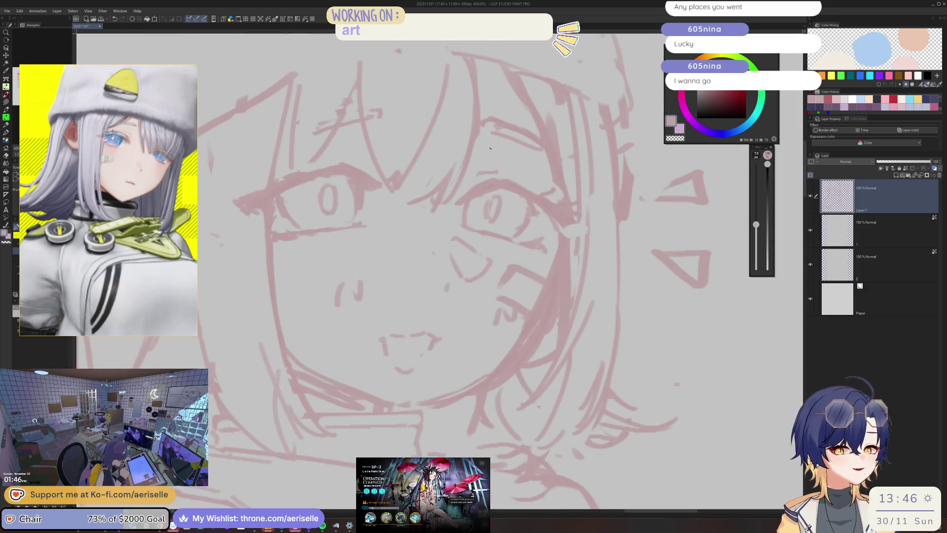
key("h")
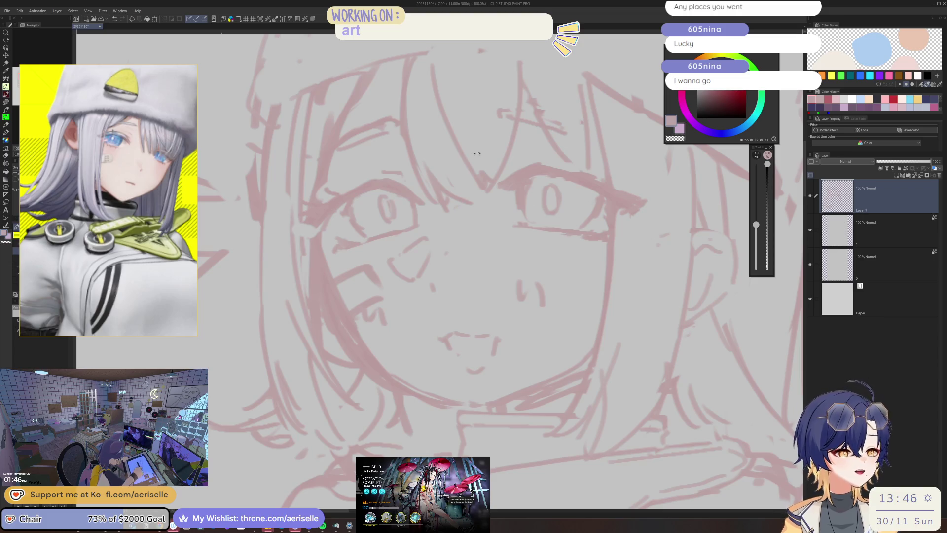
Step: Refine the face with a larger eraser and the pen, zooming out and back in
key("e")
key("p")
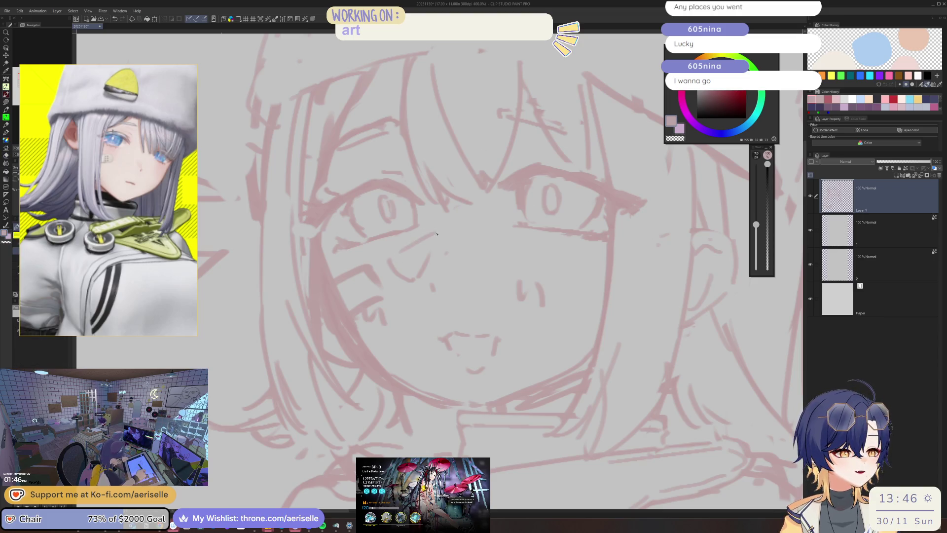
key("ctrl+minus")
key("ctrl+minus")
key("ctrl+minus")
key("ctrl+plus")
key("ctrl+plus")
key("ctrl+plus")
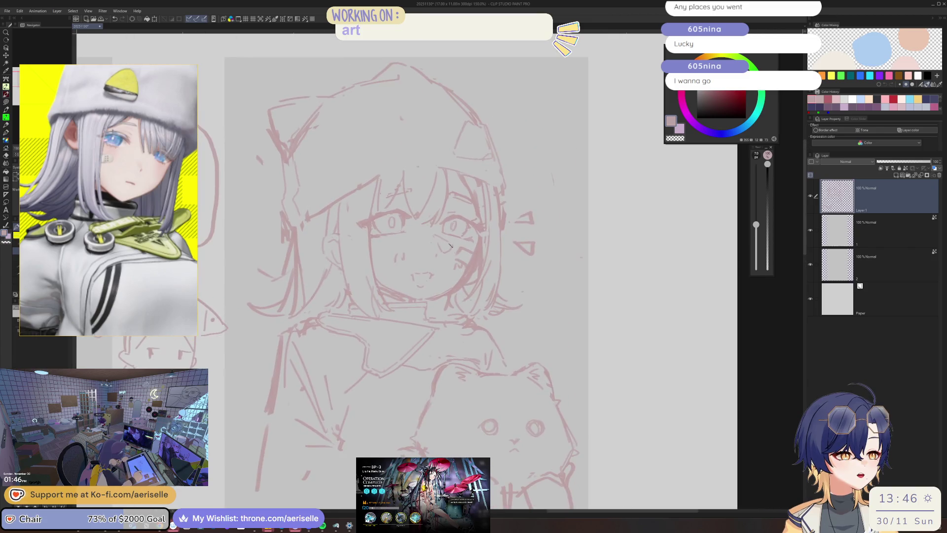
key("e")
key("p")
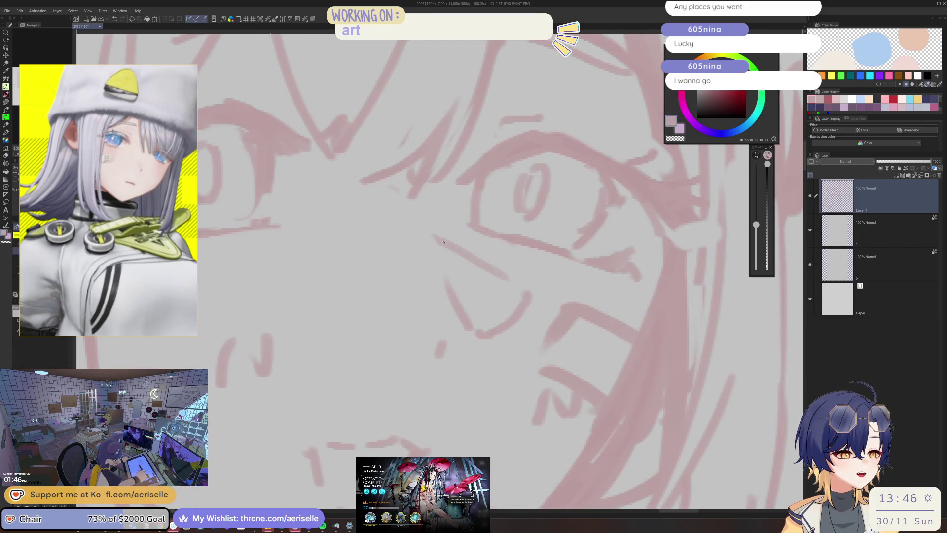
Step: Zoom back onto the face and begin outlining the lines below the eye
key("ctrl+minus")
key("ctrl+minus")
key("ctrl+minus")
key("ctrl+plus")
key("ctrl+plus")
key("ctrl+plus")
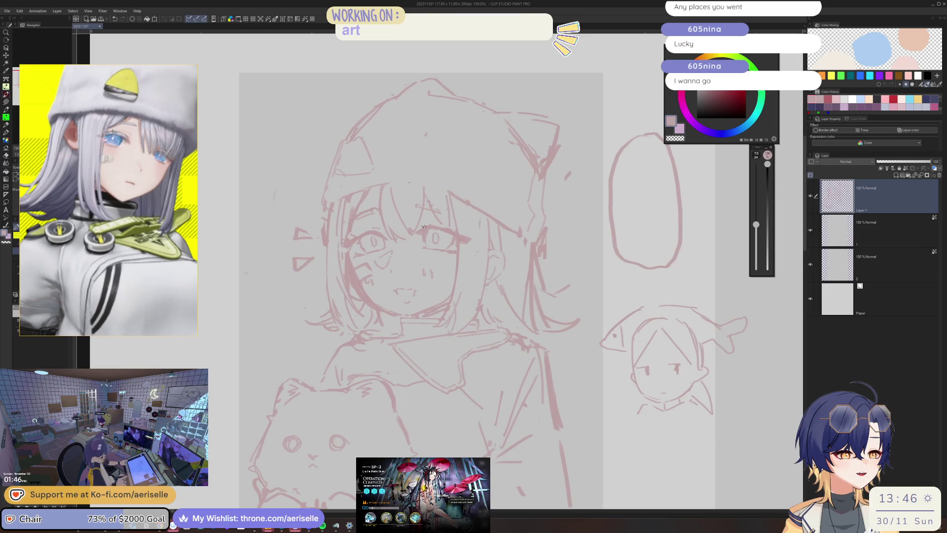
key("e")
mouse_move(284, 249)
left_mouse_down()
mouse_move(308, 310)
mouse_move(469, 234)
left_mouse_up()
Step: Close the selection around the under-eye lines, move them, deselect, and zoom out to the whole sketch
left_click_drag(366, 259, 302, 251)
key("k")
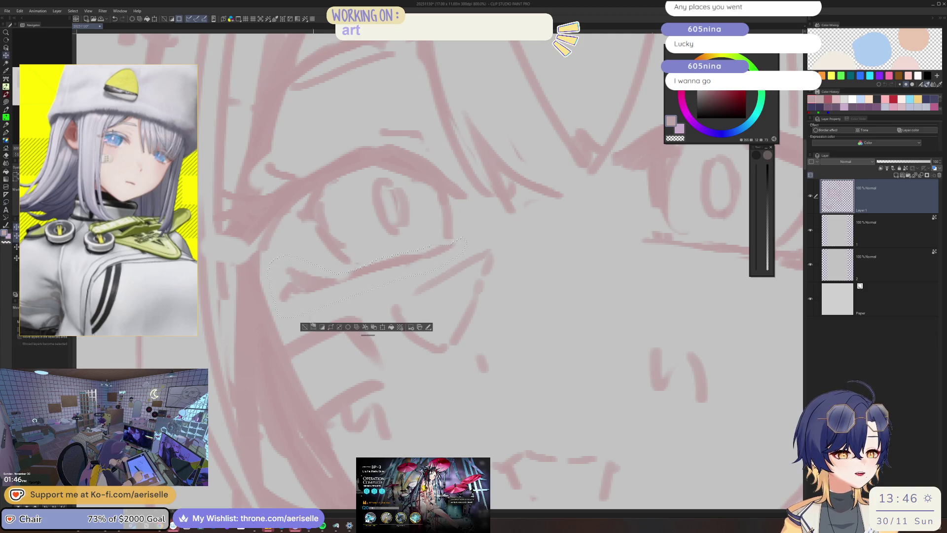
key("ctrl+d")
key("ctrl+alt+0")
scroll(489, 217, "up", 5)
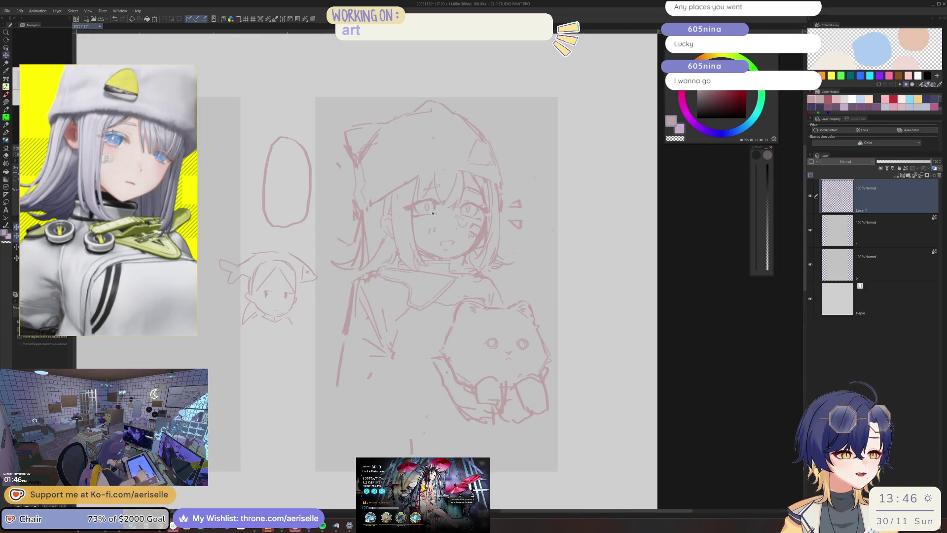
Step: With the eraser active, recentre the view on the girl's face and the cat plush
key("e")
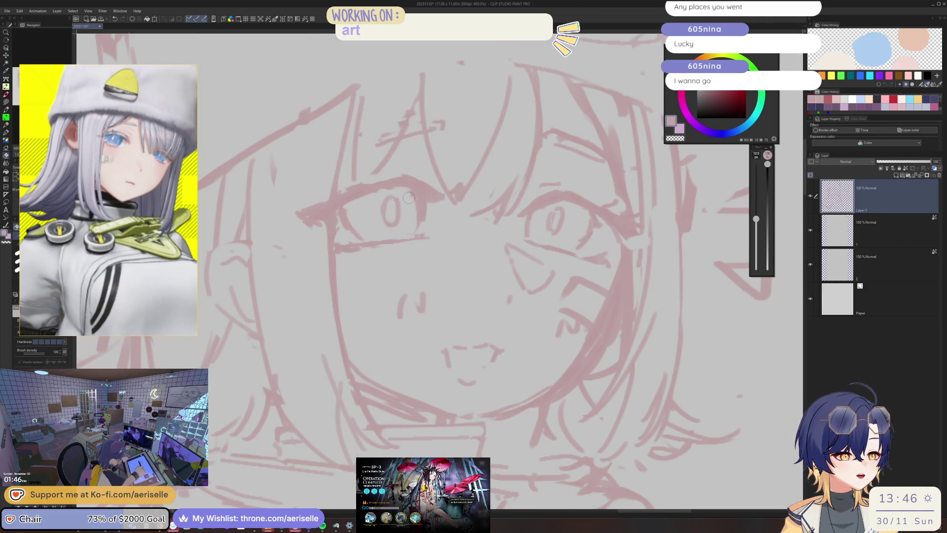
scroll(409, 198, "down", 5)
left_click_drag(443, 247, 423, 279)
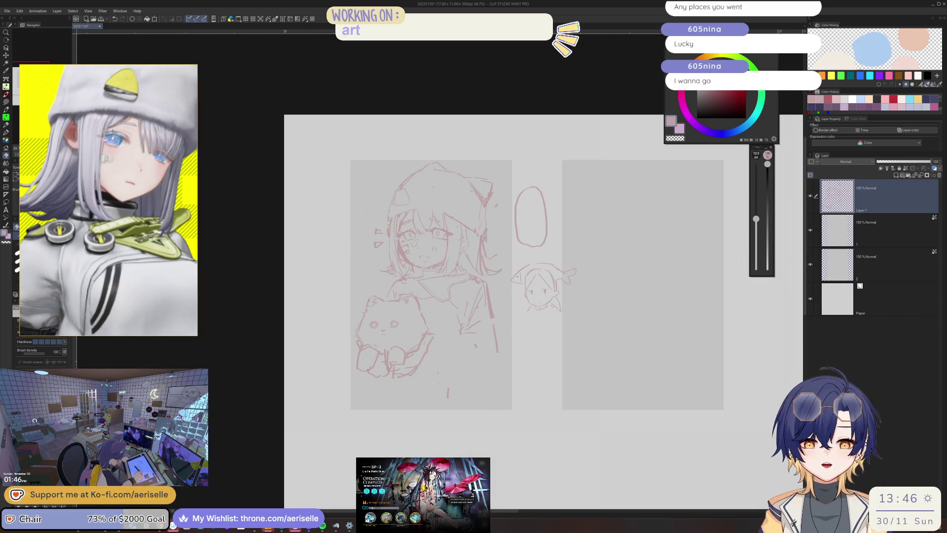
scroll(457, 237, "up", 8)
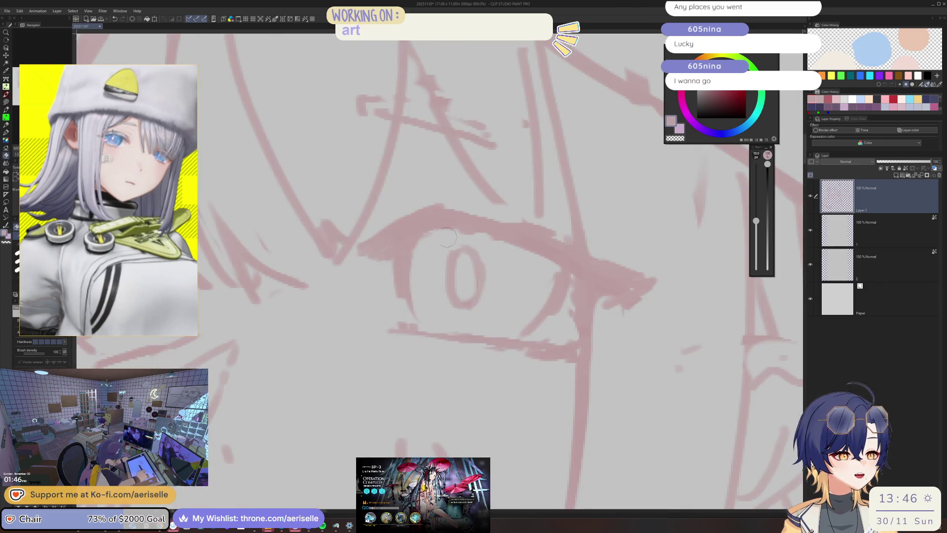
scroll(497, 248, "down", 6)
mouse_move(497, 249)
left_mouse_down()
mouse_move(529, 206)
mouse_move(556, 196)
left_mouse_up()
scroll(556, 196, "up", 2)
scroll(466, 178, "up", 1)
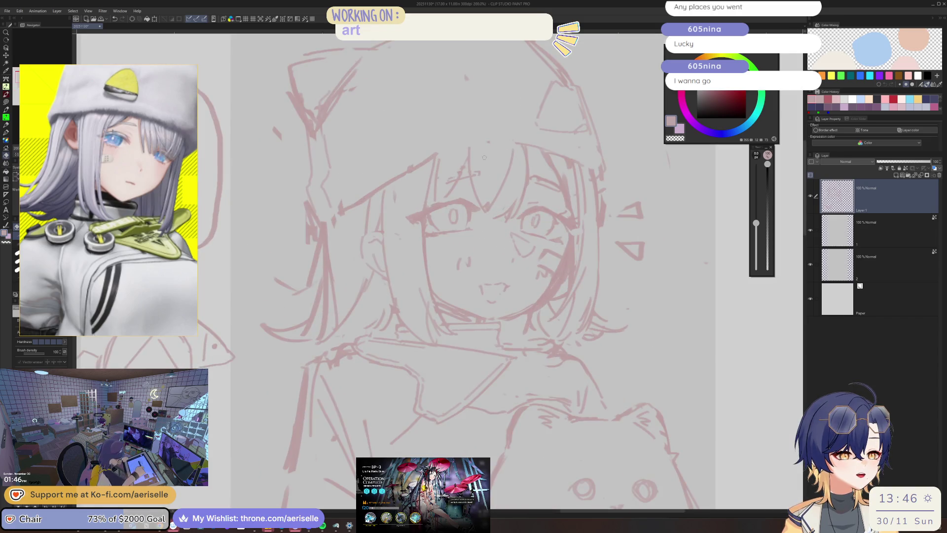
scroll(461, 208, "down", 3)
scroll(463, 236, "up", 5)
Step: Rotate and mirror the view, enlarge the eraser, then reset rotation upright and zoom onto the face
key("p")
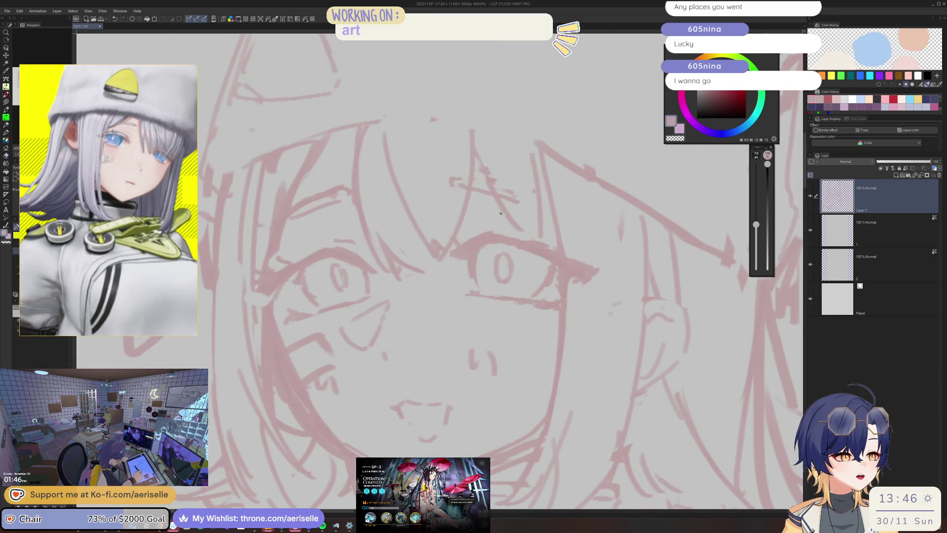
scroll(492, 145, "down", 4)
scroll(498, 162, "up", 3)
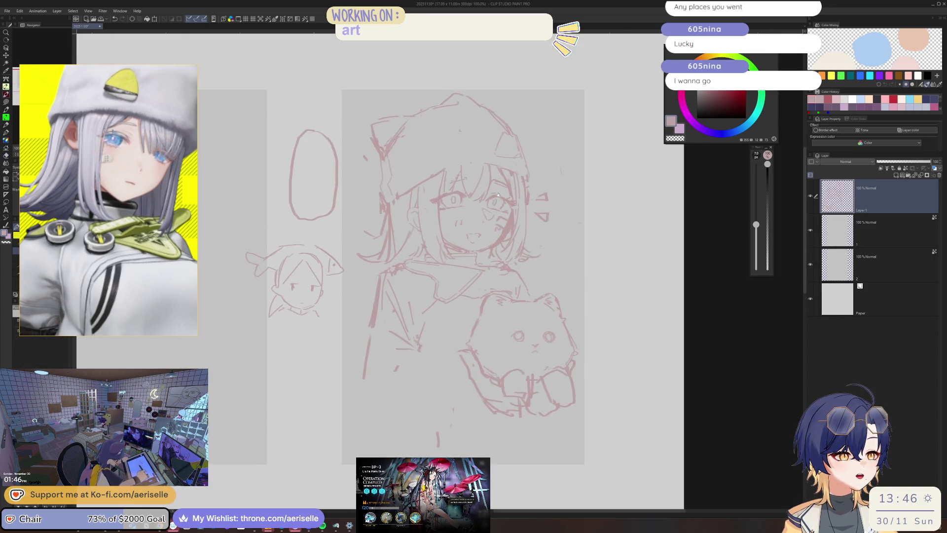
key("minus")
key("minus")
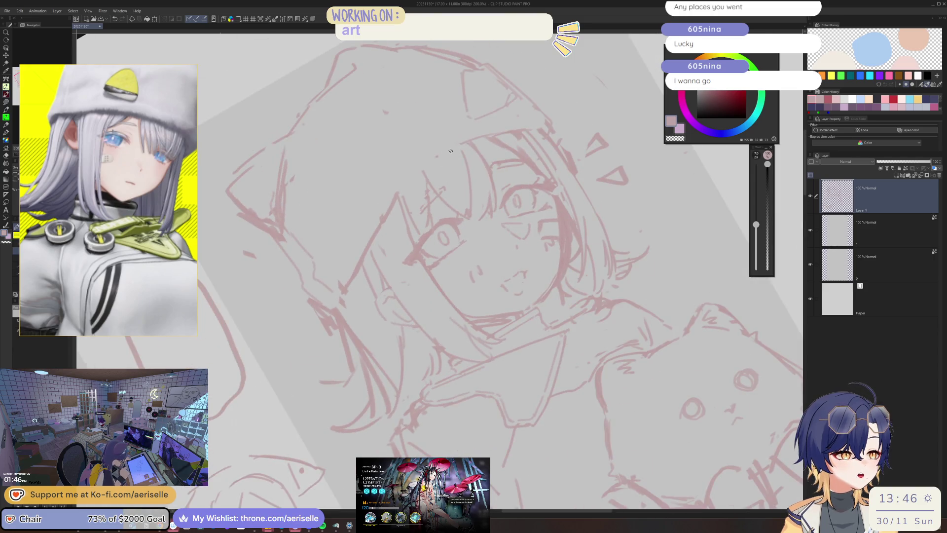
key("e")
key("bracketright")
key("bracketright")
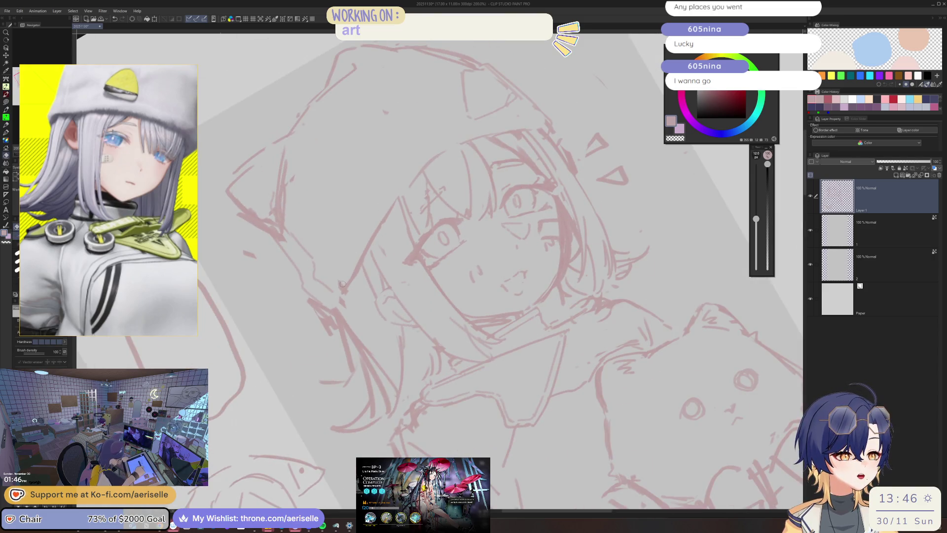
key("p")
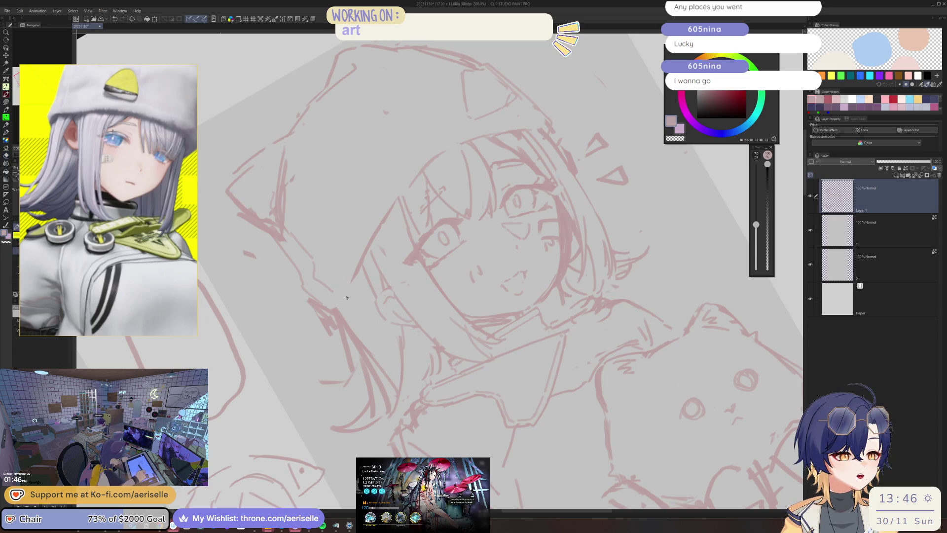
key("h")
key("ctrl+minus")
key("at")
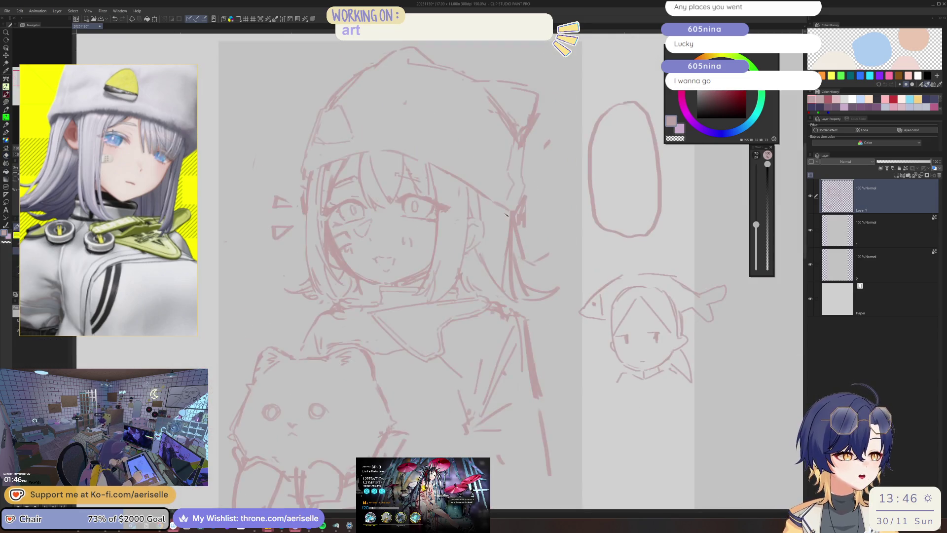
key("ctrl+plus")
Step: Erase the old lines beside the girl's face
key("e")
mouse_move(516, 202)
left_mouse_down()
mouse_move(515, 261)
mouse_move(506, 215)
mouse_move(516, 281)
left_mouse_up()
key("p")
scroll(516, 281, "down", 5)
scroll(433, 275, "up", 5)
key("e")
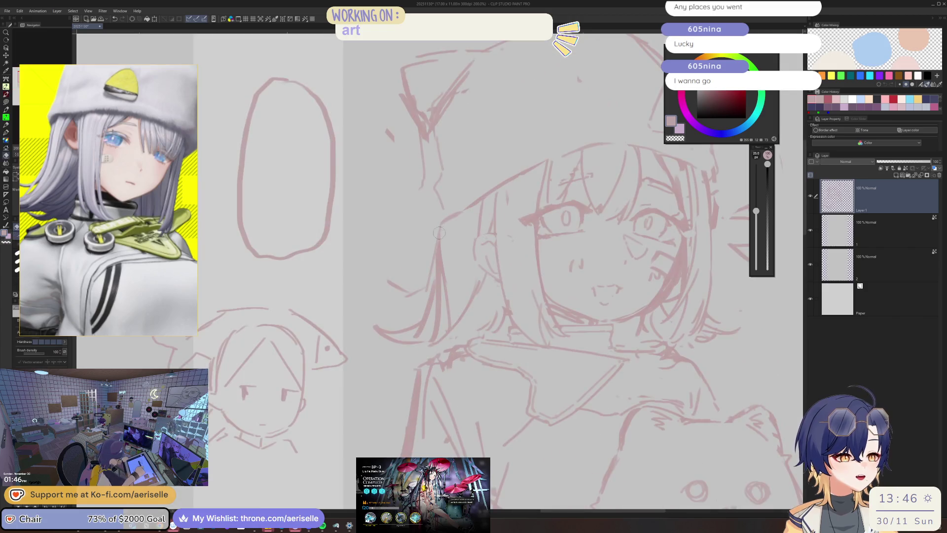
key("p")
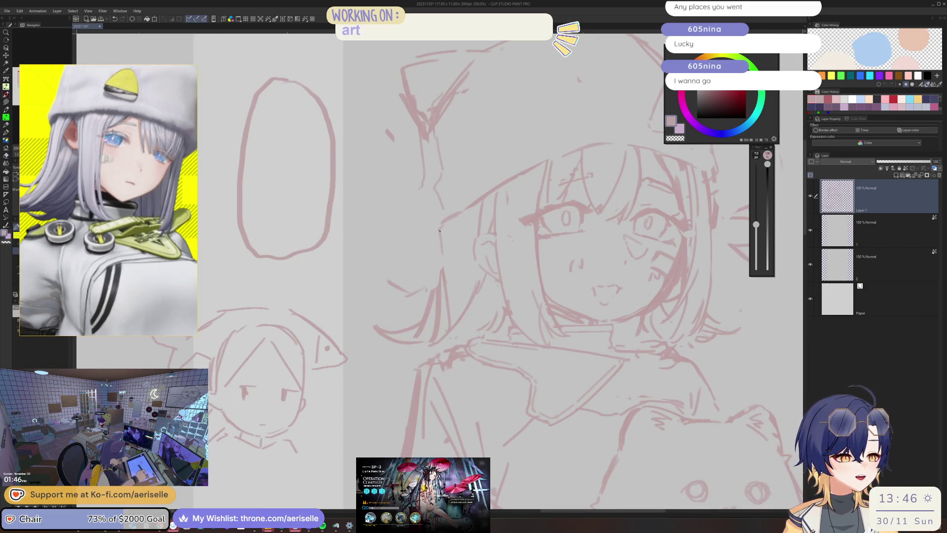
Step: Draw two hair strands beside the face, redoing the first one slightly longer
left_click_drag(464, 214, 450, 293)
key("ctrl+z")
left_click_drag(466, 212, 451, 310)
mouse_move(462, 228)
left_mouse_down()
mouse_move(422, 323)
mouse_move(438, 320)
mouse_move(436, 310)
left_mouse_up()
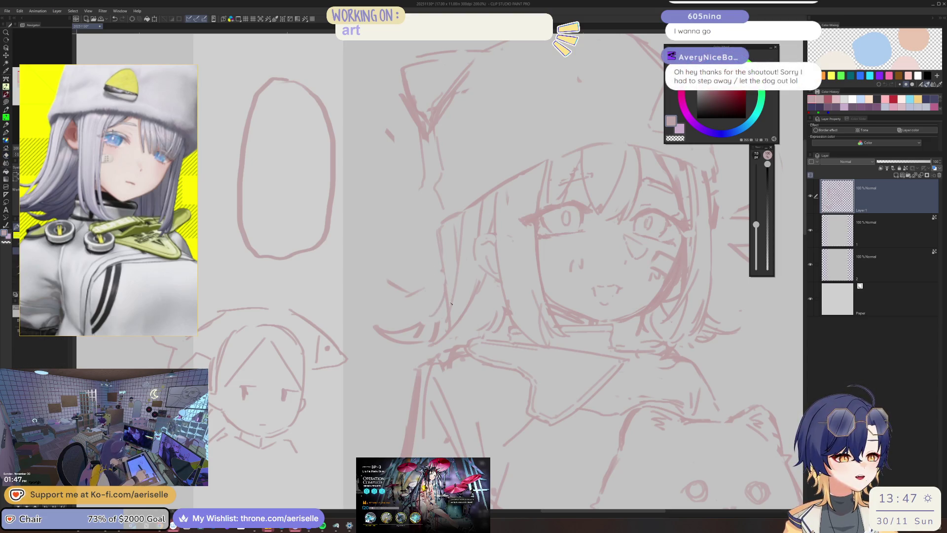
scroll(459, 296, "down", 3)
scroll(478, 284, "up", 3)
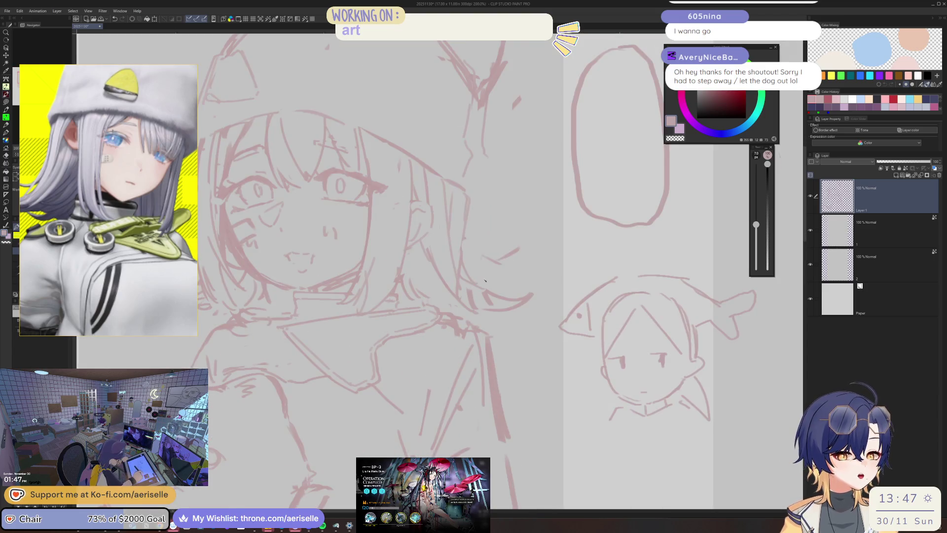
Step: Shift the view and alternate eraser and pen, mirroring the canvas to check the face
left_click_drag(495, 254, 515, 193)
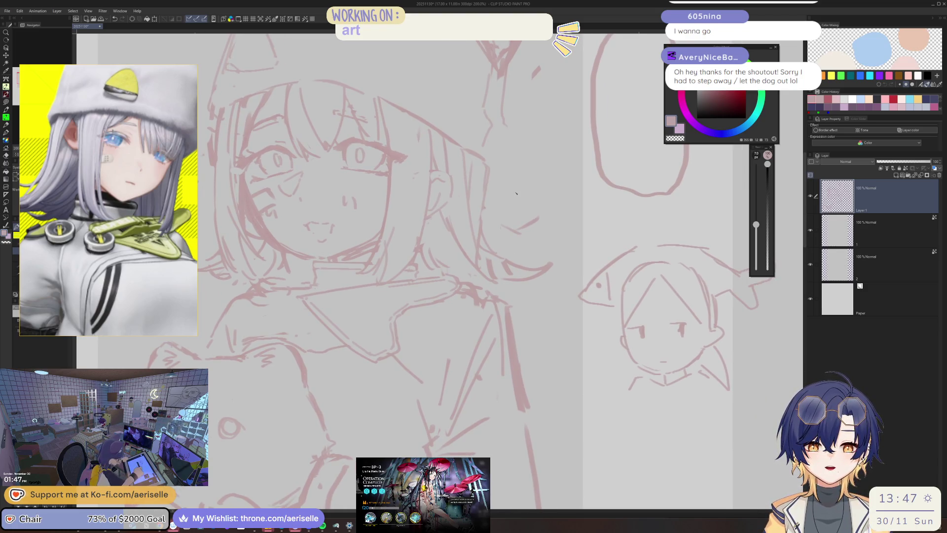
key("e")
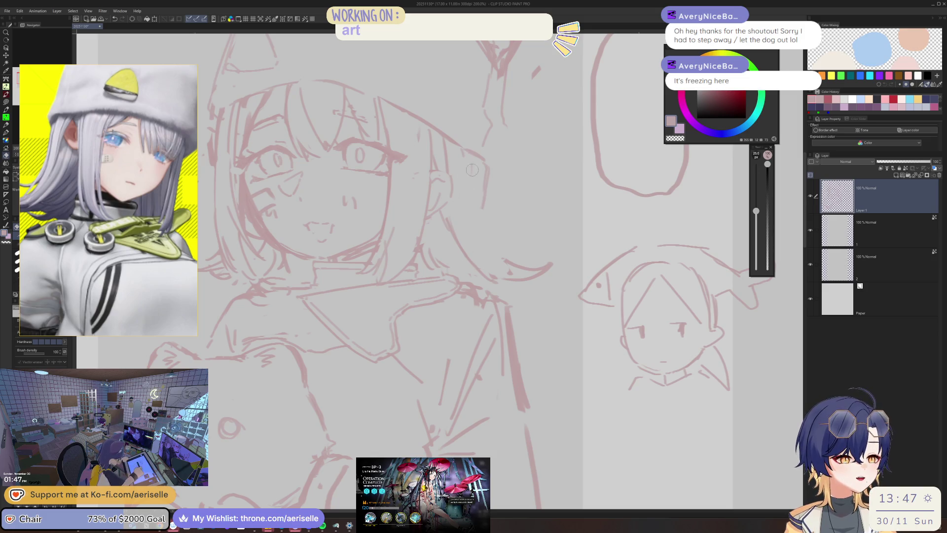
key("p")
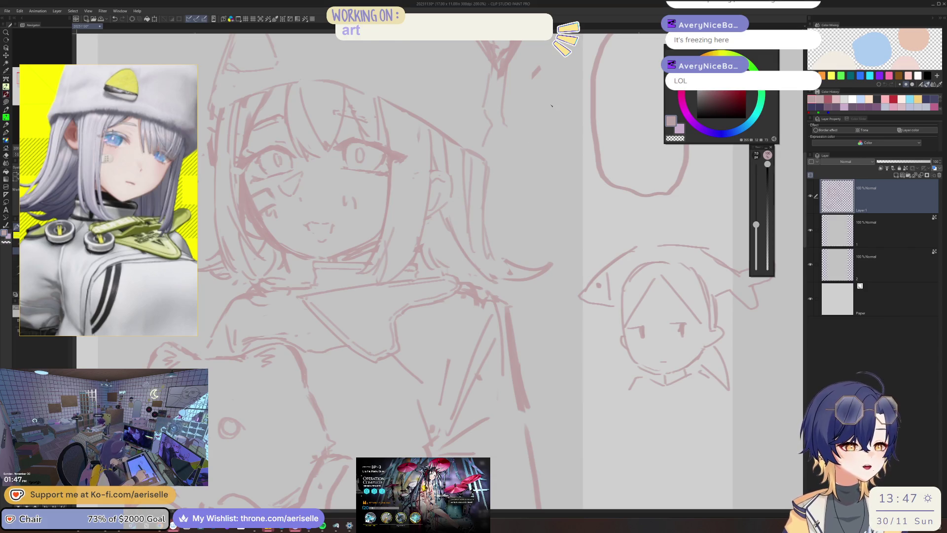
key("h")
key("e")
key("p")
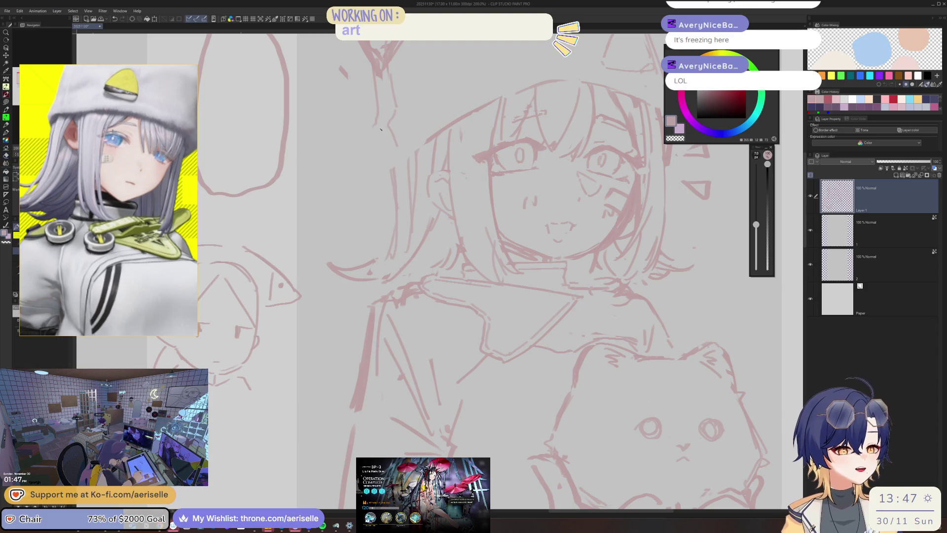
key("h")
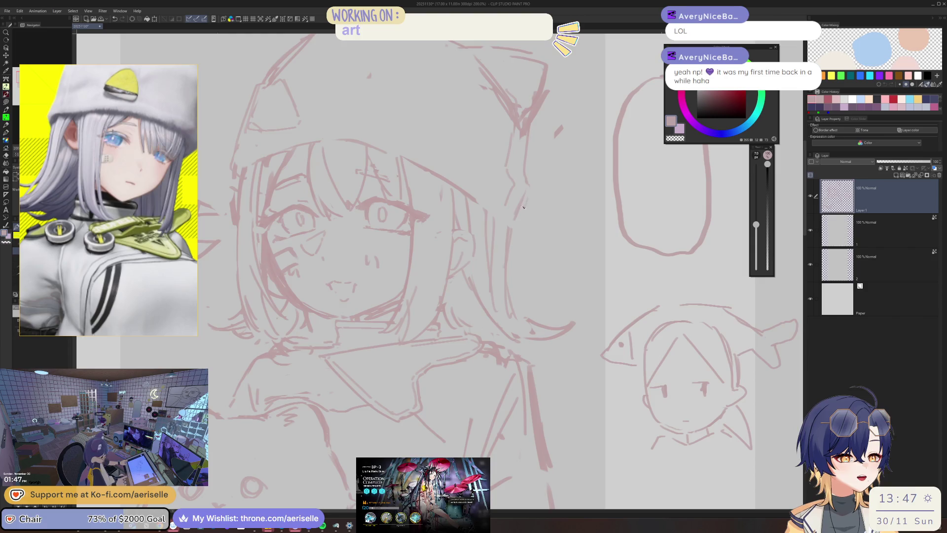
Step: On the mirrored view, erase lines beside the face and redraw a short vertical hair line
key("h")
key("e")
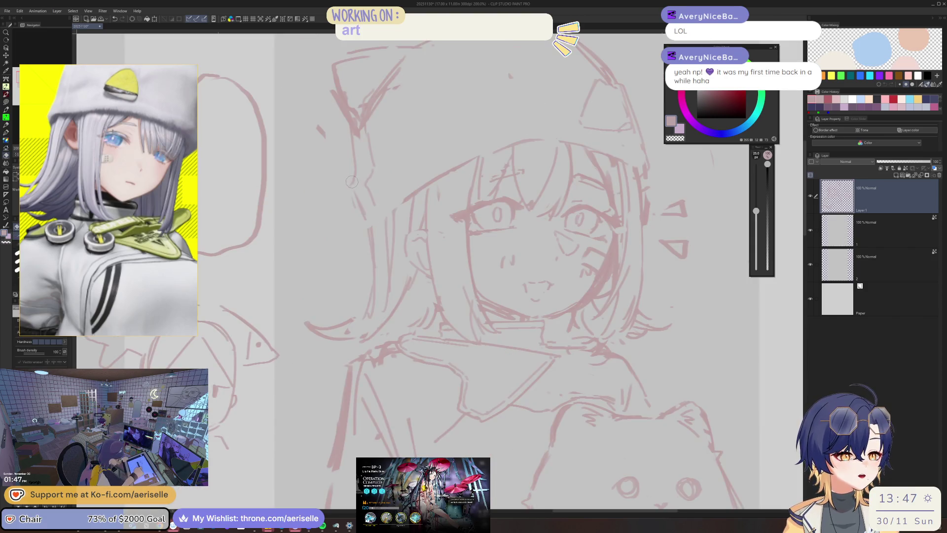
left_click_drag(367, 170, 371, 198)
key("p")
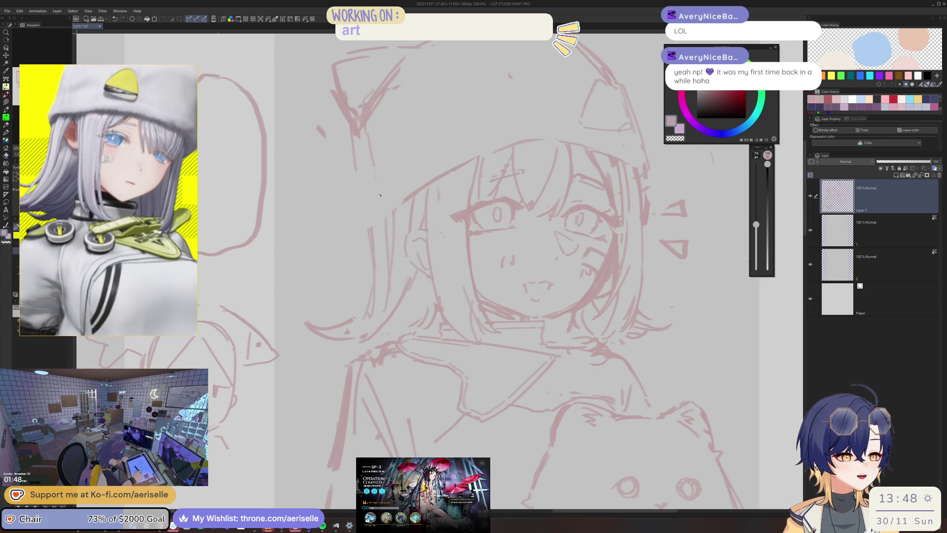
mouse_move(375, 170)
left_mouse_down()
mouse_move(378, 200)
mouse_move(356, 215)
left_mouse_up()
key("ctrl+z")
left_click_drag(358, 178, 360, 218)
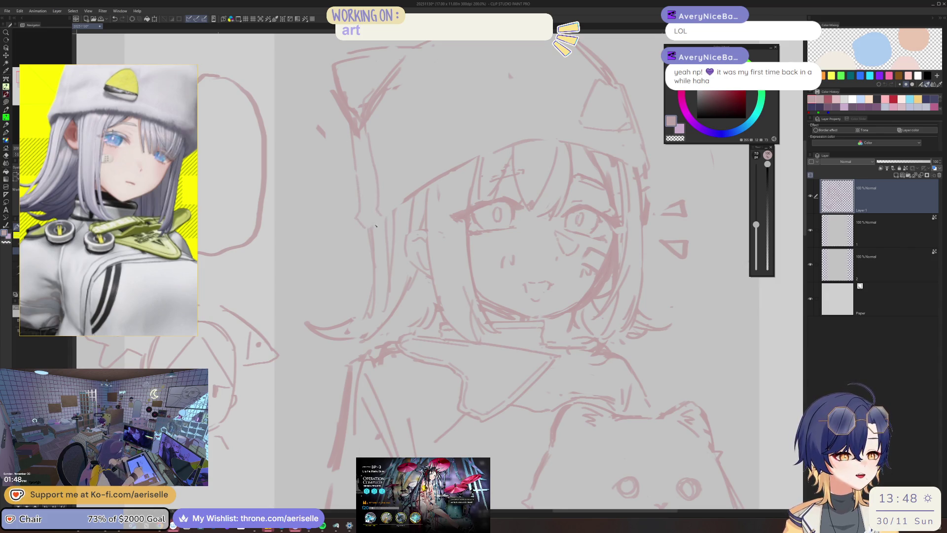
scroll(373, 223, "down", 3)
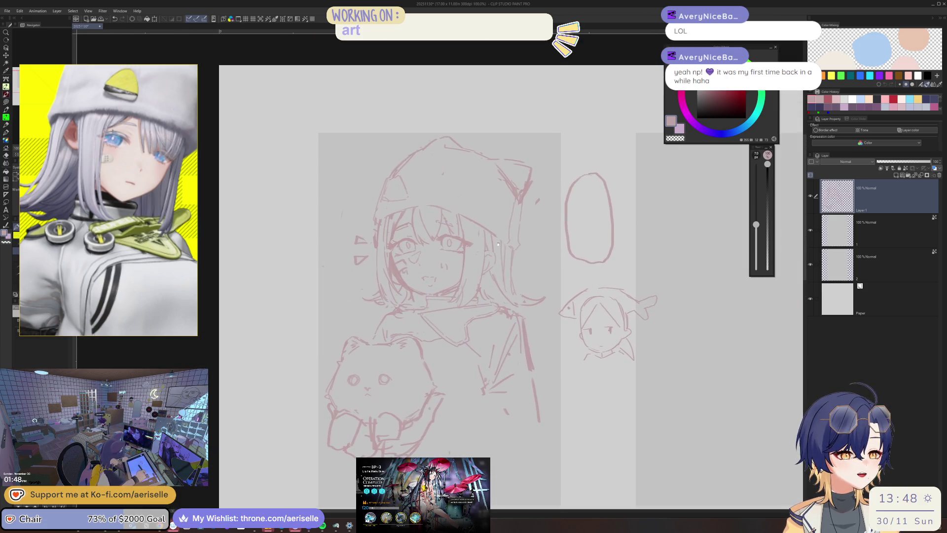
Step: Erase part of the hood line near the left cat ear, then pan out to the whole page
scroll(409, 152, "up", 4)
key("e")
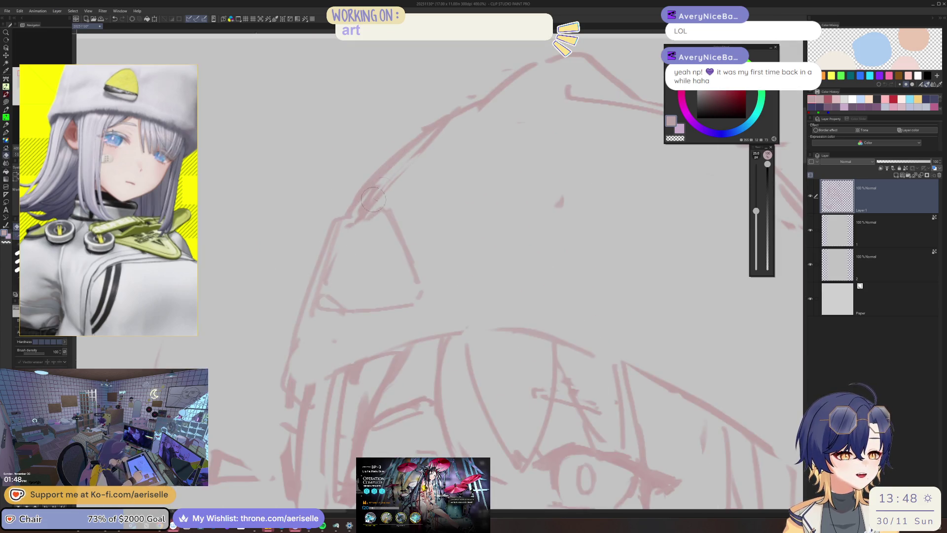
left_click_drag(434, 133, 380, 192)
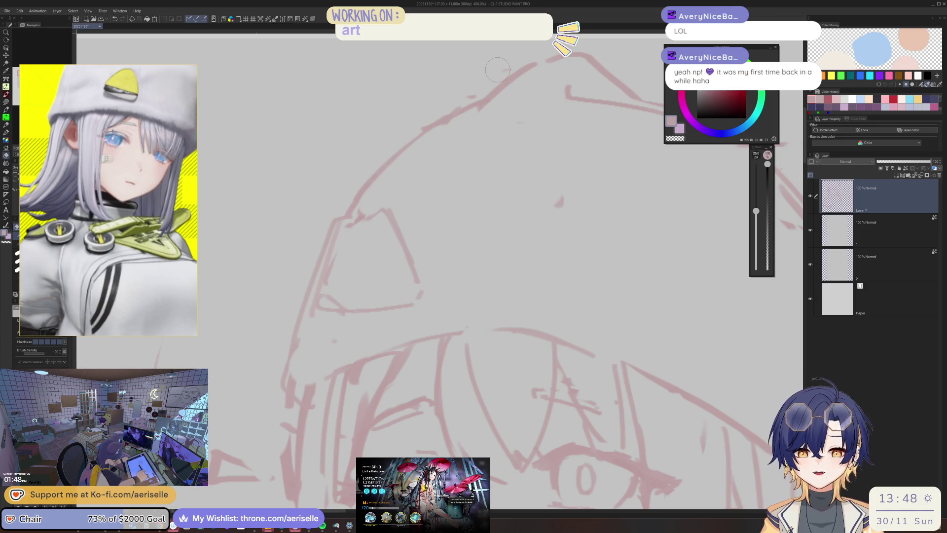
scroll(498, 70, "down", 2)
mouse_move(555, 198)
left_mouse_down()
mouse_move(565, 187)
mouse_move(512, 198)
mouse_move(561, 170)
mouse_move(527, 167)
mouse_move(537, 164)
left_mouse_up()
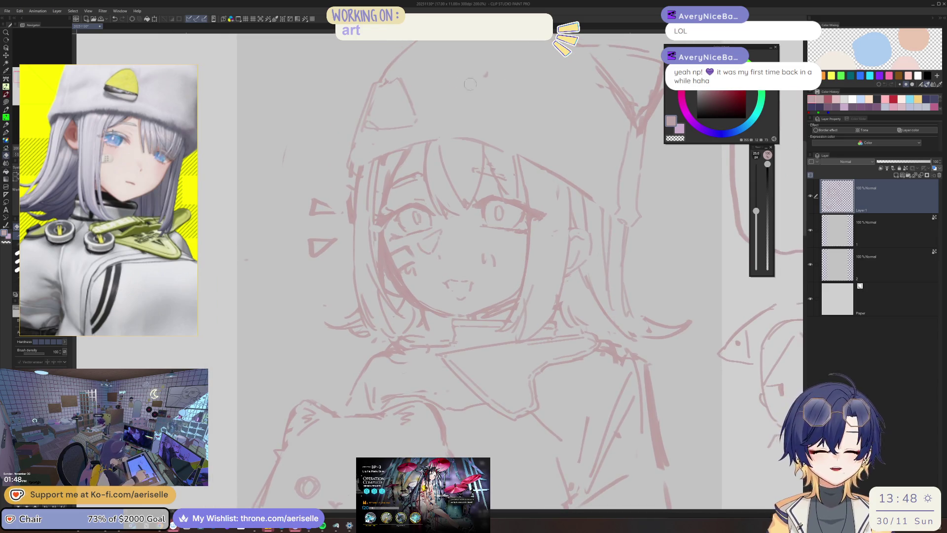
scroll(511, 78, "down", 2)
left_click_drag(510, 78, 544, 150)
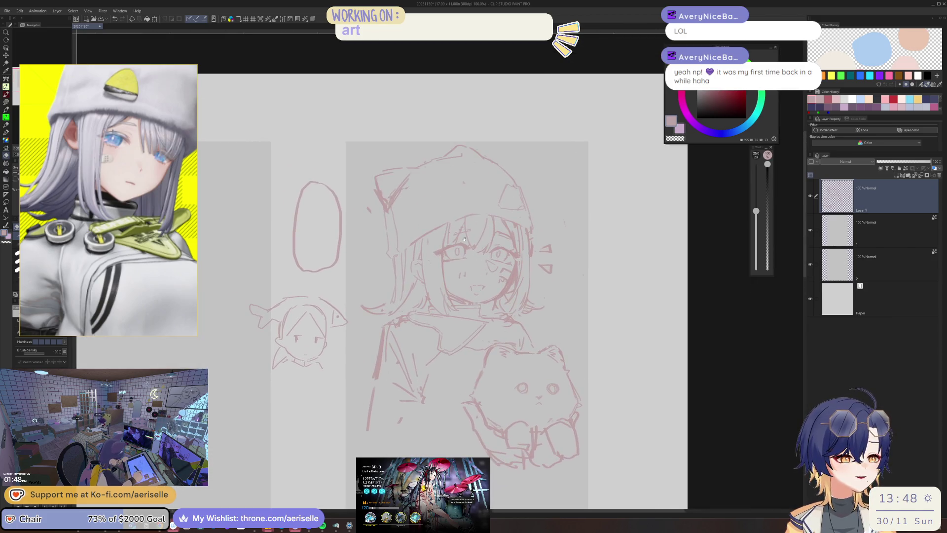
scroll(364, 202, "up", 2)
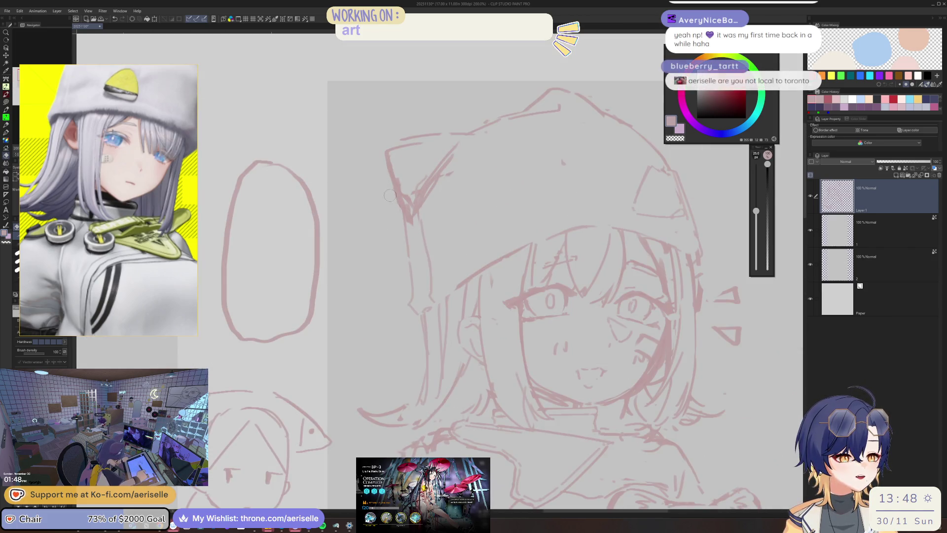
Step: Erase the lower cat-ear strokes, resizing the eraser from 40 to 30 and undoing one stroke
mouse_move(395, 192)
left_mouse_down()
mouse_move(412, 219)
mouse_move(446, 177)
left_mouse_up()
key("bracketright")
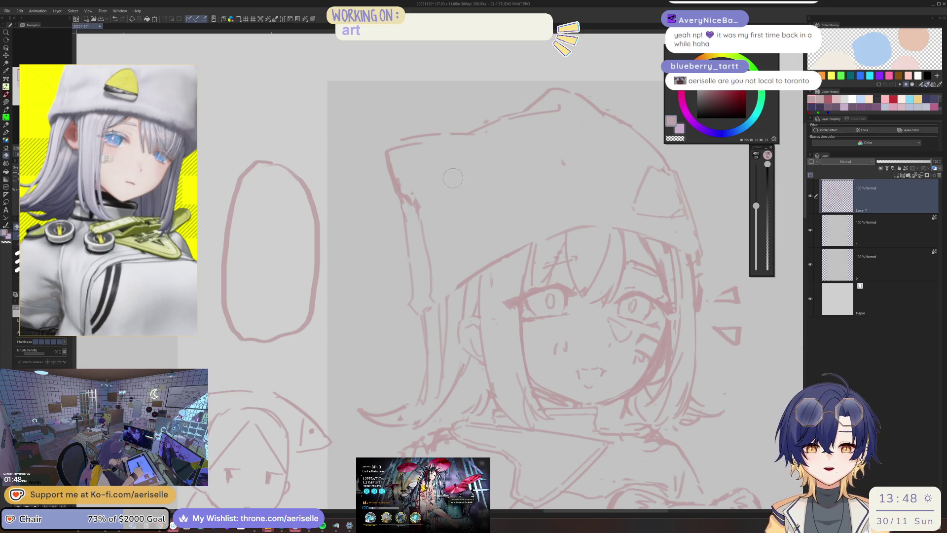
key("bracketleft")
left_click_drag(406, 192, 415, 235)
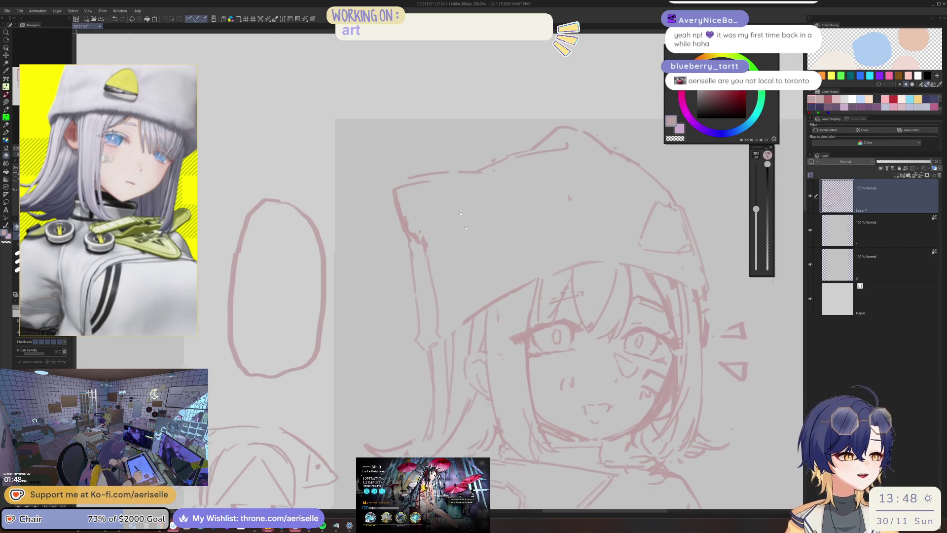
key("ctrl+z")
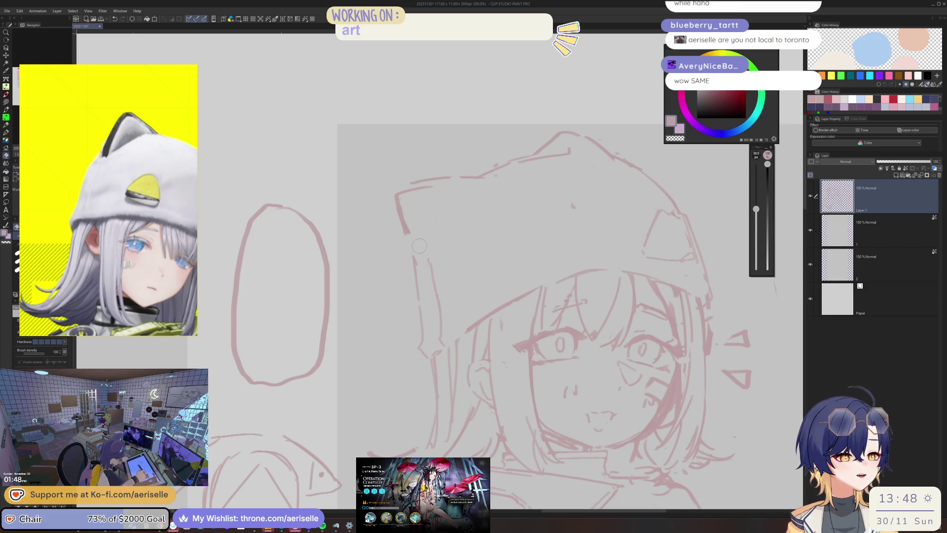
Step: Sketch the cat ear's inner line plus short marks along its outline and upper edge
key("p")
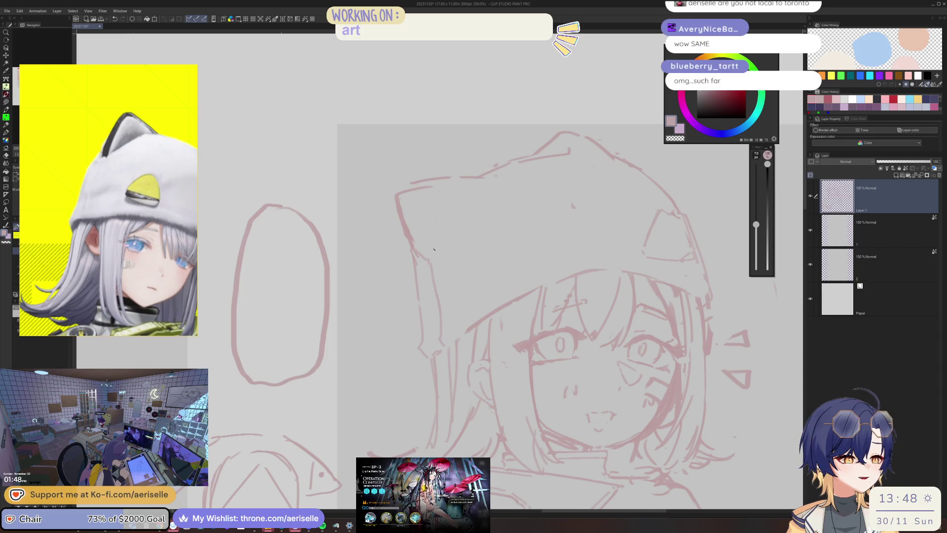
mouse_move(405, 198)
left_mouse_down()
mouse_move(435, 241)
mouse_move(432, 258)
left_mouse_up()
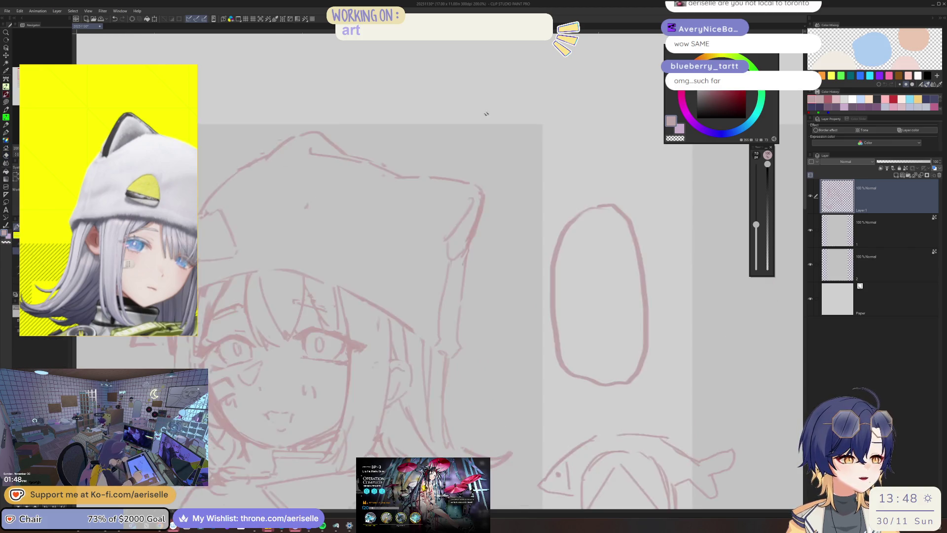
scroll(400, 163, "up", 3)
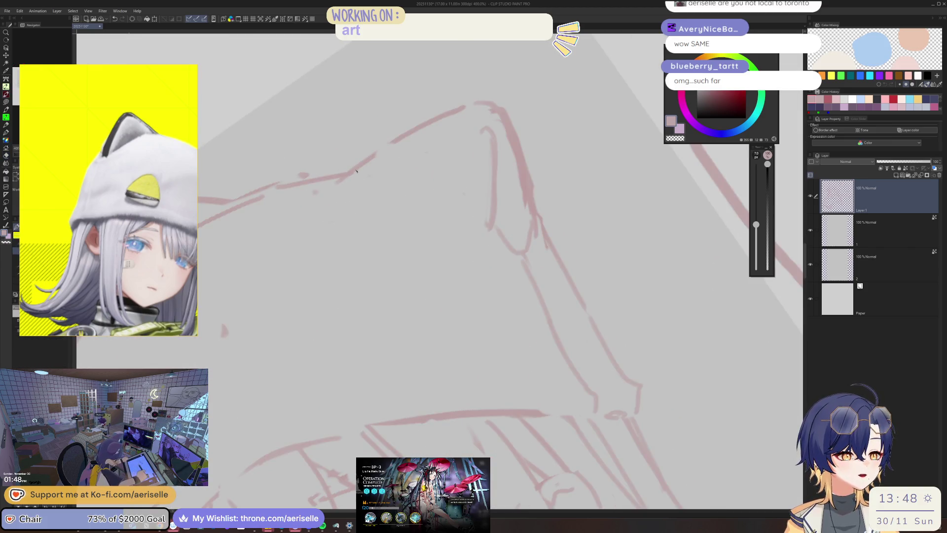
left_click_drag(358, 173, 350, 182)
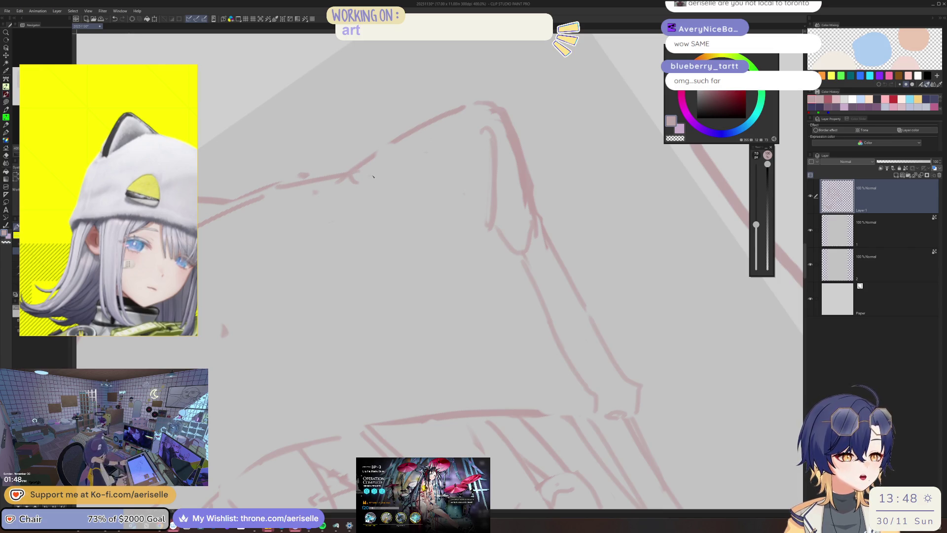
left_click_drag(375, 173, 390, 159)
Step: Straighten the view, draw the ear's long diagonal line, and add a line rising along its edge
key("e")
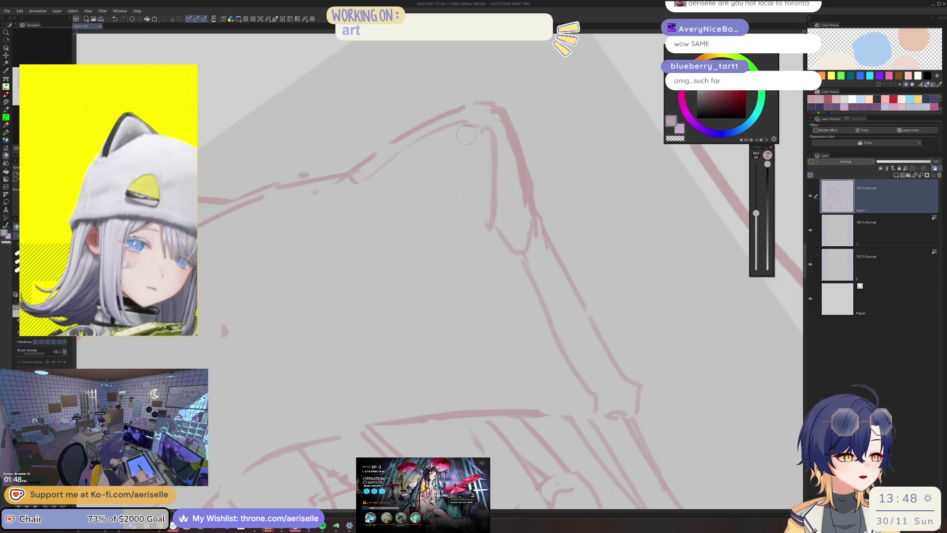
key("ctrl+0")
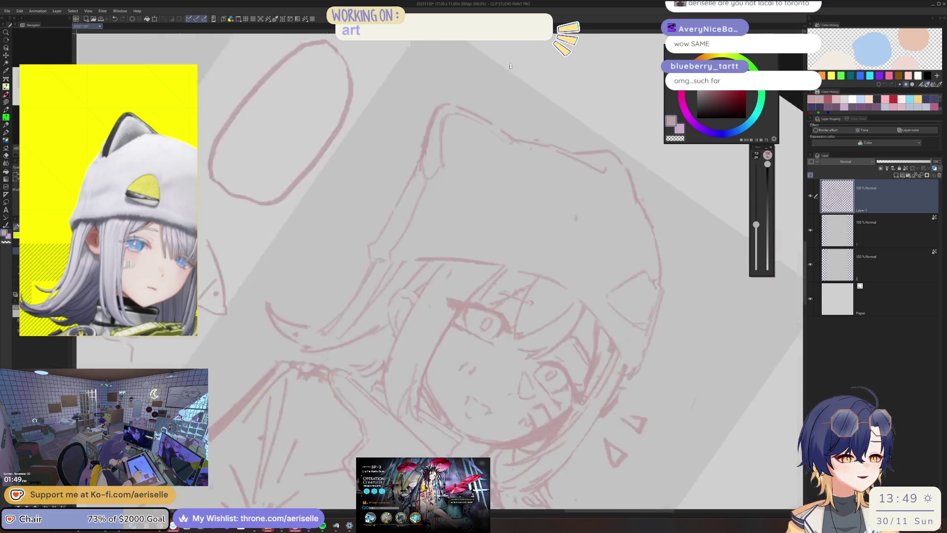
key("p")
scroll(396, 140, "up", 5)
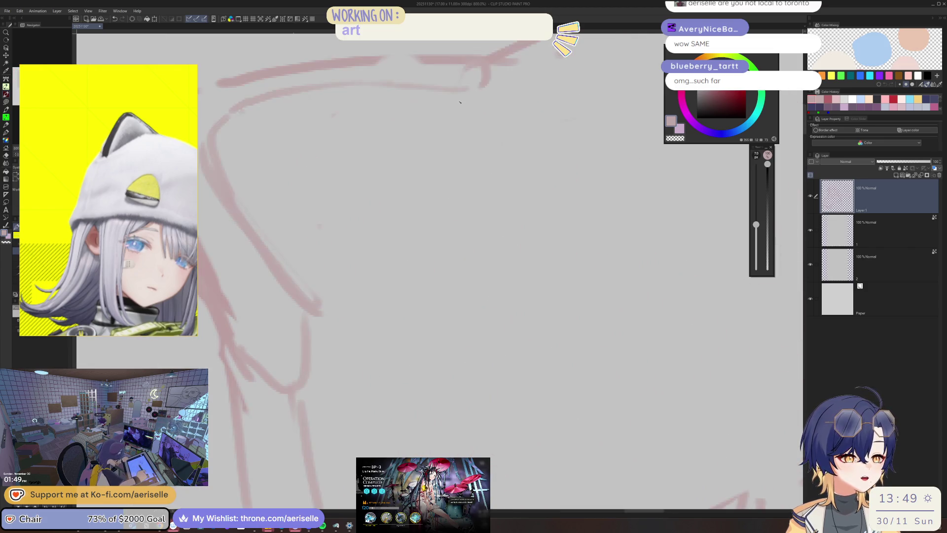
left_click_drag(438, 117, 326, 268)
key("ctrl+0")
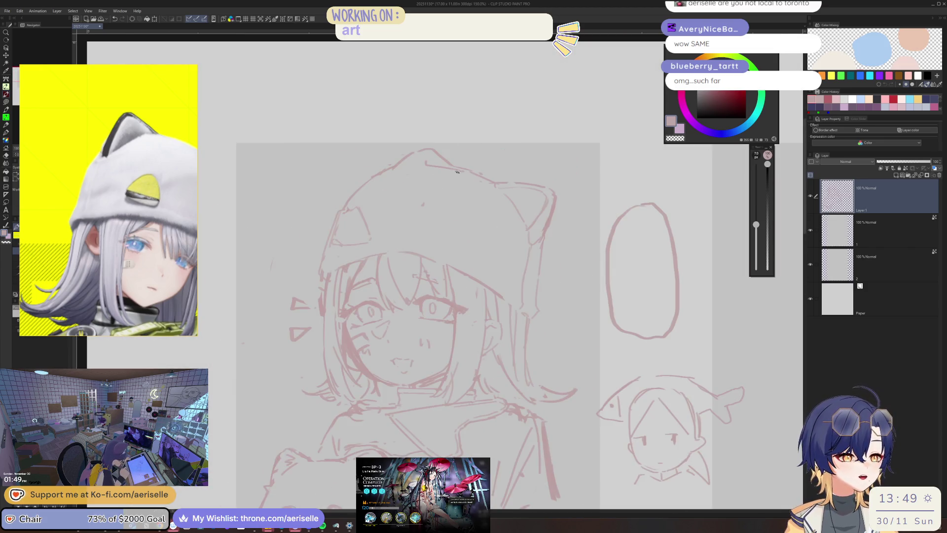
scroll(385, 178, "up", 5)
left_click_drag(334, 203, 339, 199)
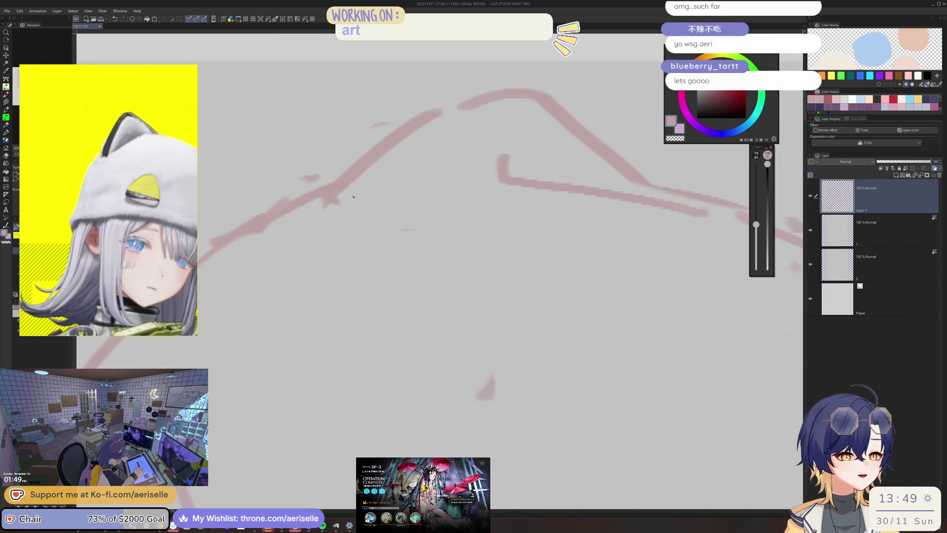
Step: Draw another pink stroke along the cat ear's top outline beside the new ear line
left_click_drag(384, 179, 476, 110)
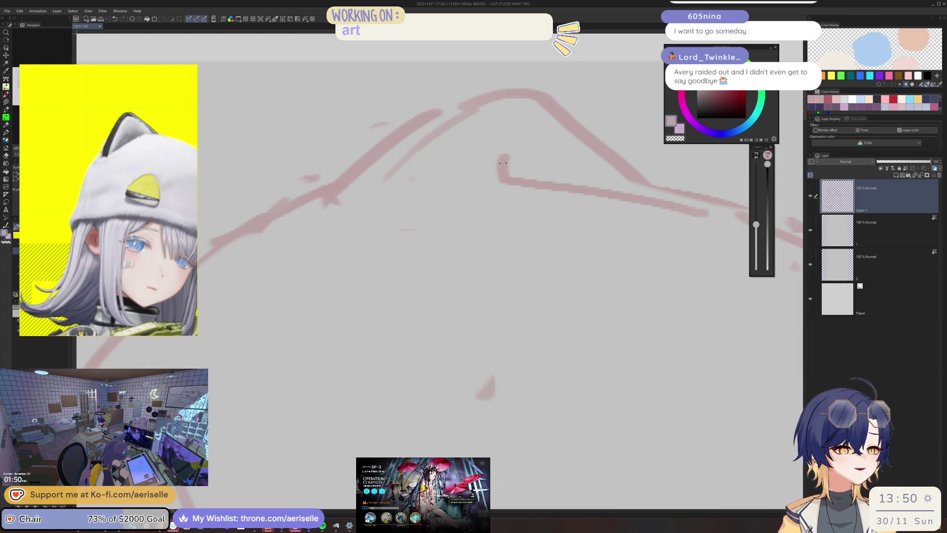
Step: Erase the diagonal hood line near the cat ear with the eraser at size 17
key("ctrl+alt+0")
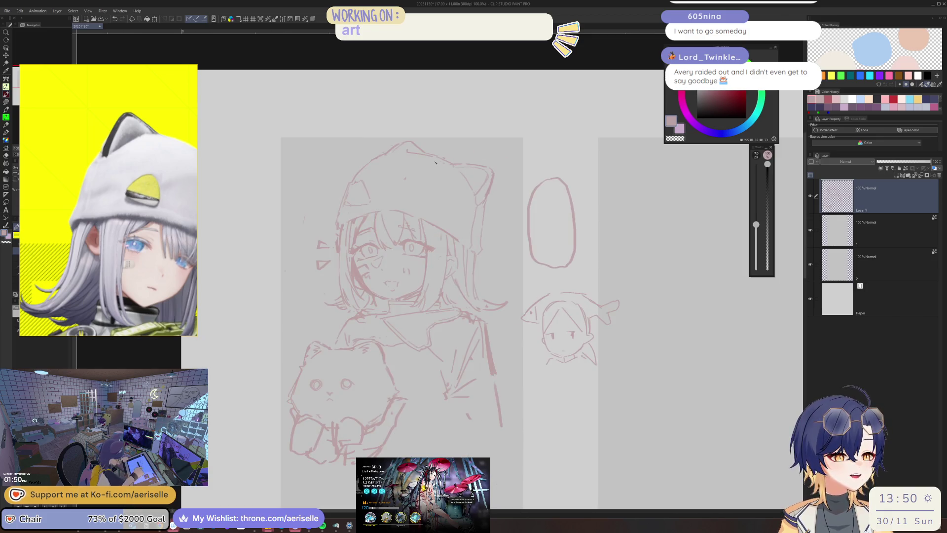
scroll(439, 147, "up", 5)
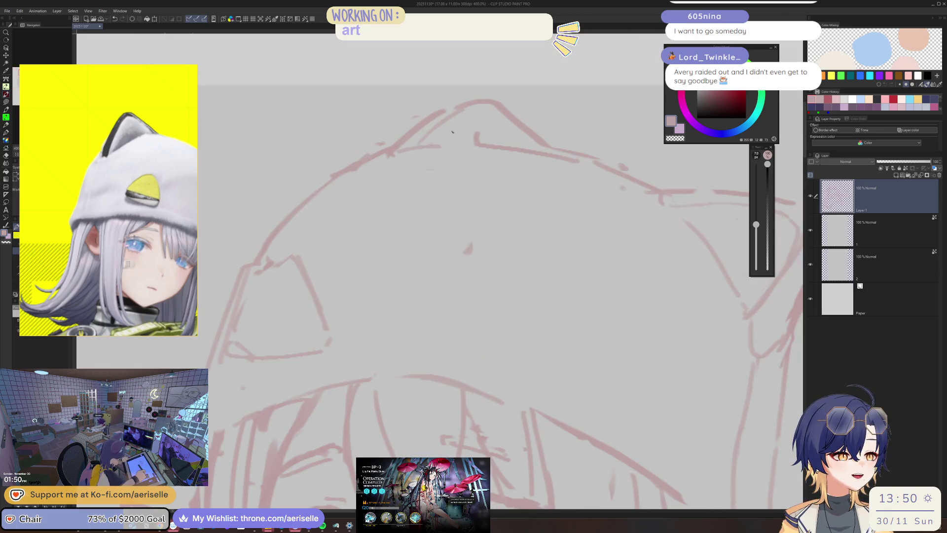
key("e")
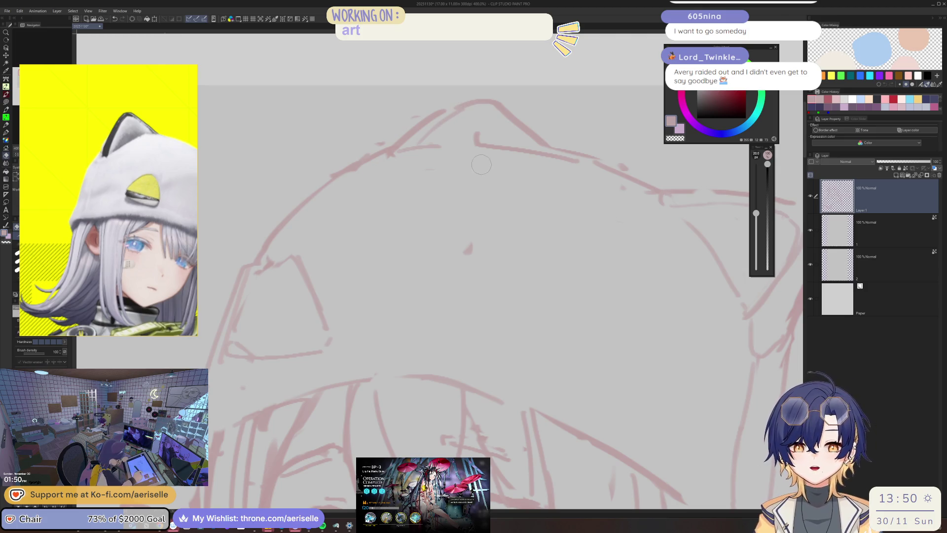
key("bracketleft")
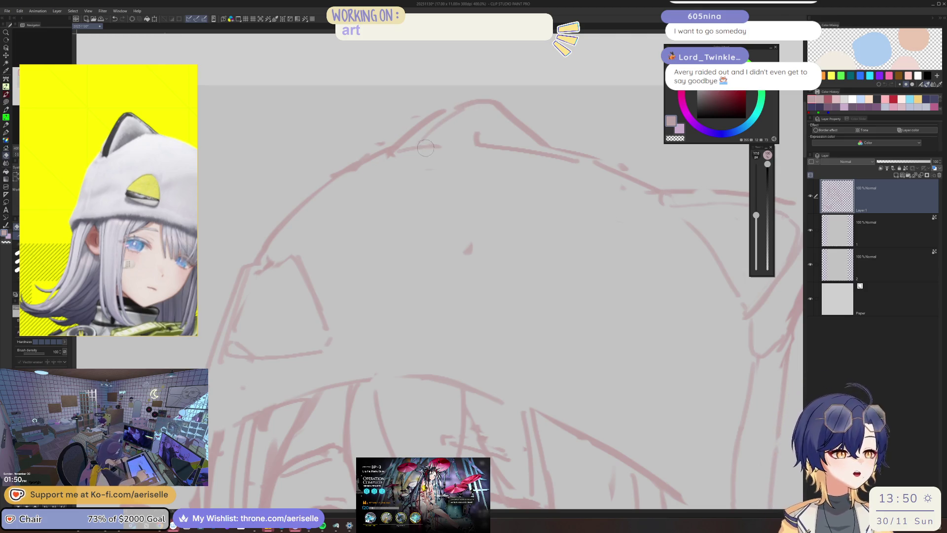
key("minus")
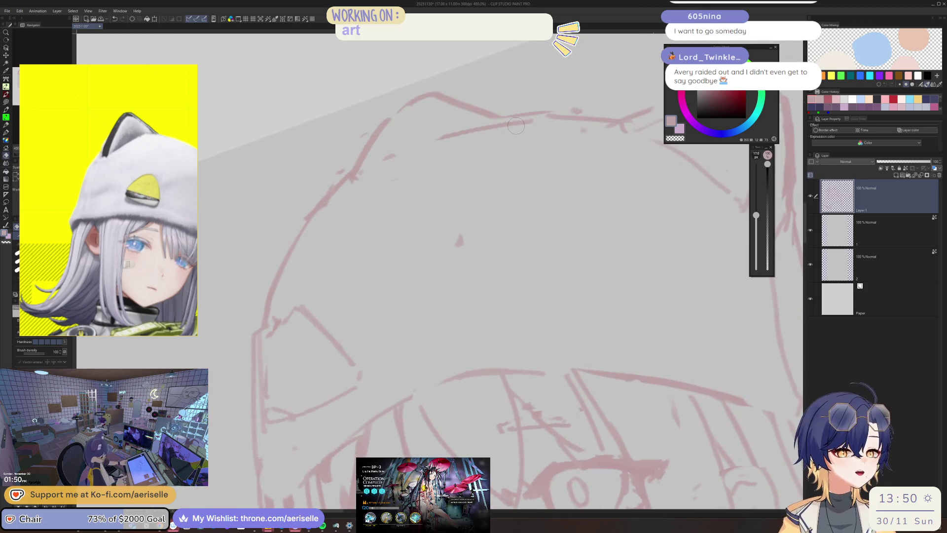
key("p")
key("minus")
key("minus")
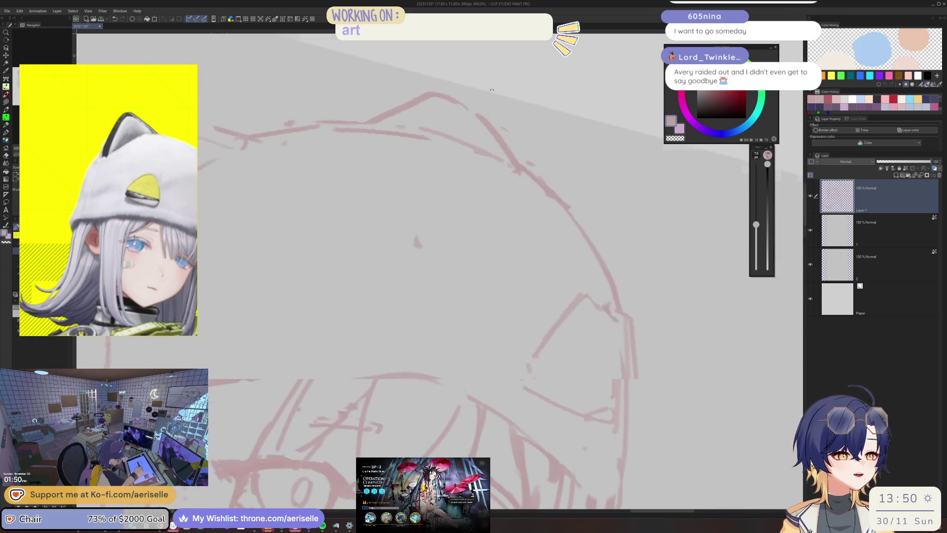
key("e")
mouse_move(450, 138)
left_mouse_down()
mouse_move(350, 217)
mouse_move(379, 180)
left_mouse_up()
Step: Sketch a new line along the hood's right side with the canvas back upright
key("p")
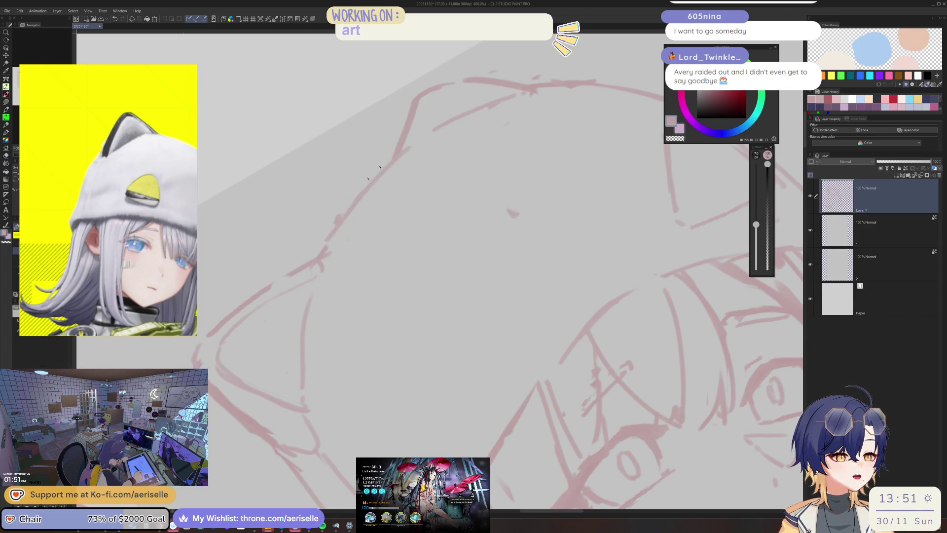
key("ctrl+minus")
key("ctrl+minus")
key("equal")
key("equal")
key("equal")
key("e")
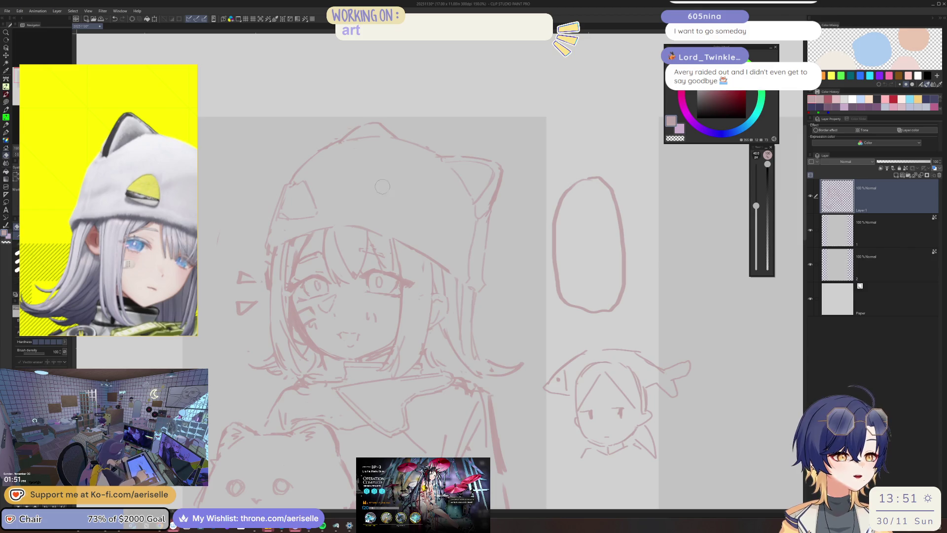
key("p")
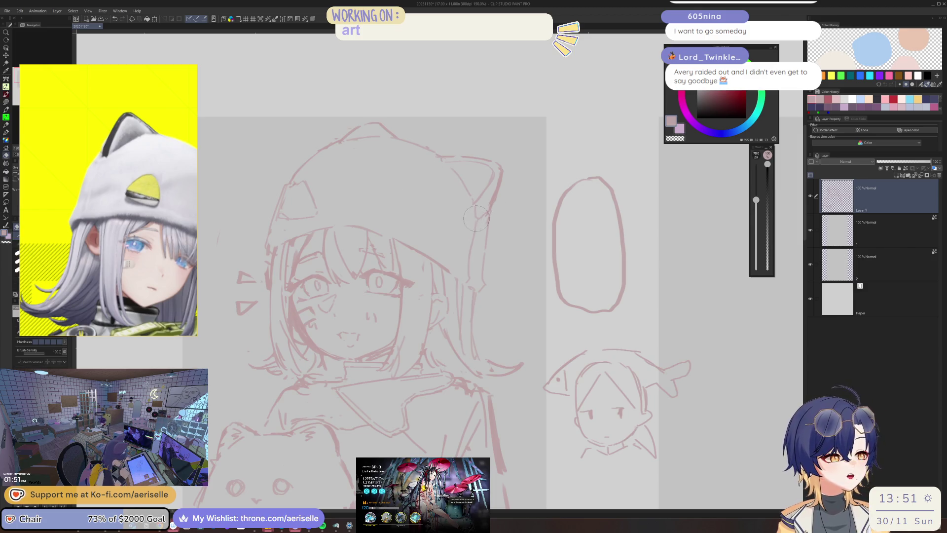
left_click_drag(478, 219, 472, 258)
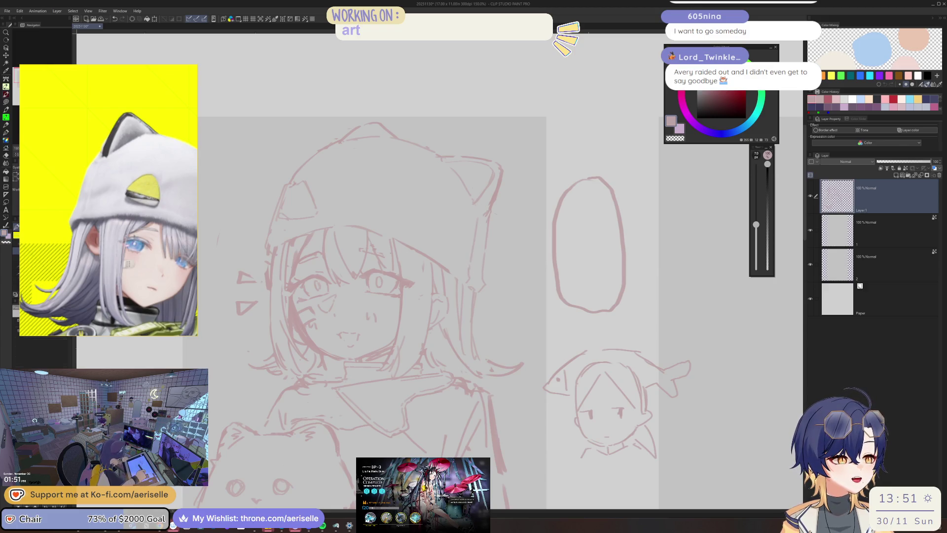
Step: Redraw the short stroke on the hood's ear line while the view is mirrored
key("e")
key("p")
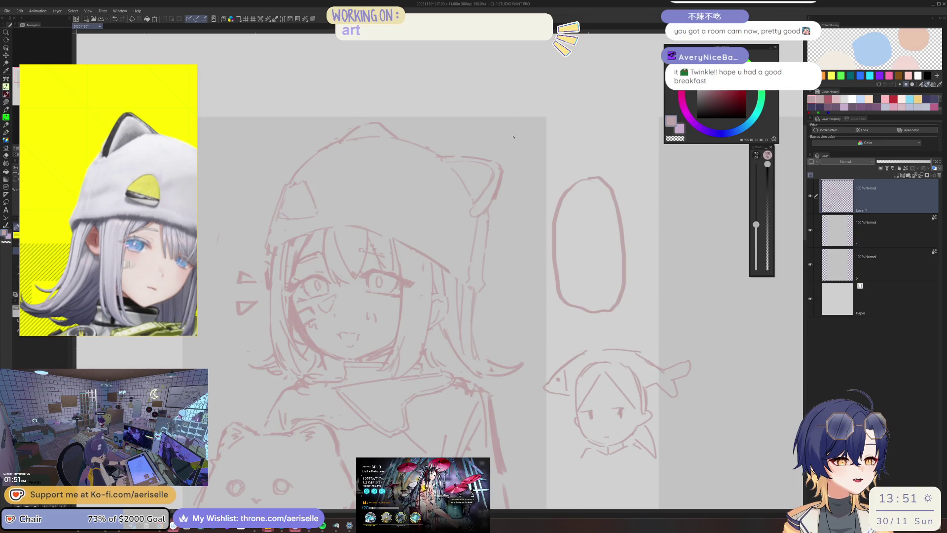
key("h")
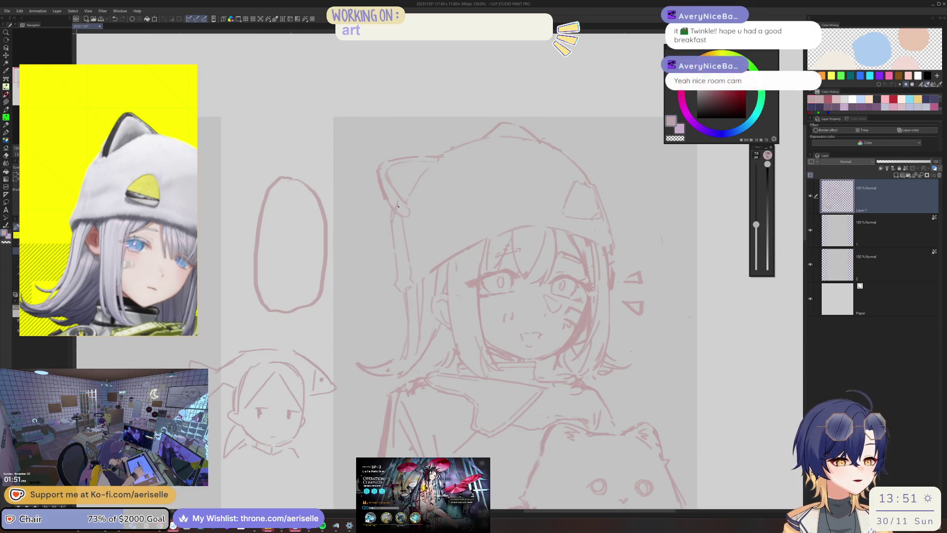
key("e")
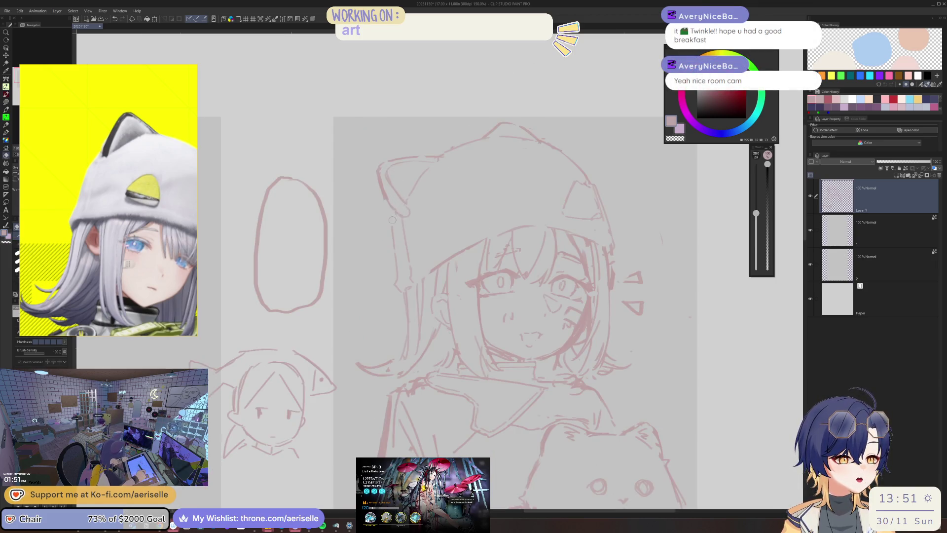
key("p")
key("ctrl+z")
key("ctrl+z")
left_click_drag(391, 225, 397, 266)
key("ctrl+z")
left_click_drag(391, 224, 404, 276)
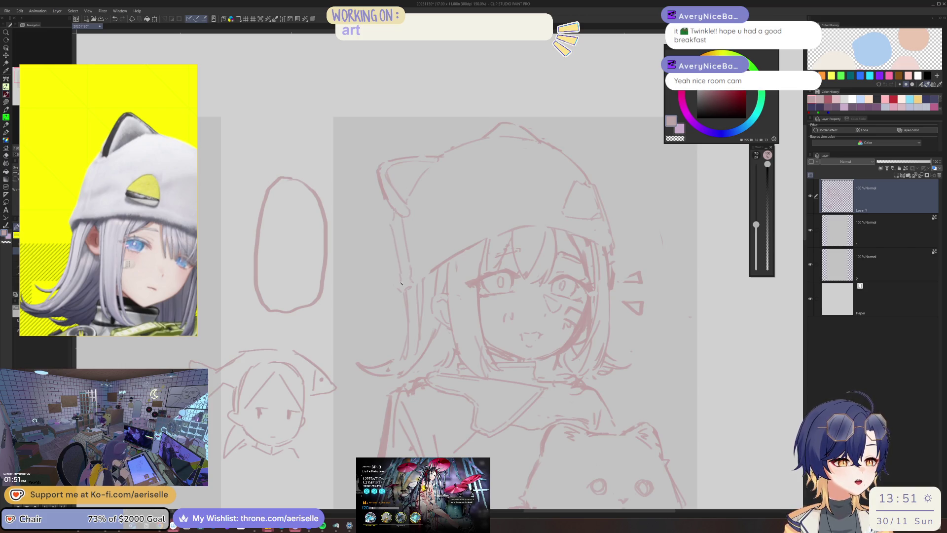
Step: Add a short stroke near the hood's ear after zooming in on the face
key("h")
key("ctrl+minus")
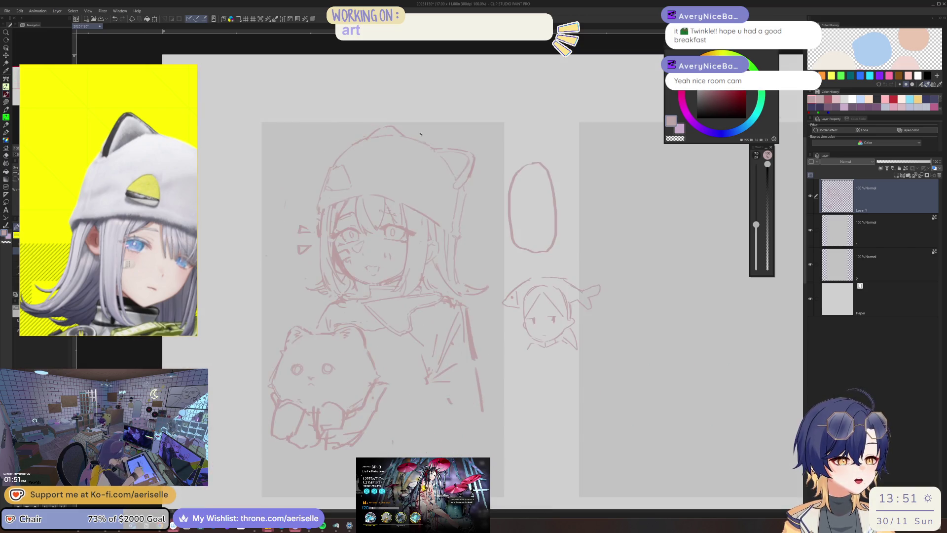
key("ctrl+plus")
key("ctrl+plus")
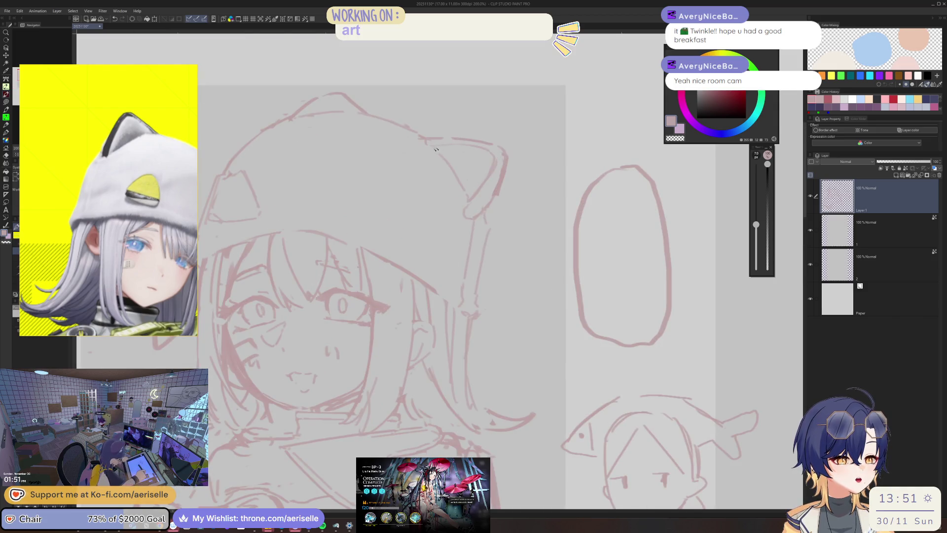
key("h")
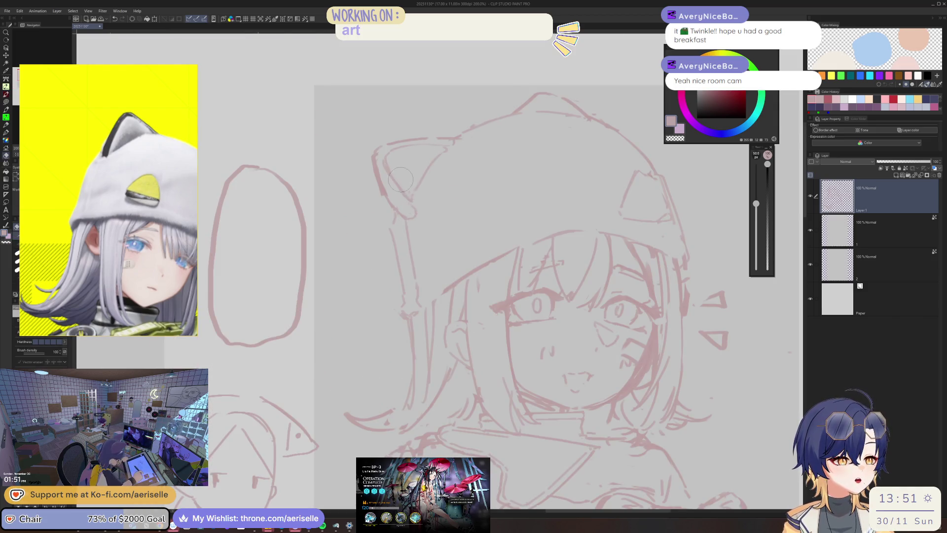
key("e")
key("p")
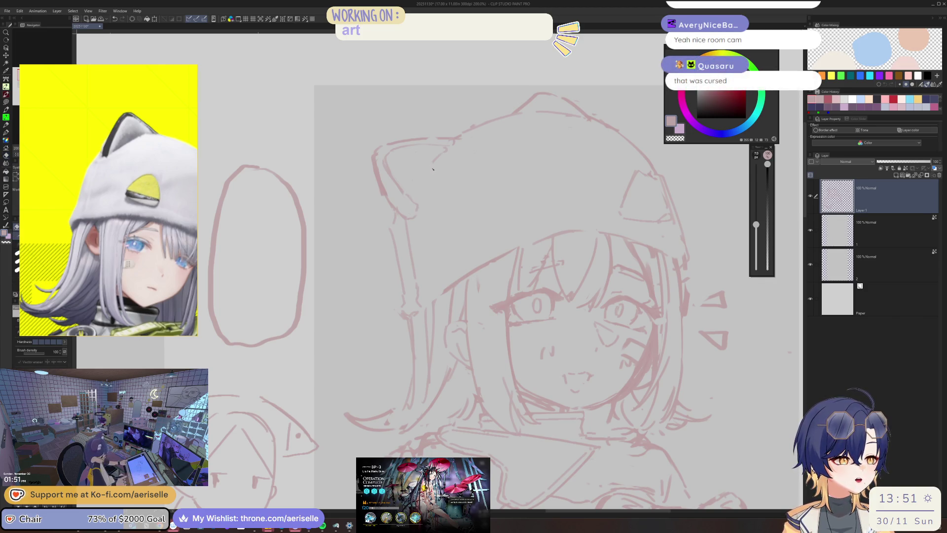
left_click_drag(433, 167, 421, 196)
scroll(463, 140, "down", 5)
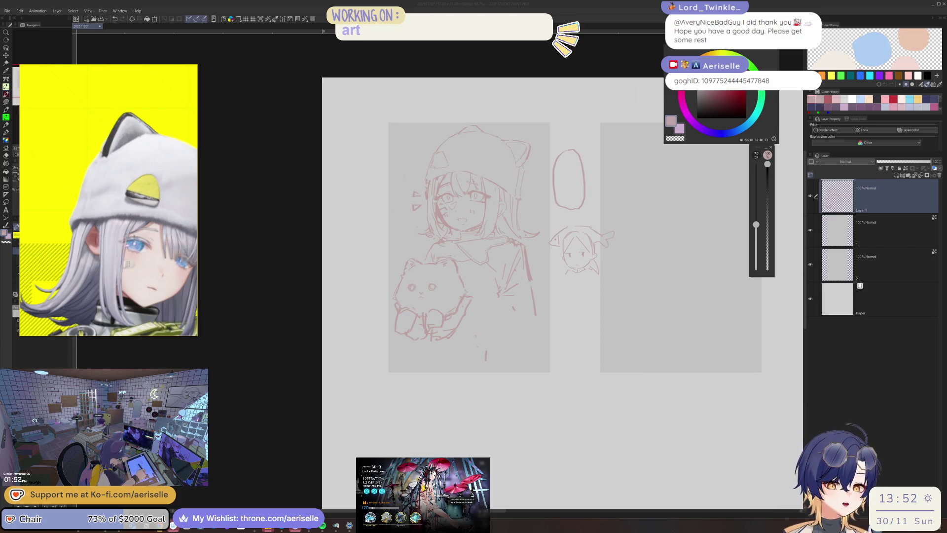
Step: Move the character reference image aside and refine lines in the mirrored view
left_click(496, 271)
left_click_drag(100, 256, 179, 243)
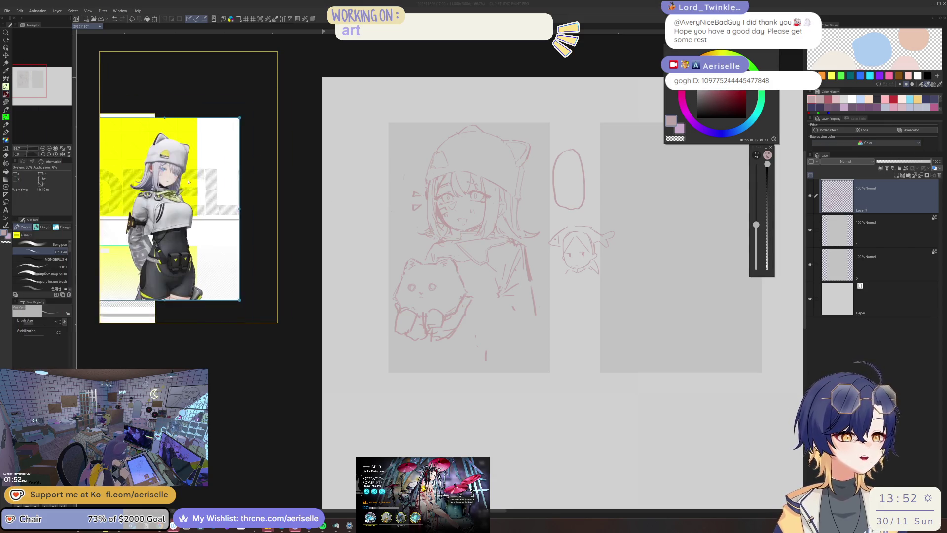
scroll(528, 215, "up", 4)
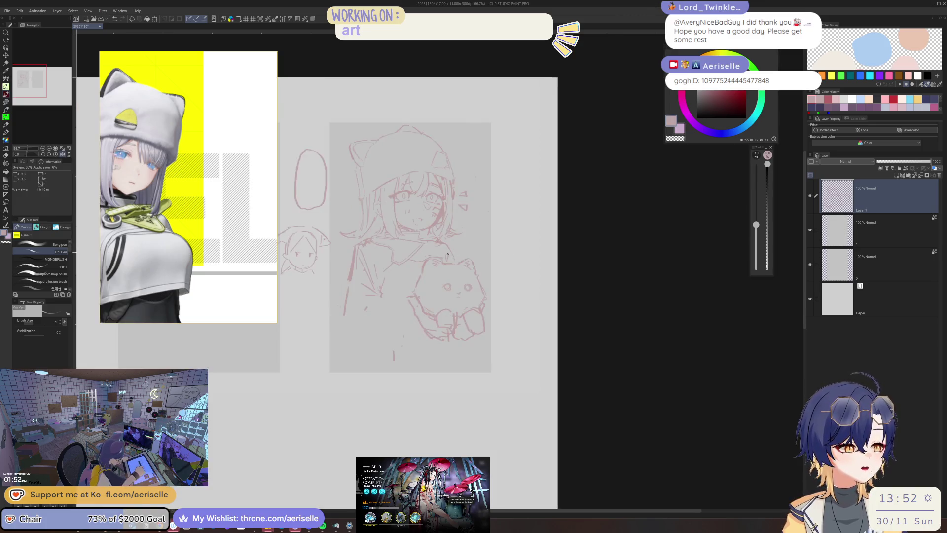
key("e")
key("p")
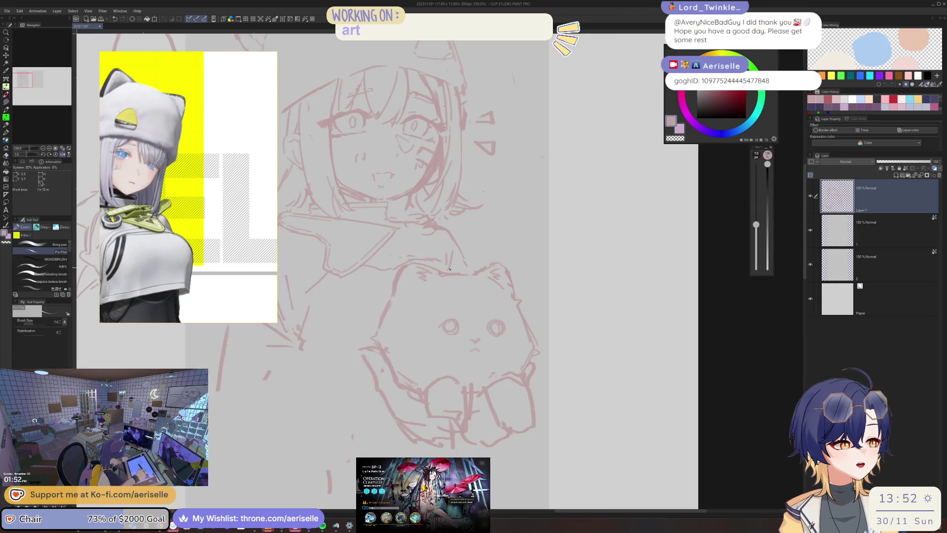
key("h")
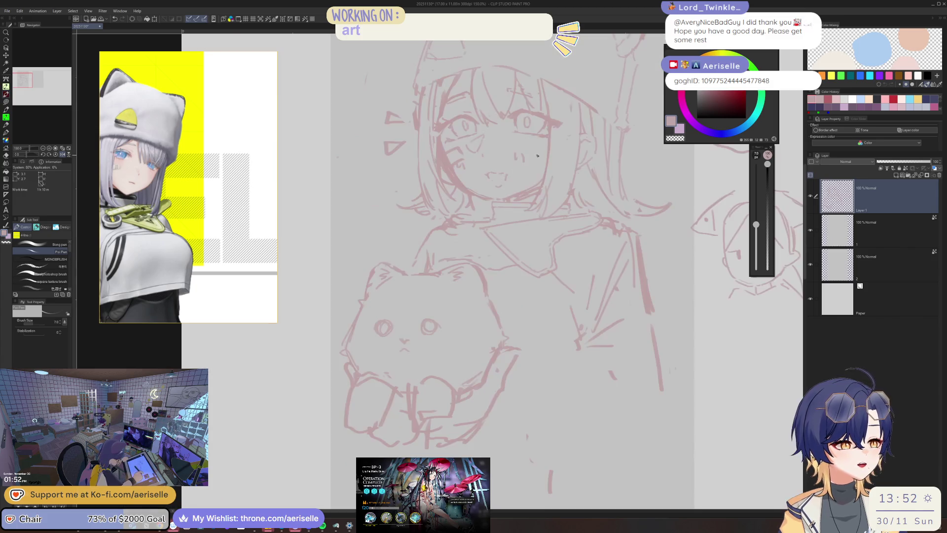
key("e")
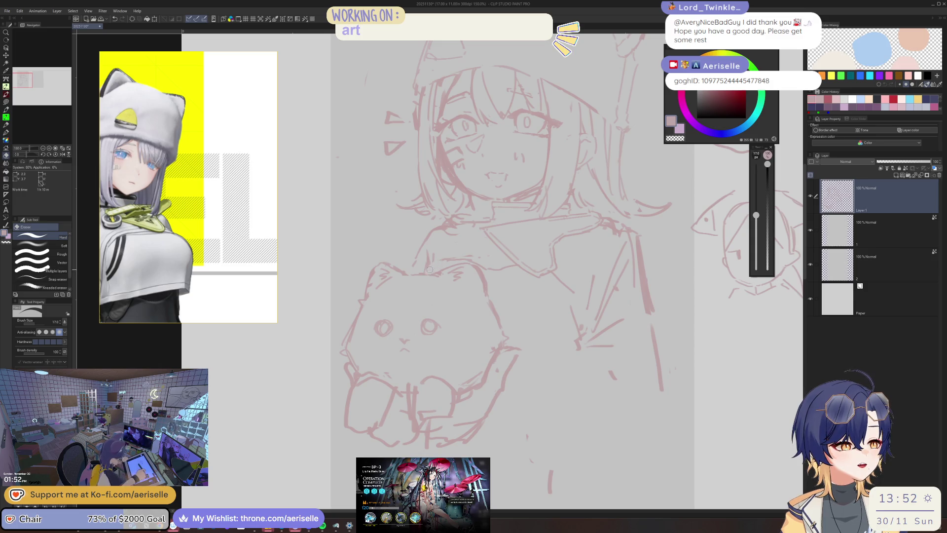
key("p")
Step: Keep refining the collar and shoulder lines with the canvas flipped back to normal
scroll(446, 231, "down", 2)
scroll(446, 231, "up", 4)
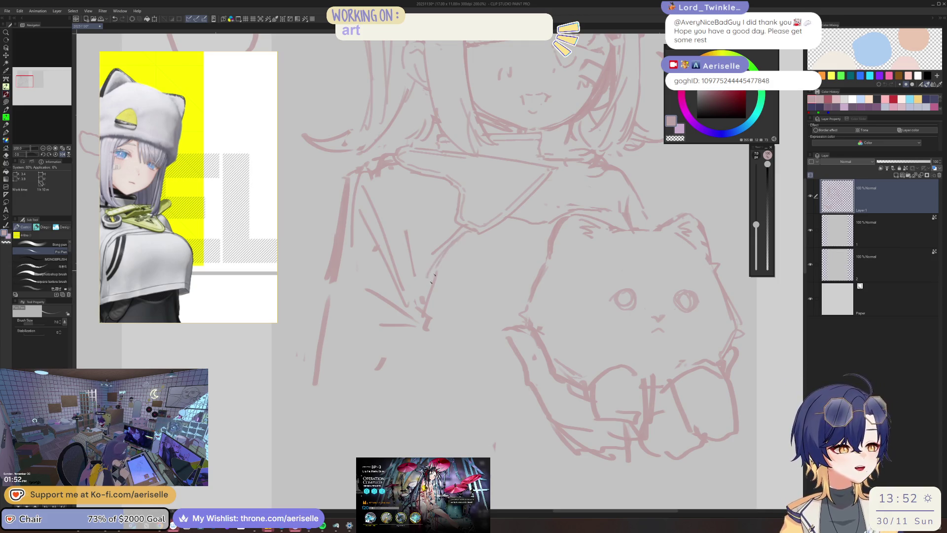
key("e")
key("p")
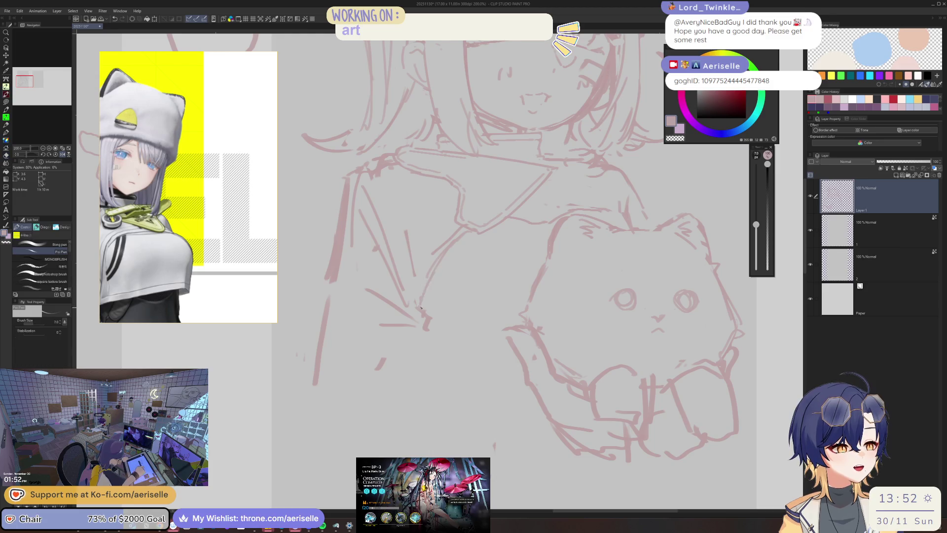
key("h")
scroll(491, 258, "down", 2)
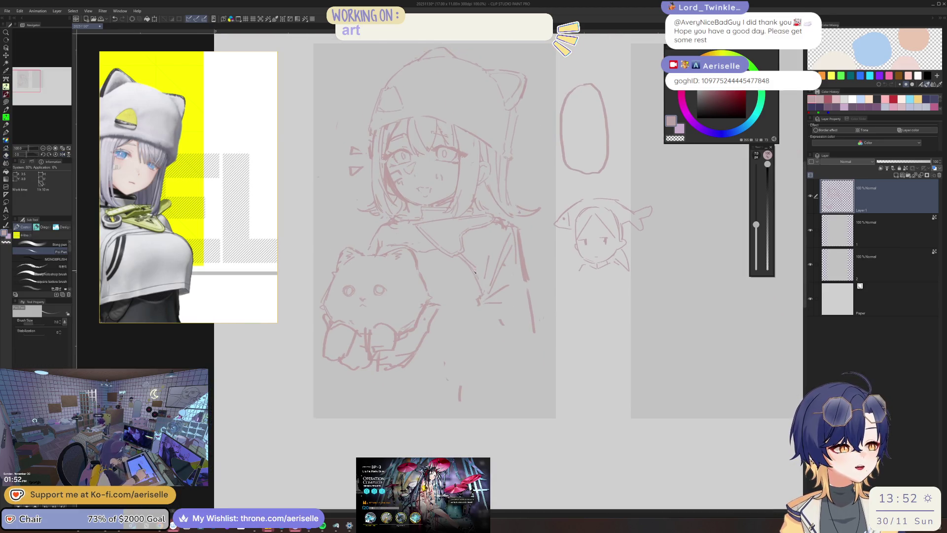
scroll(479, 293, "up", 1)
key("e")
key("p")
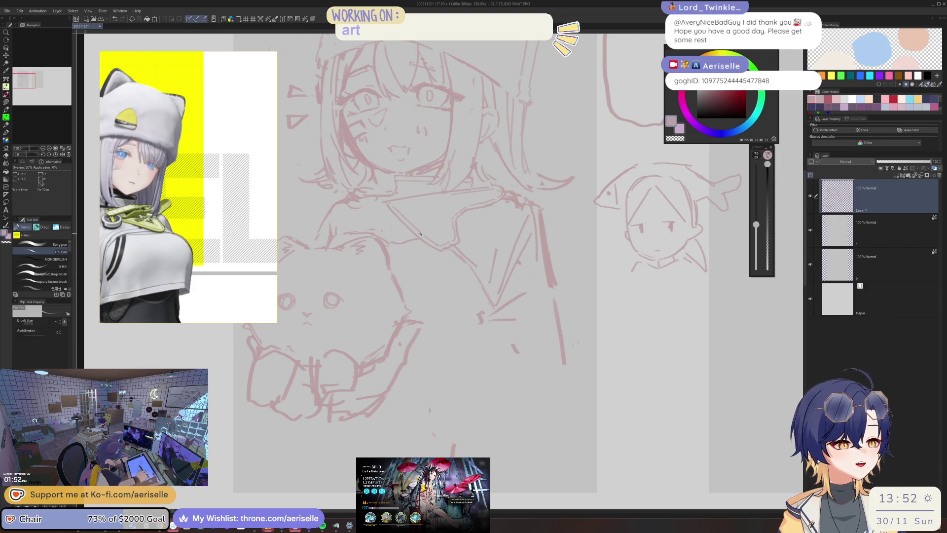
Step: Refine the cat-plush lines with the canvas tilted about 30 degrees, then straighten it
key("minus")
key("minus")
scroll(344, 278, "up", 2)
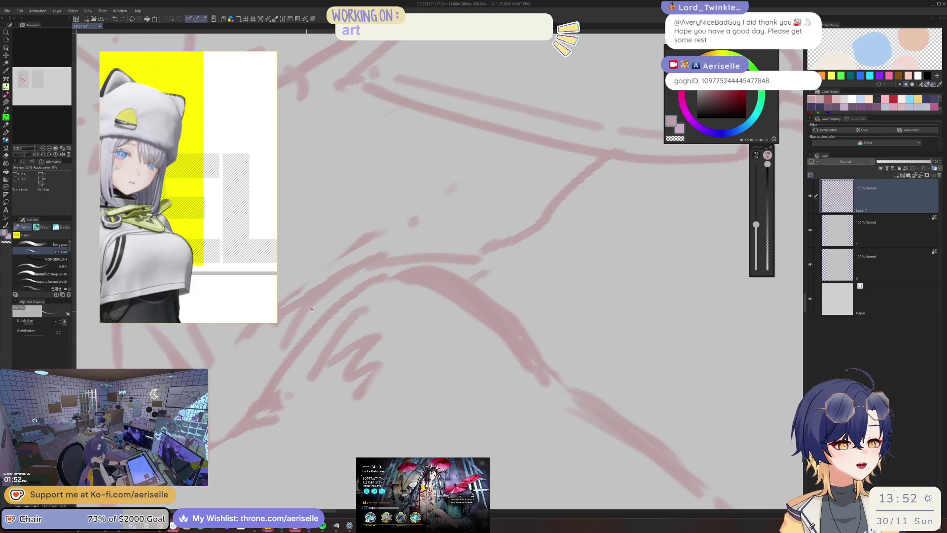
scroll(375, 281, "down", 2)
scroll(397, 285, "up", 1)
scroll(397, 285, "up", 4)
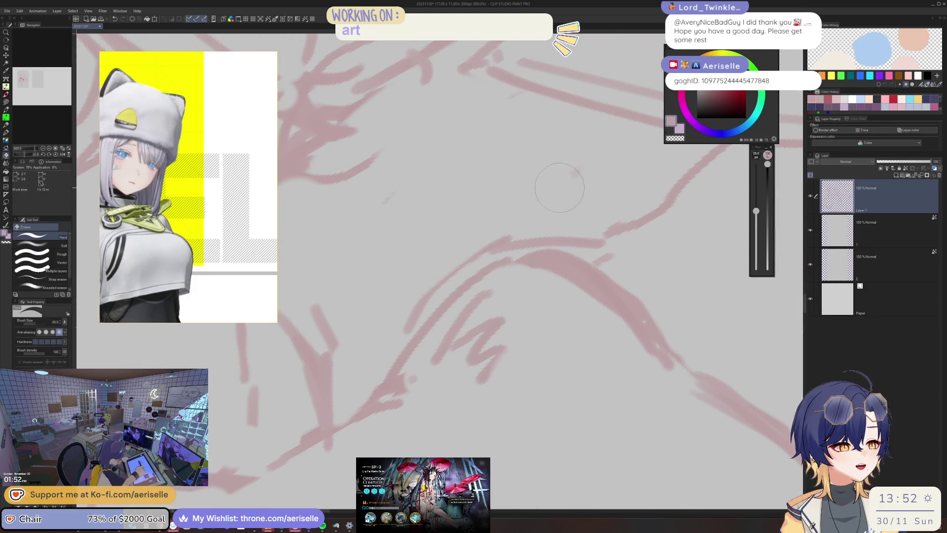
scroll(440, 295, "down", 5)
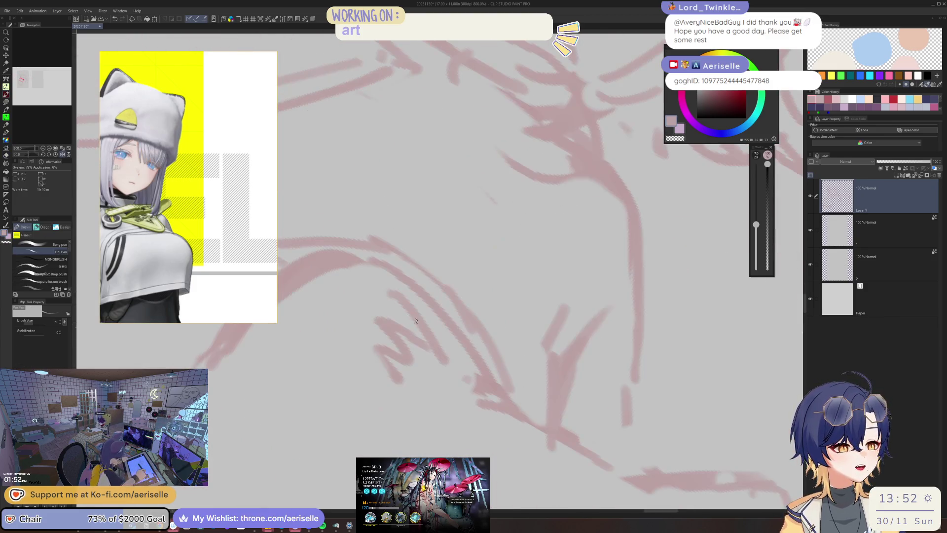
key("ctrl+@")
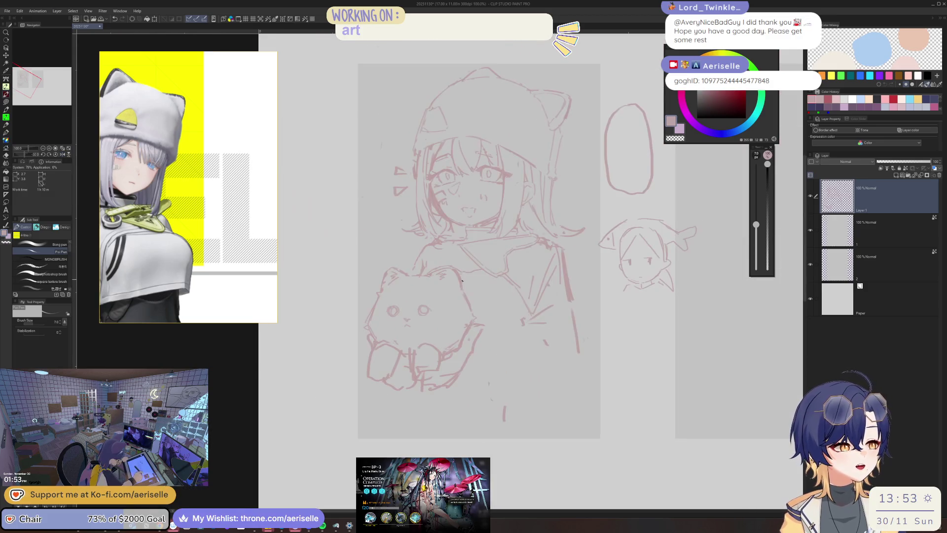
scroll(415, 276, "up", 4)
key("e")
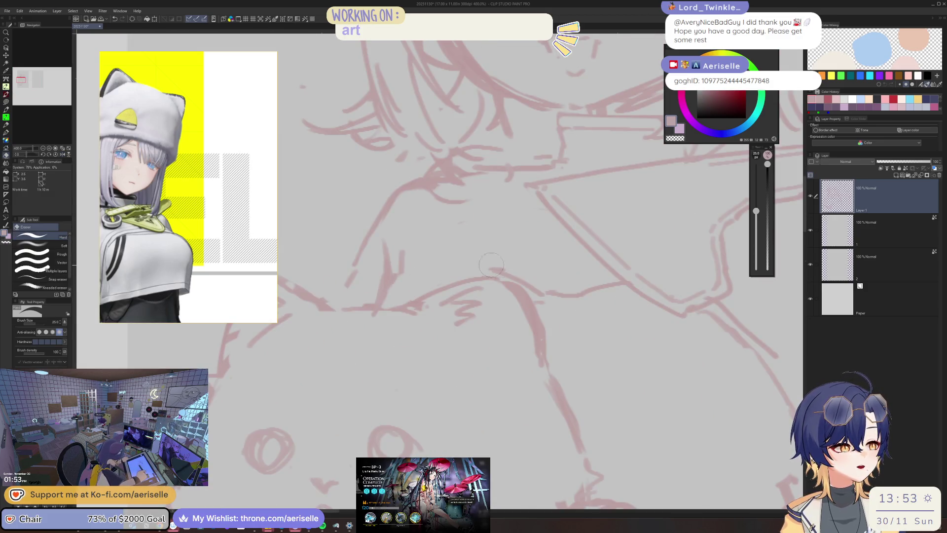
key("p")
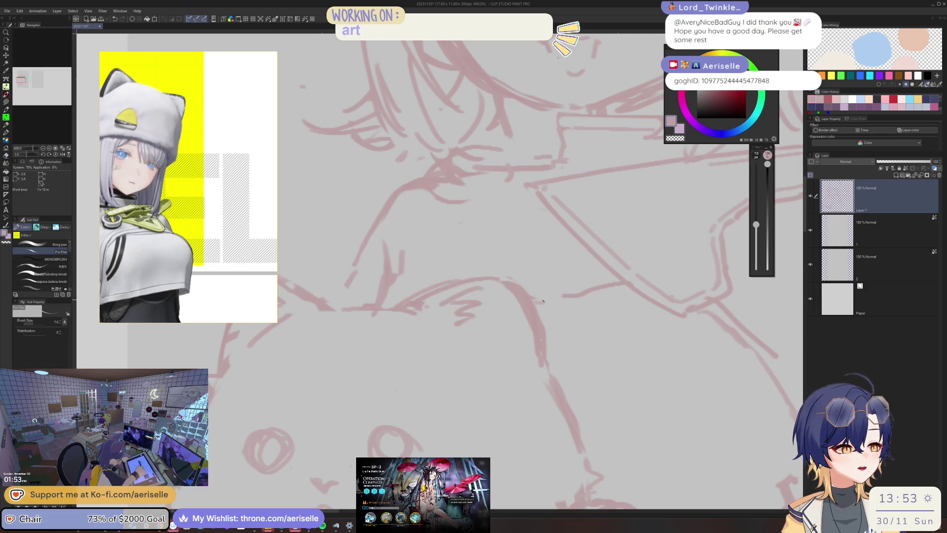
Step: Fit the whole sketch on screen and pan onto the face and collar
key("ctrl+alt+0")
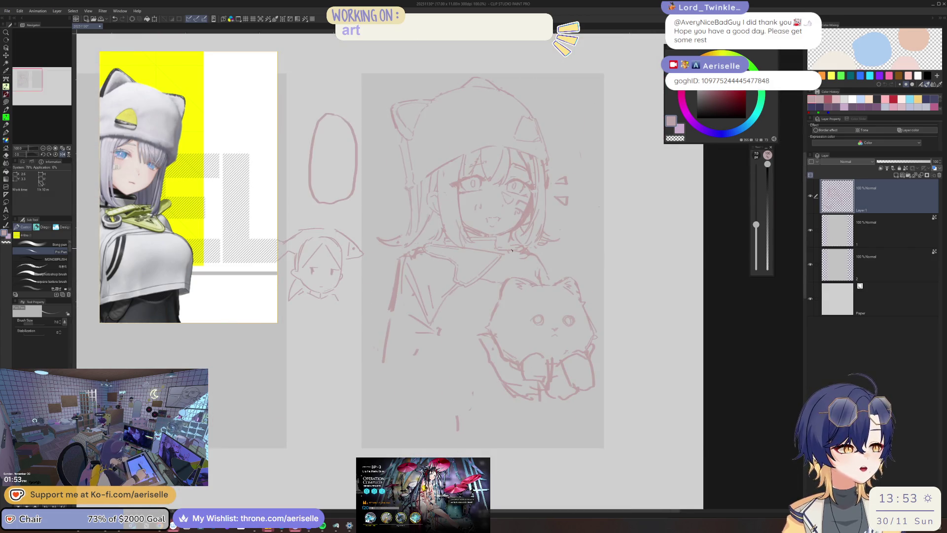
scroll(511, 250, "up", 2)
mouse_move(533, 270)
left_mouse_down()
mouse_move(542, 234)
mouse_move(577, 248)
left_mouse_up()
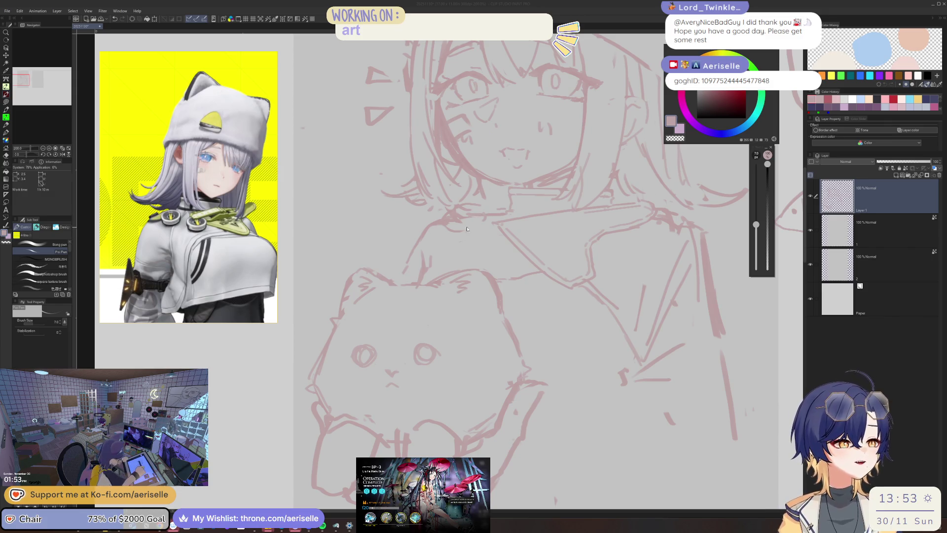
Step: Save the sketch file with Ctrl+S
key("e")
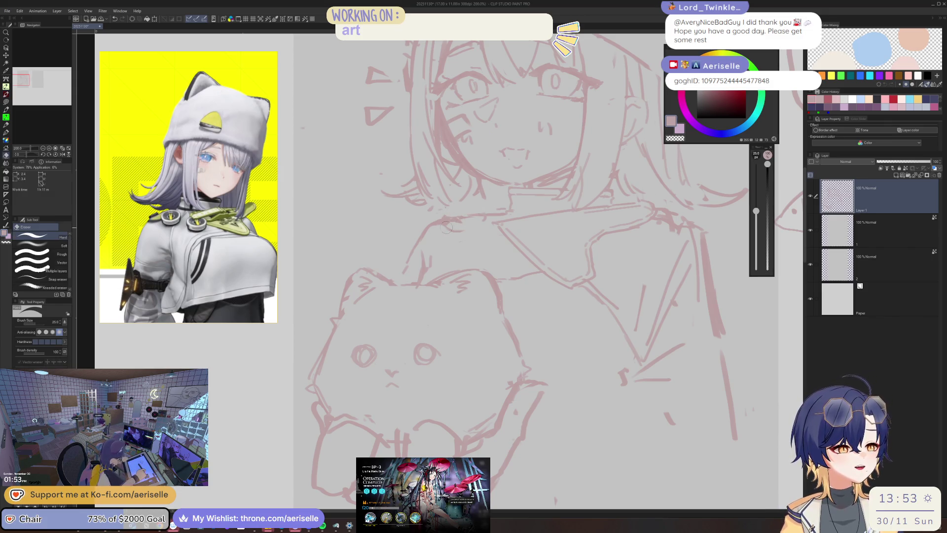
key("p")
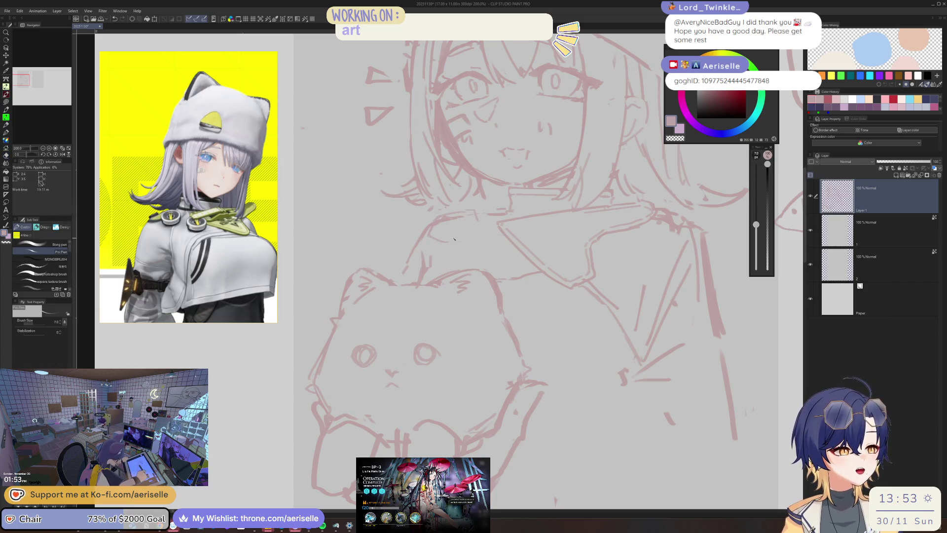
key("ctrl+s")
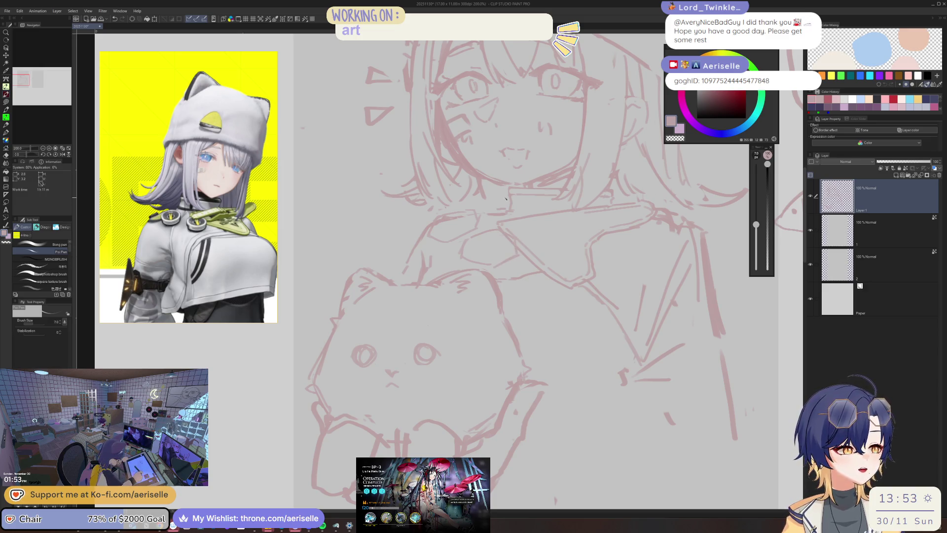
Step: Scribble test letters and a small arrow mark beside the sketch, undoing one scribble
key("e")
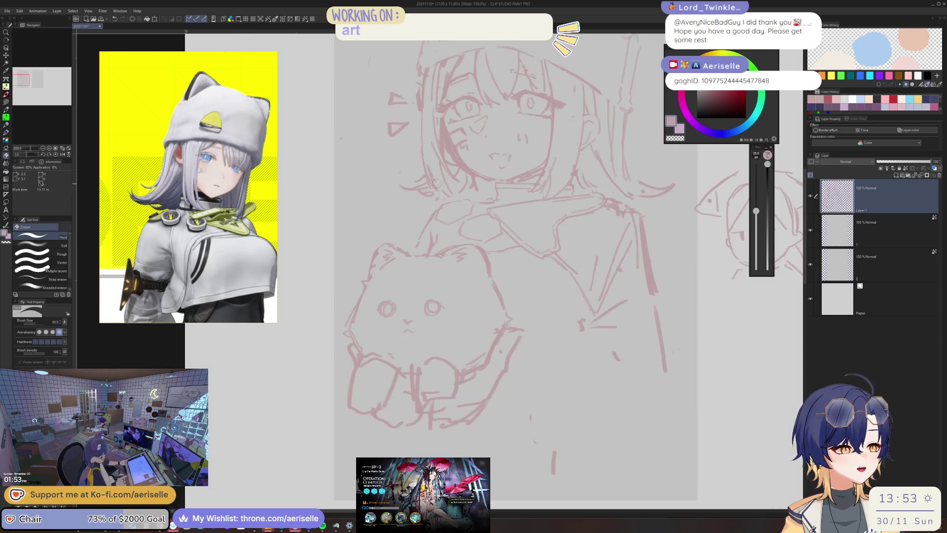
key("p")
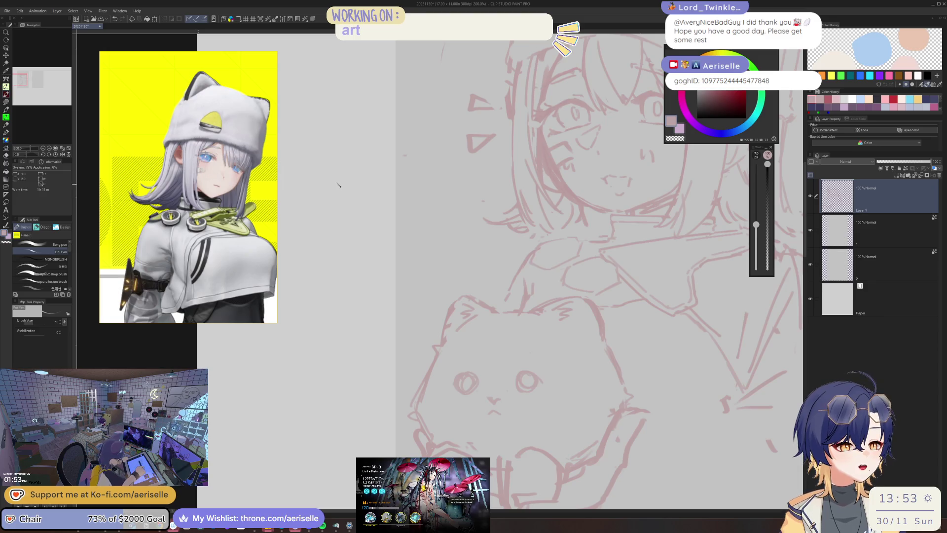
left_click_drag(332, 225, 345, 221)
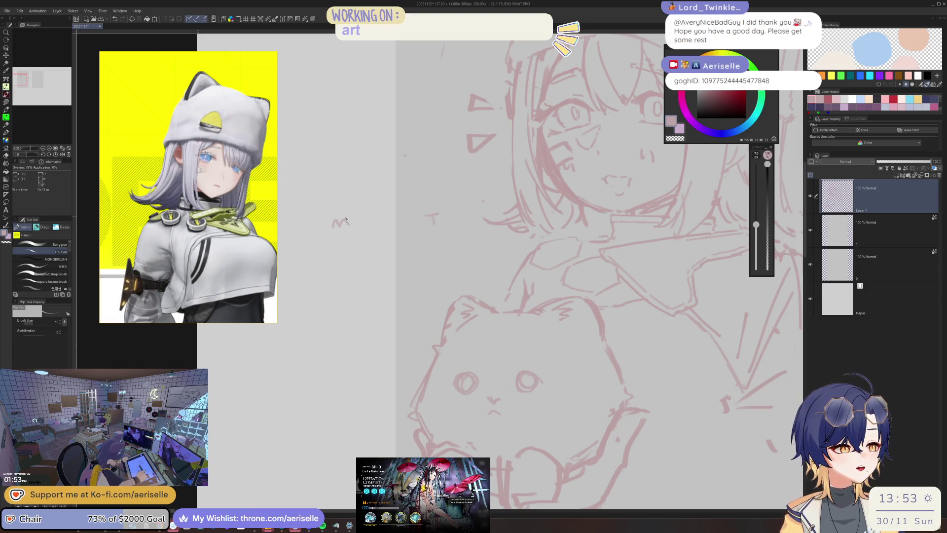
mouse_move(374, 219)
left_mouse_down()
mouse_move(402, 219)
mouse_move(365, 230)
mouse_move(392, 235)
left_mouse_up()
key("ctrl+z")
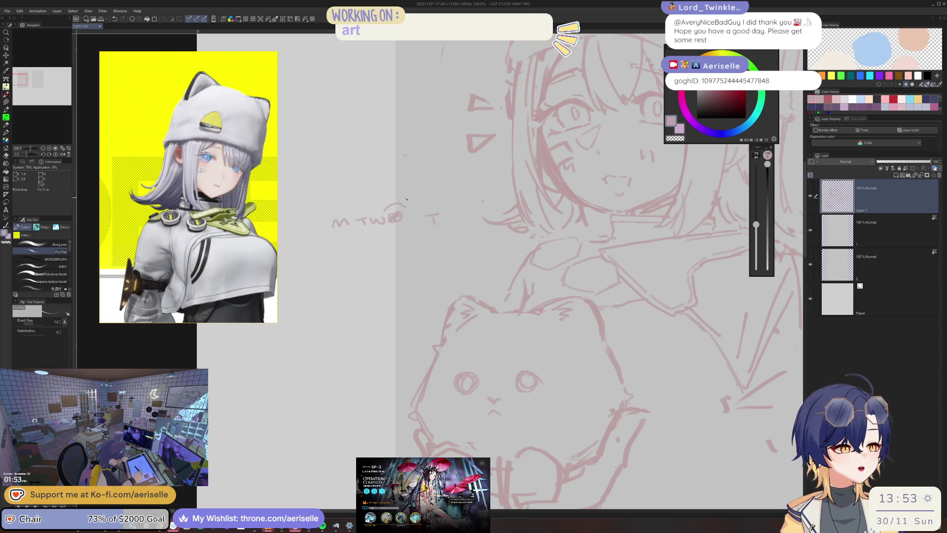
mouse_move(387, 201)
left_mouse_down()
mouse_move(384, 212)
mouse_move(394, 203)
left_mouse_up()
Step: Erase the scribbled letters beside the sketch and re-centre the view
key("e")
left_click_drag(328, 218, 446, 212)
scroll(606, 203, "down", 1)
left_click_drag(606, 204, 489, 274)
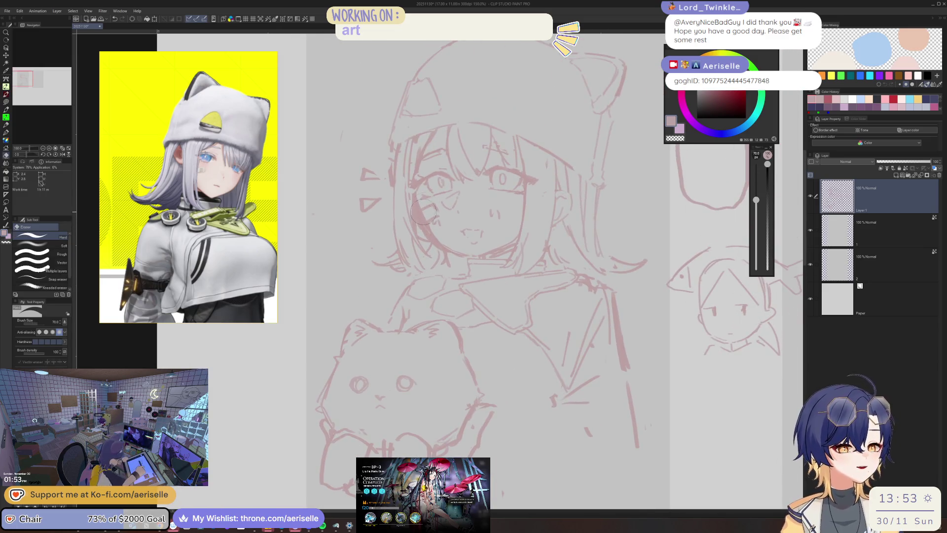
Step: Shrink the eraser to 25, then 15, while checking the sketch in mirrored view
key("bracketleft")
key("bracketleft")
key("bracketleft")
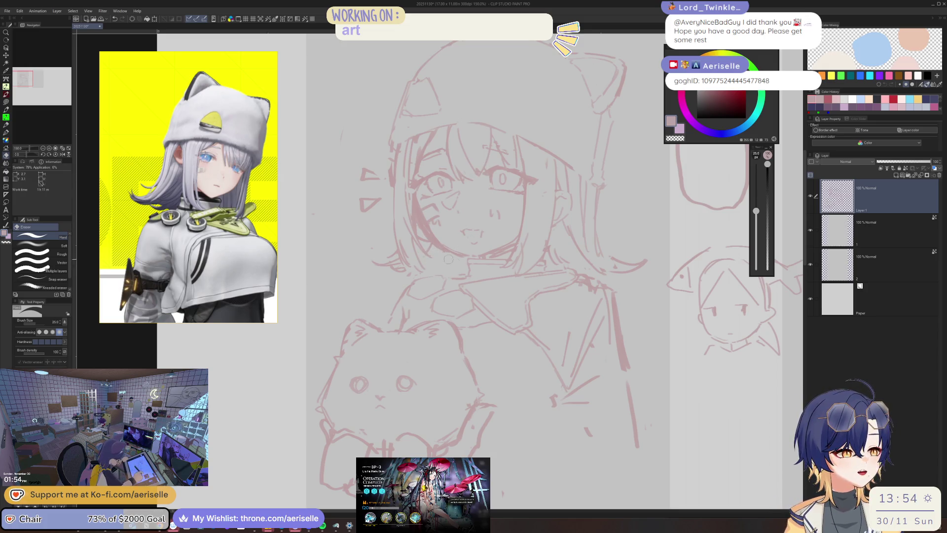
key("h")
scroll(411, 241, "up", 1)
key("bracketleft")
key("bracketleft")
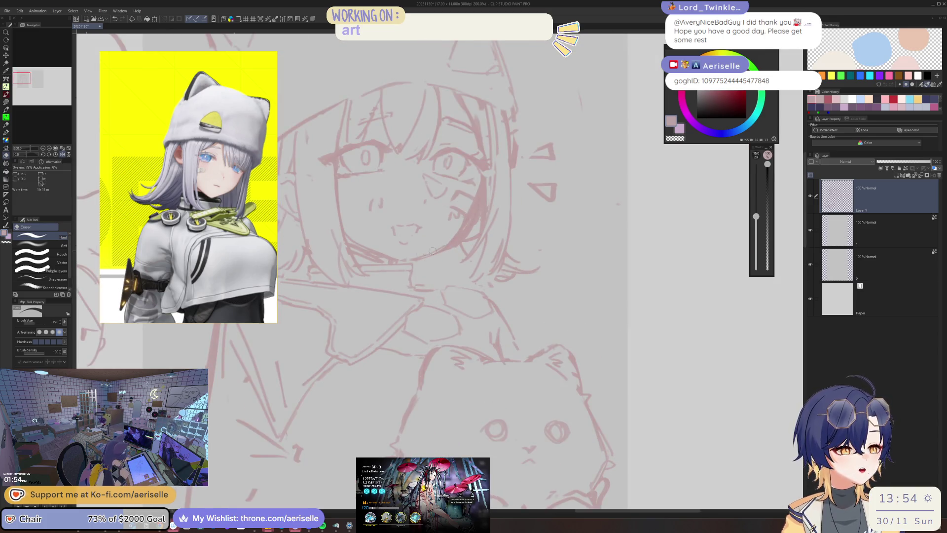
key("p")
key("h")
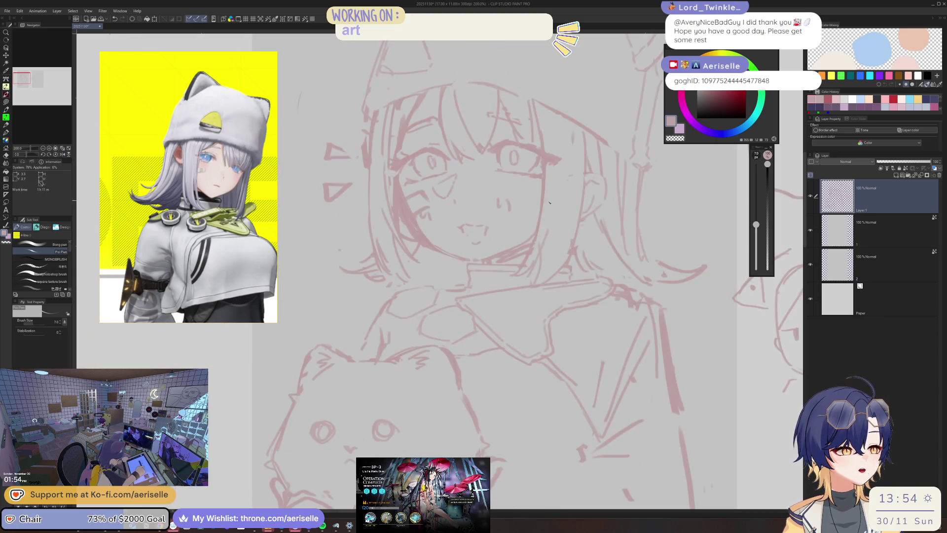
scroll(498, 213, "down", 4)
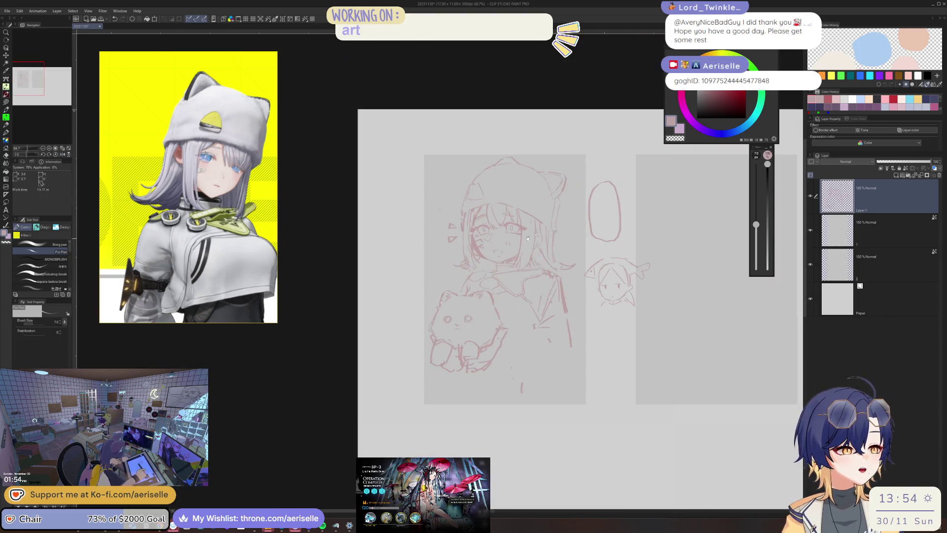
Step: Lasso-select the girl's mouth and move it into a better position
scroll(457, 252, "up", 4)
key("m")
mouse_move(415, 249)
left_mouse_down()
mouse_move(410, 272)
mouse_move(455, 273)
left_mouse_up()
key("k")
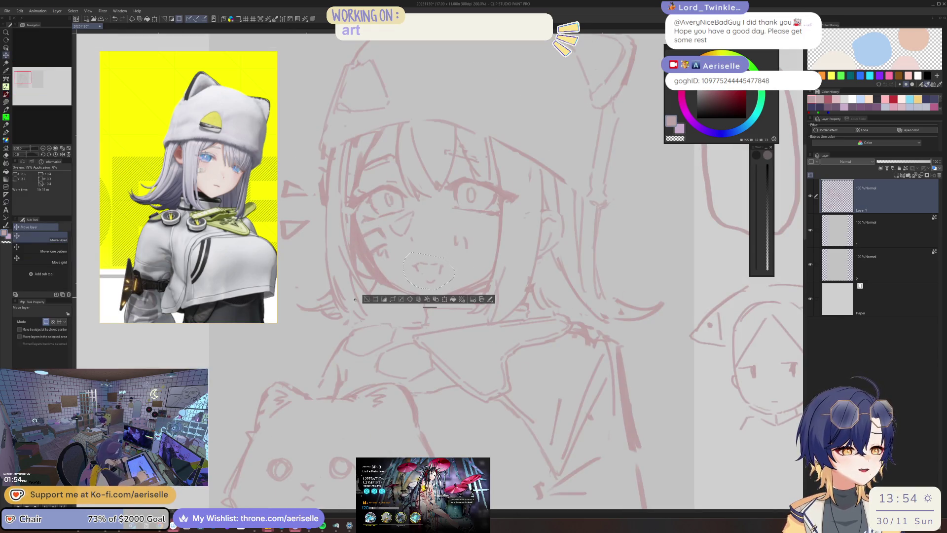
left_click(368, 299)
scroll(494, 218, "down", 4)
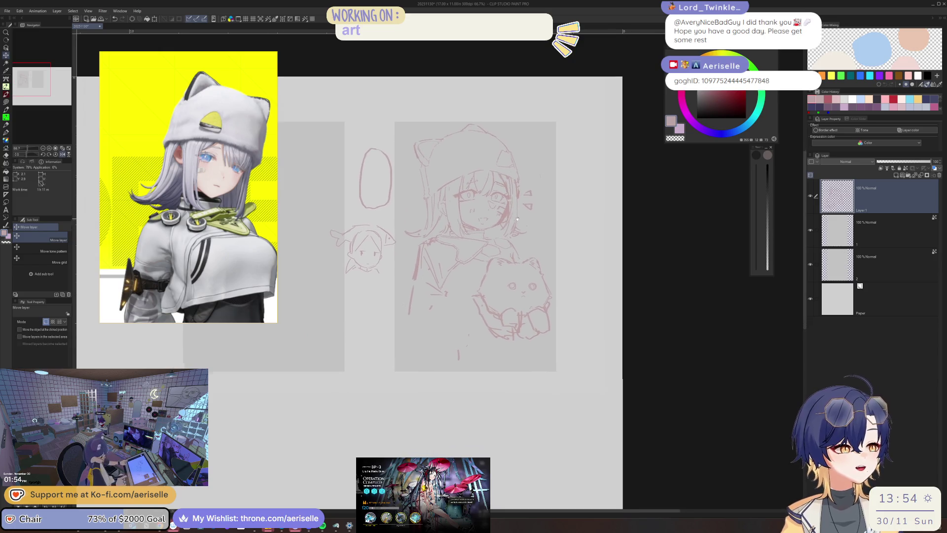
scroll(494, 218, "up", 2)
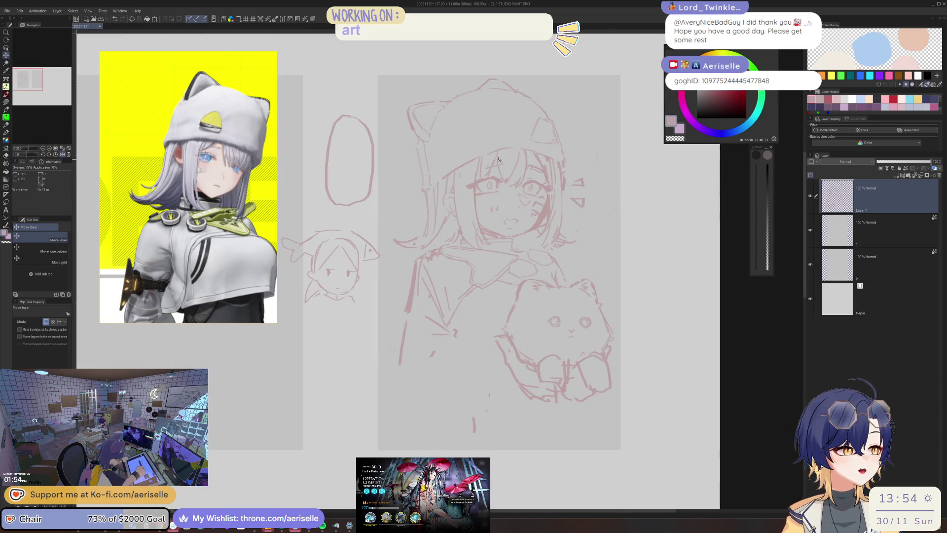
Step: Lasso-select the hood's cat ear, nudge it, and deselect
key("m")
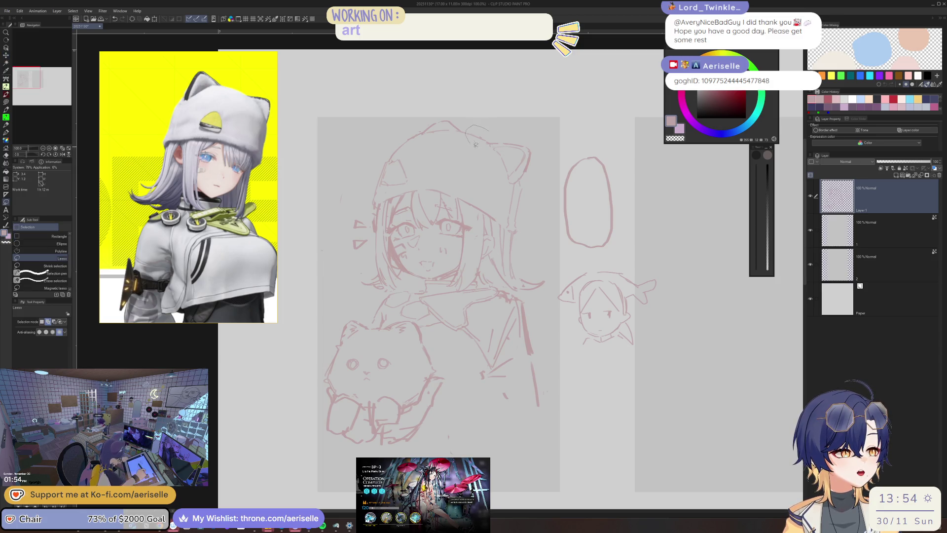
mouse_move(513, 230)
left_mouse_down()
mouse_move(542, 143)
mouse_move(468, 126)
left_mouse_up()
key("k")
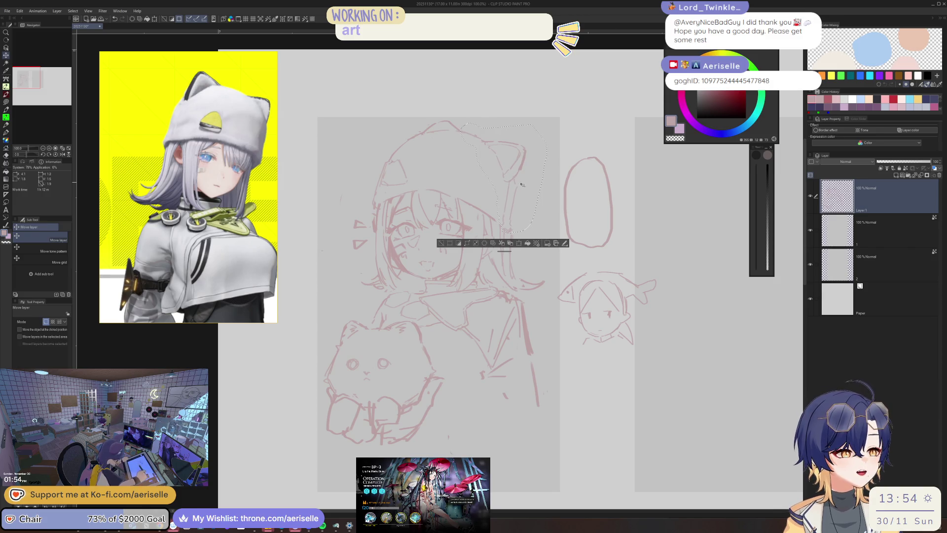
key("ctrl+d")
Step: Lasso-select the area from the jaw downward, nudge it, and deselect
key("m")
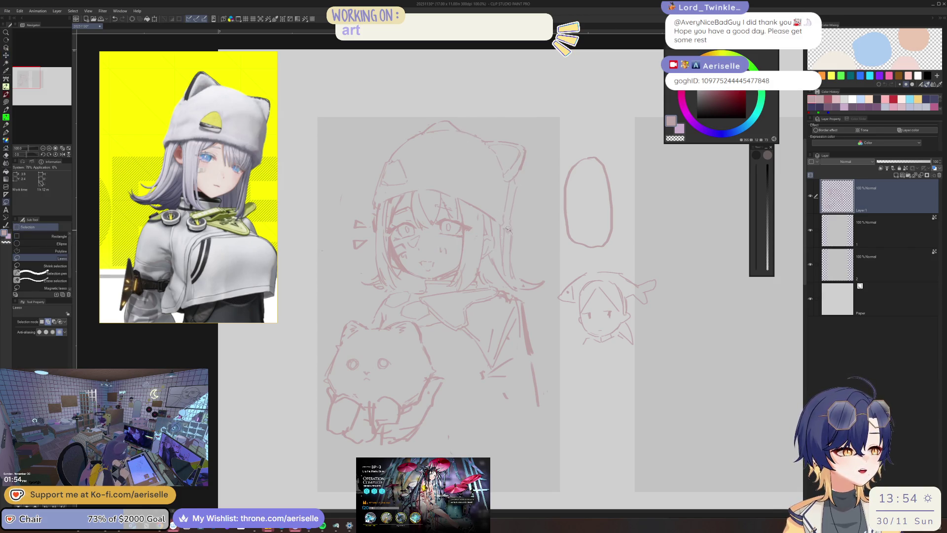
mouse_move(498, 249)
left_mouse_down()
mouse_move(498, 277)
mouse_move(560, 272)
mouse_move(557, 264)
left_mouse_up()
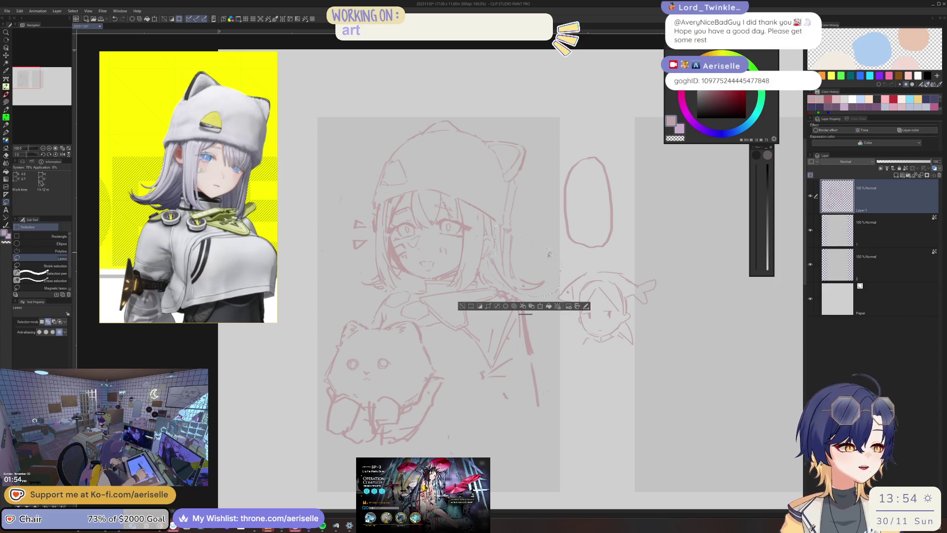
key("k")
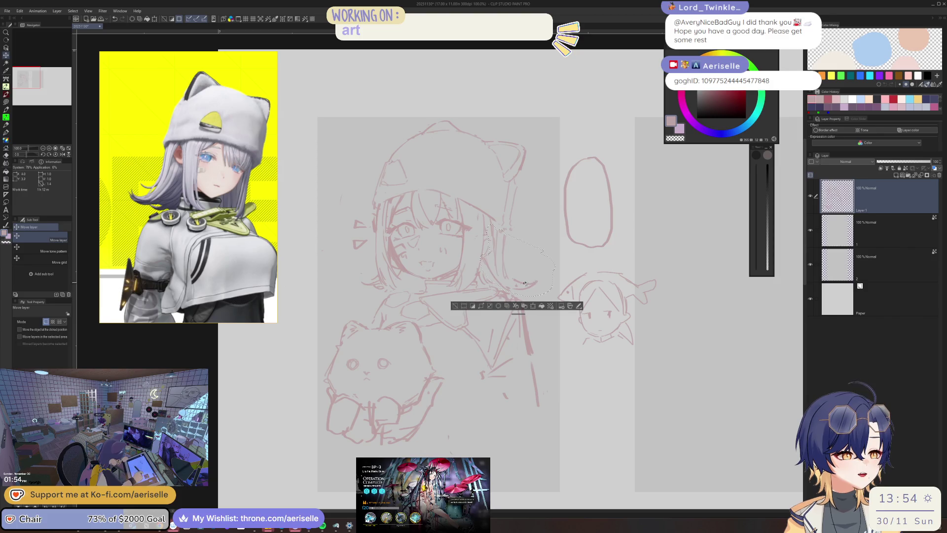
key("ctrl+d")
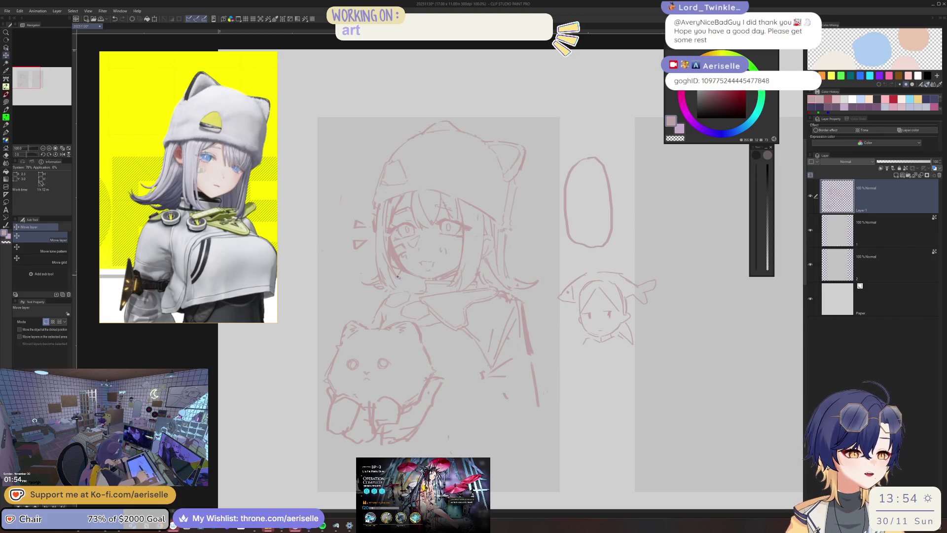
Step: Check the adjusted face in mirrored view while alternating pen and eraser
key("p")
key("h")
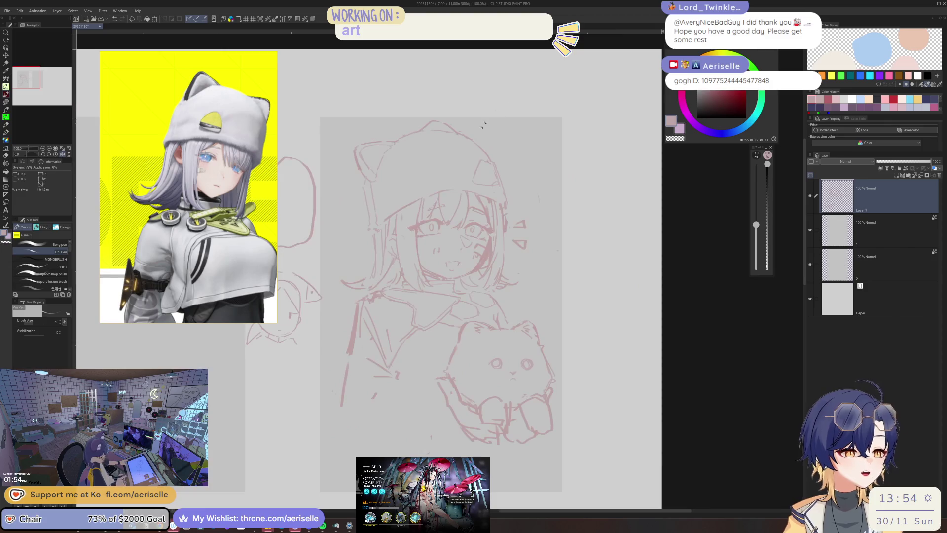
key("e")
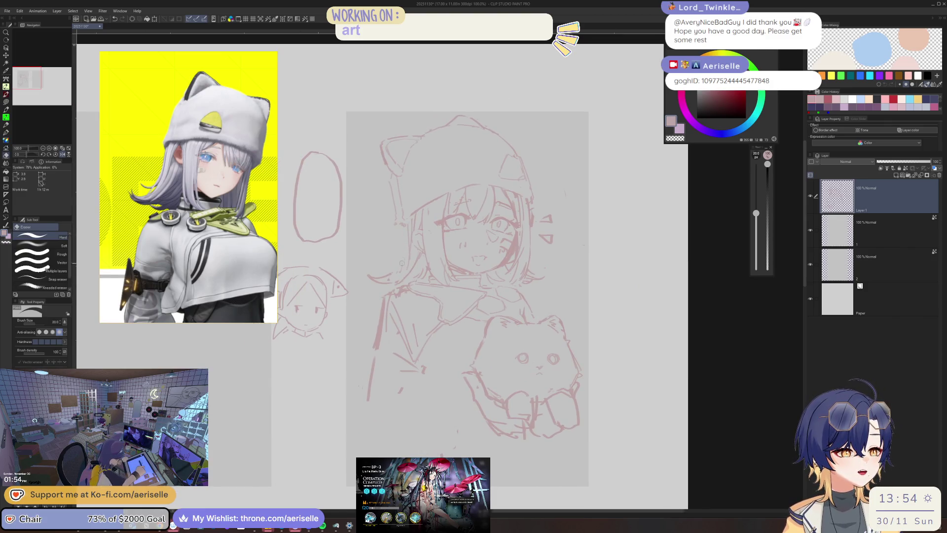
key("p")
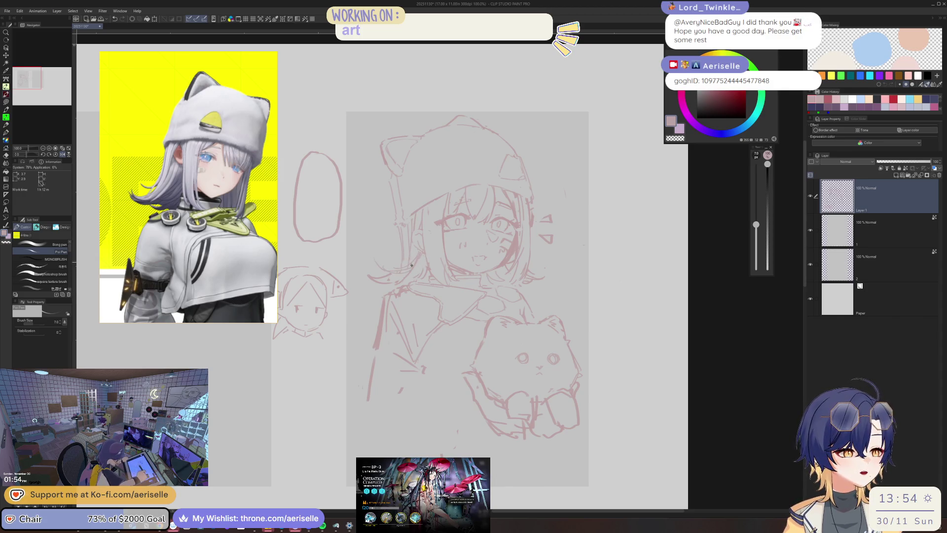
key("e")
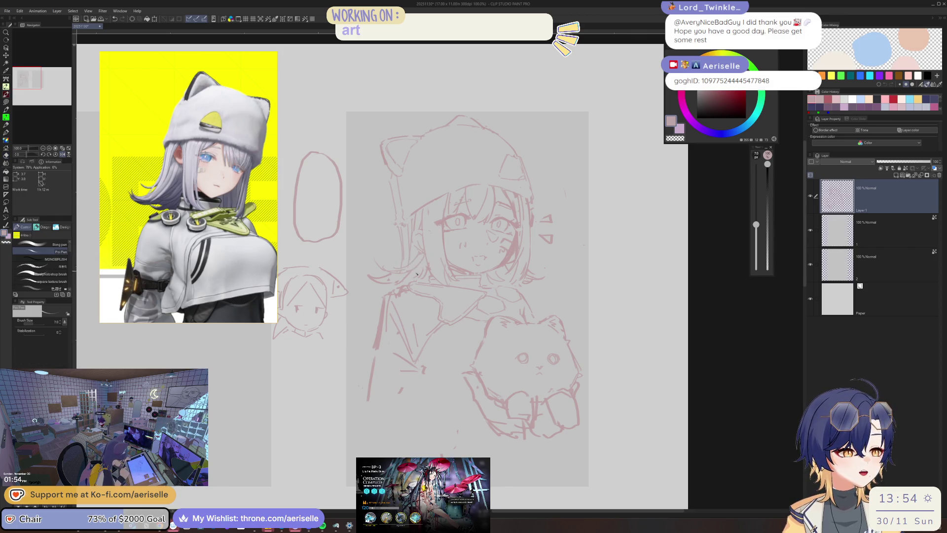
Step: Set the eraser to size 25 and touch up face lines in mirrored view
key("bracketright")
key("p")
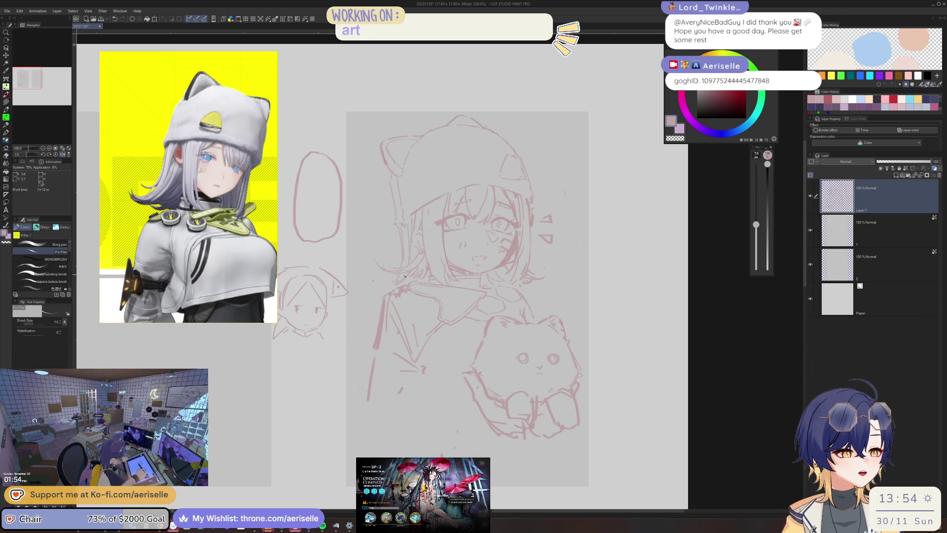
key("h")
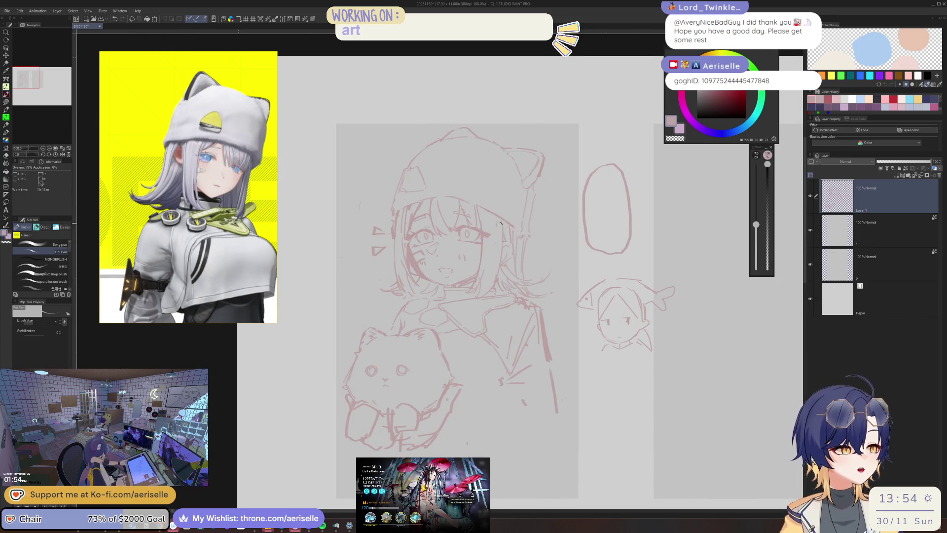
key("e")
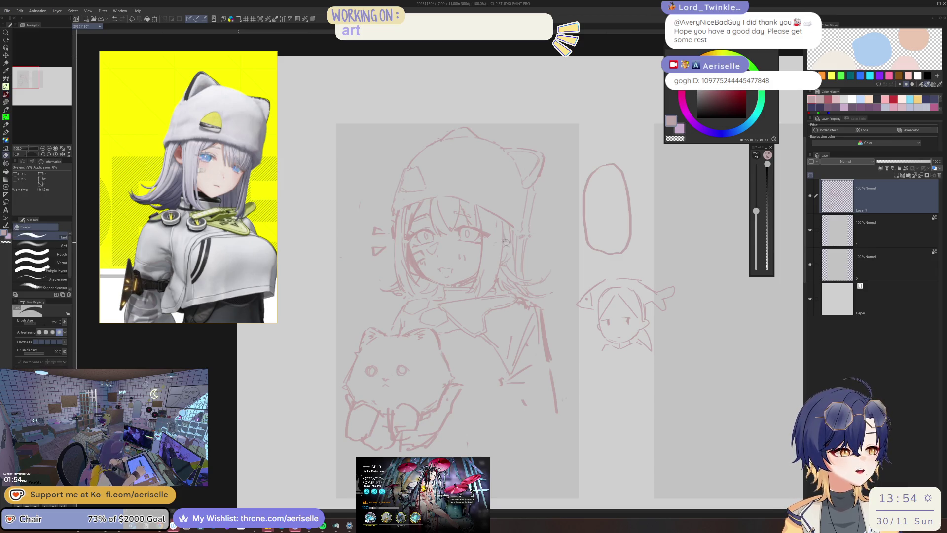
key("p")
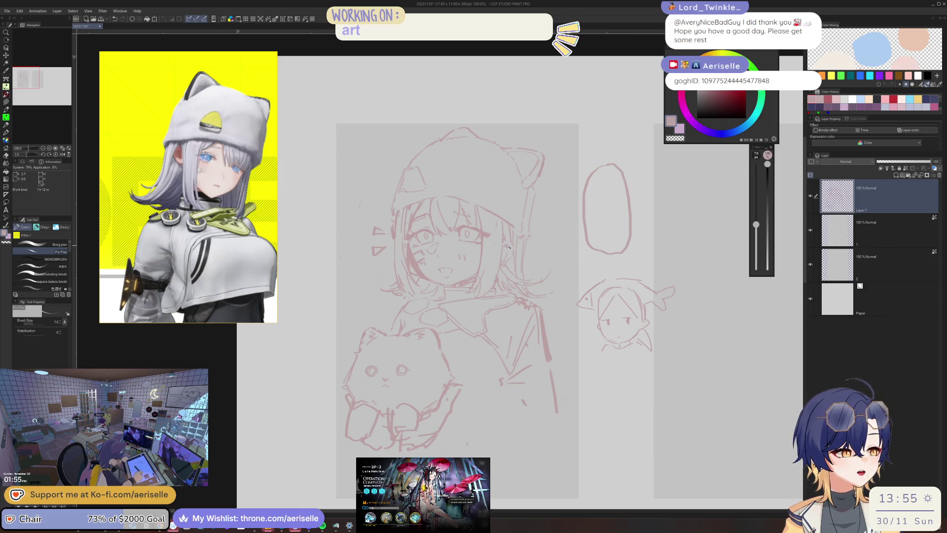
key("e")
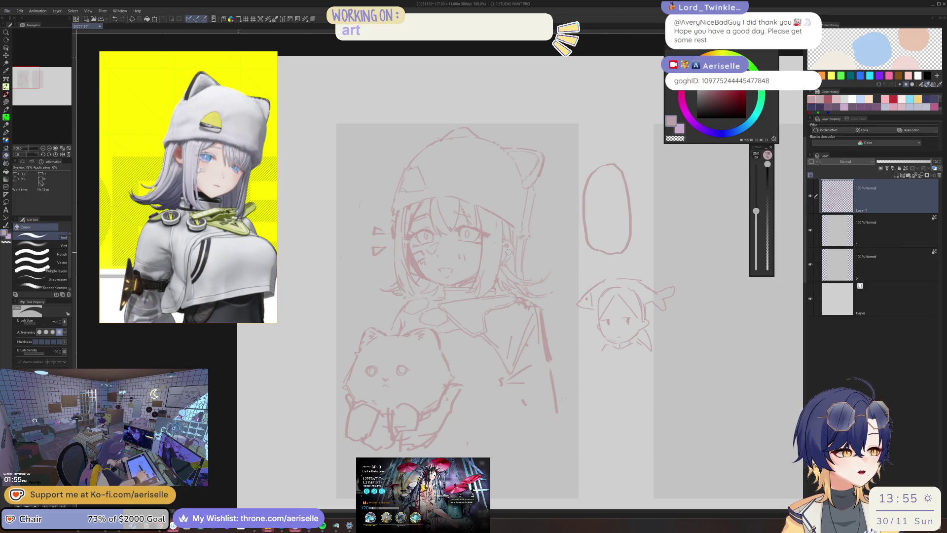
key("p")
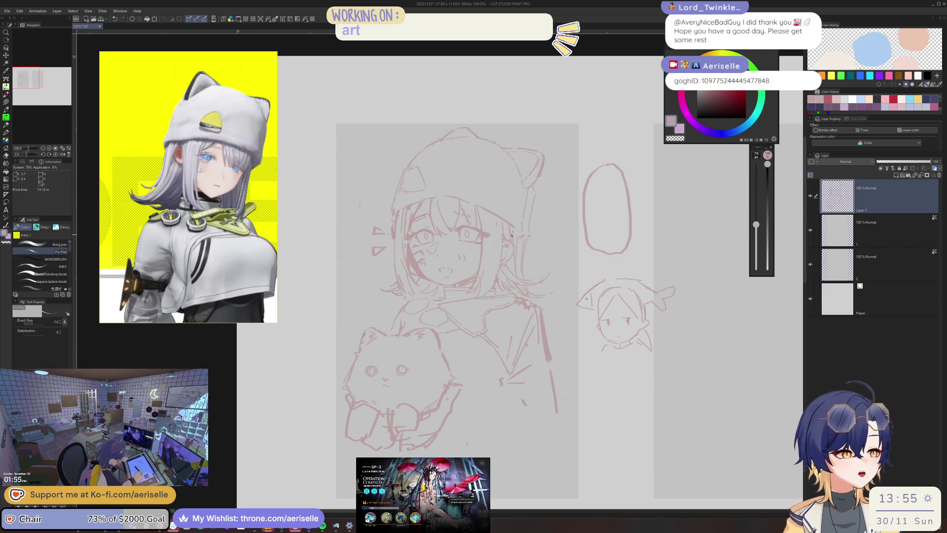
key("e")
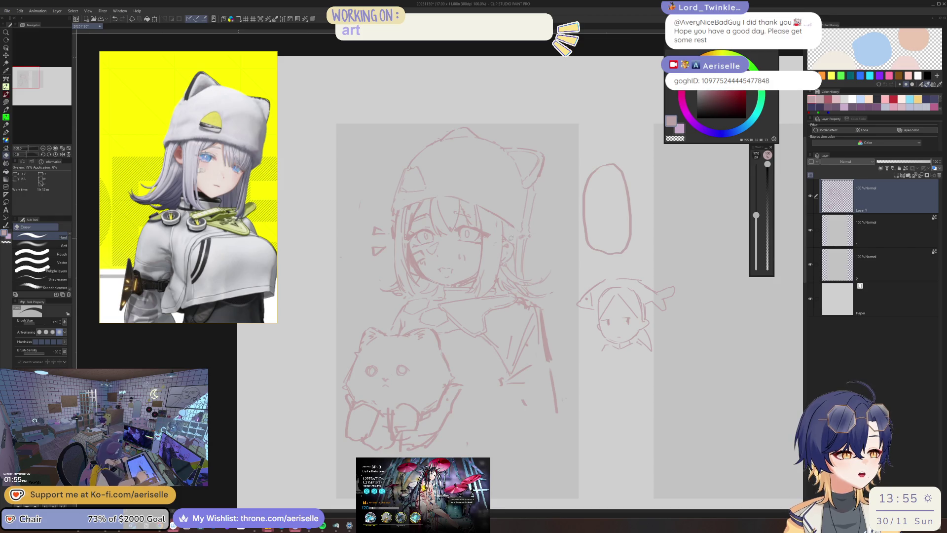
key("p")
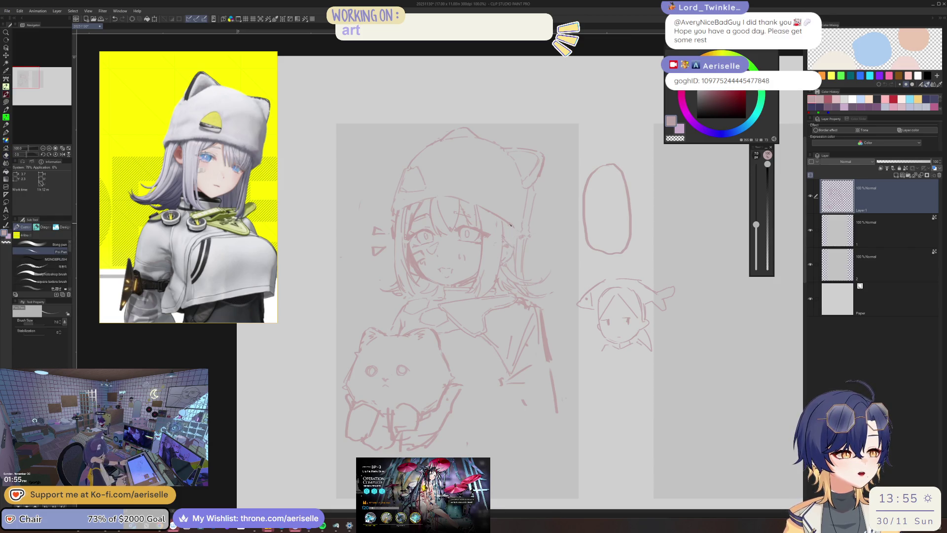
Step: Erase the stray line right of the face, then zoom out to the whole page
key("h")
scroll(517, 198, "down", 2)
scroll(446, 144, "up", 3)
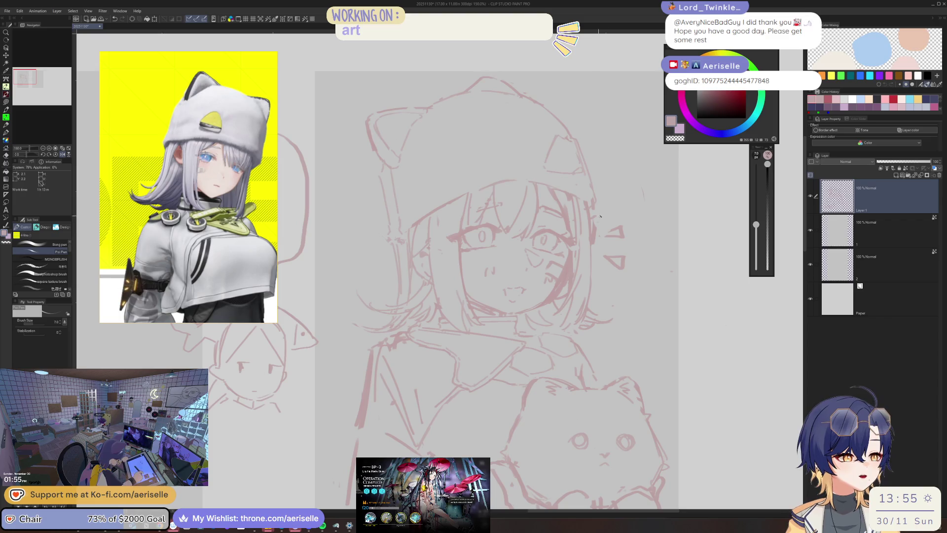
key("e")
left_click_drag(587, 216, 592, 257)
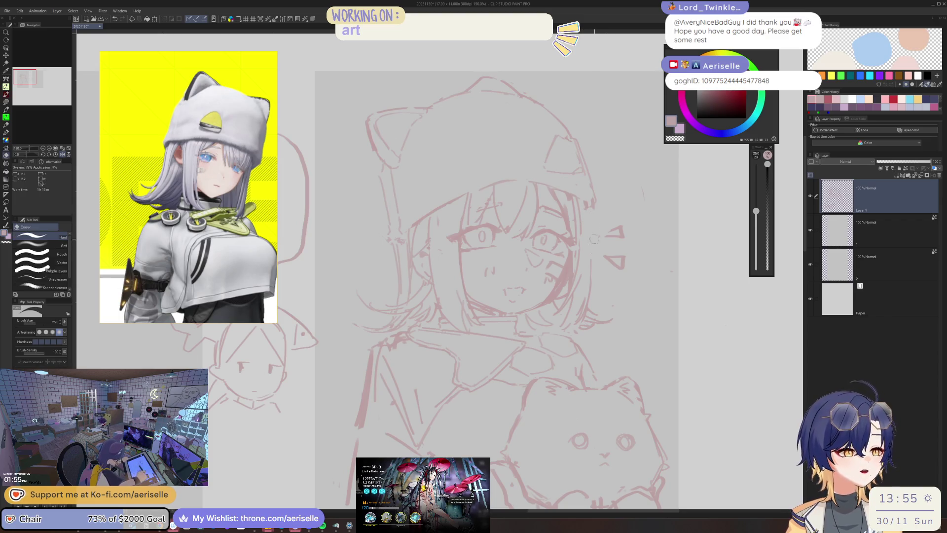
key("h")
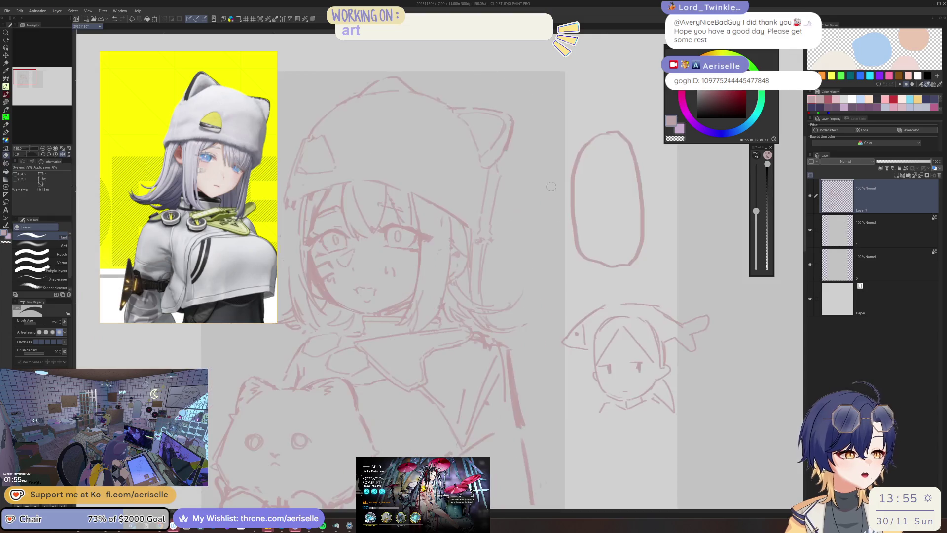
key("p")
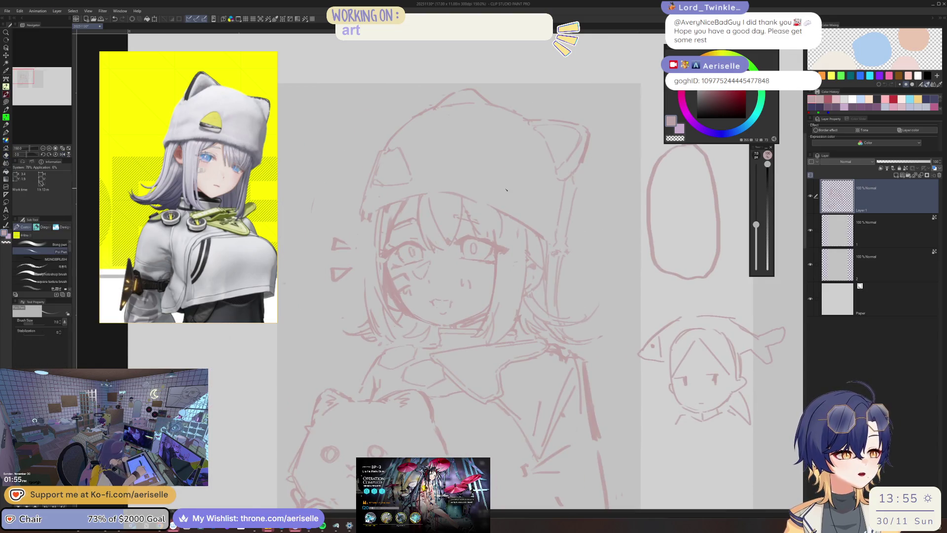
key("ctrl+minus")
key("ctrl+minus")
left_click_drag(589, 216, 584, 191)
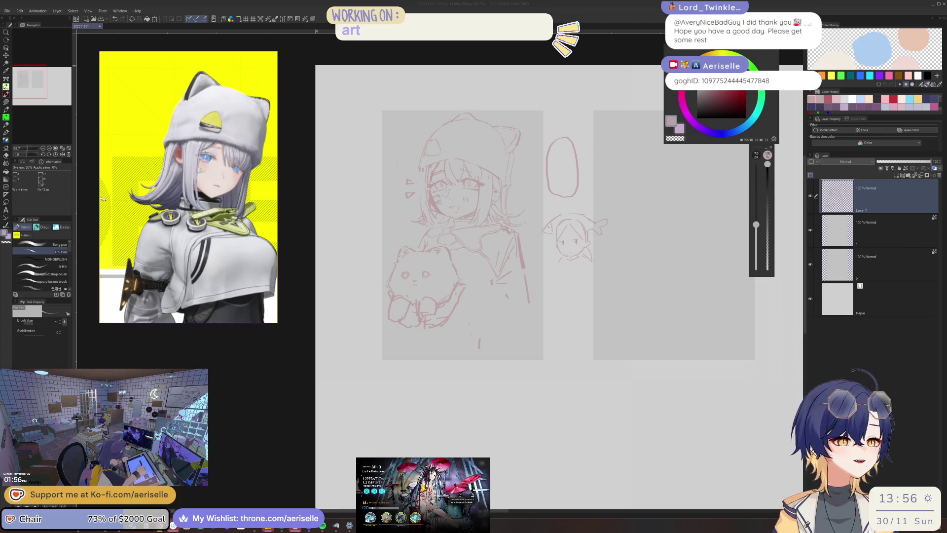
Step: Switch to the full-body character reference and start Crop image on it
key("Right")
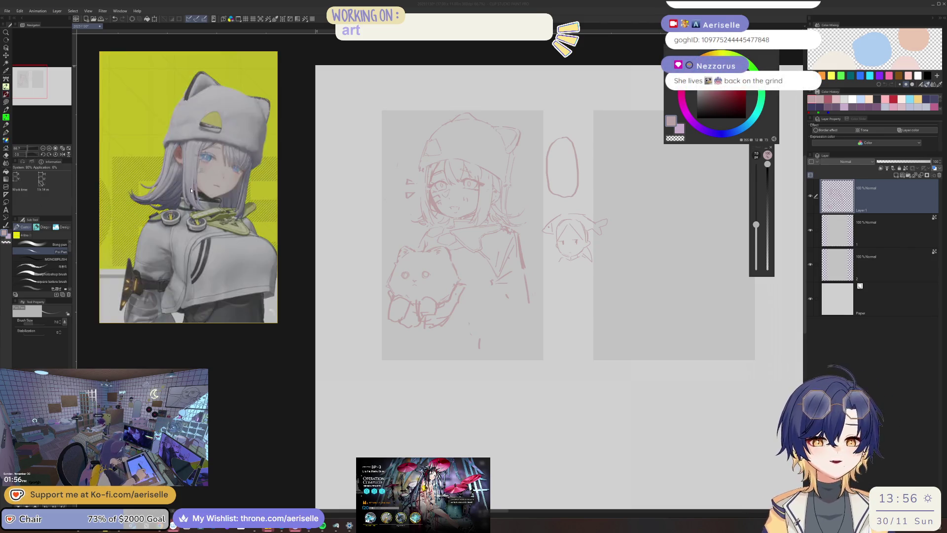
scroll(209, 194, "down", 3)
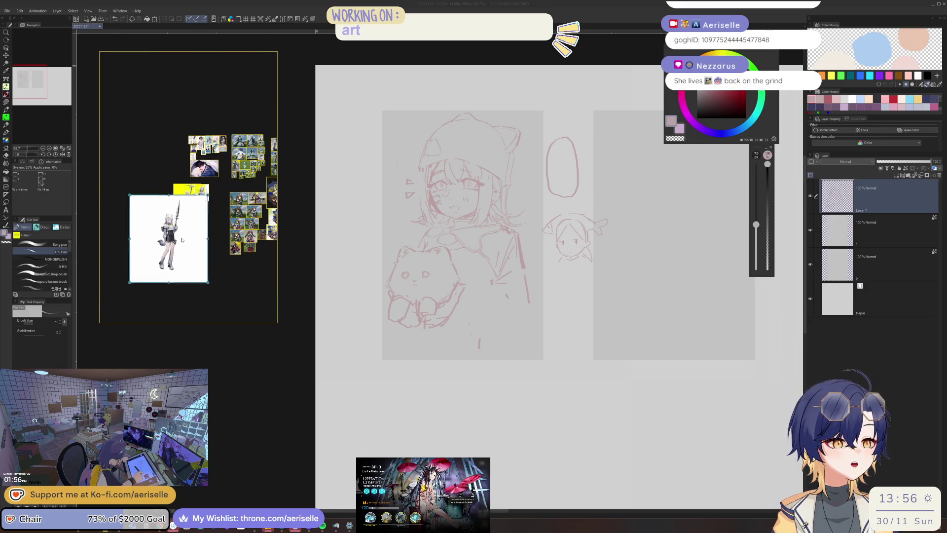
scroll(207, 210, "up", 4)
scroll(207, 210, "down", 2)
right_click(198, 200)
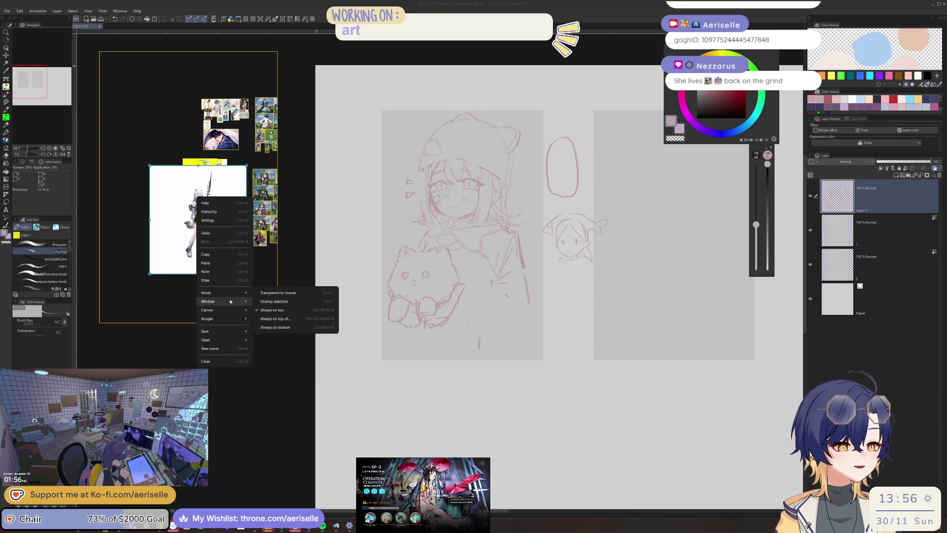
mouse_move(235, 311)
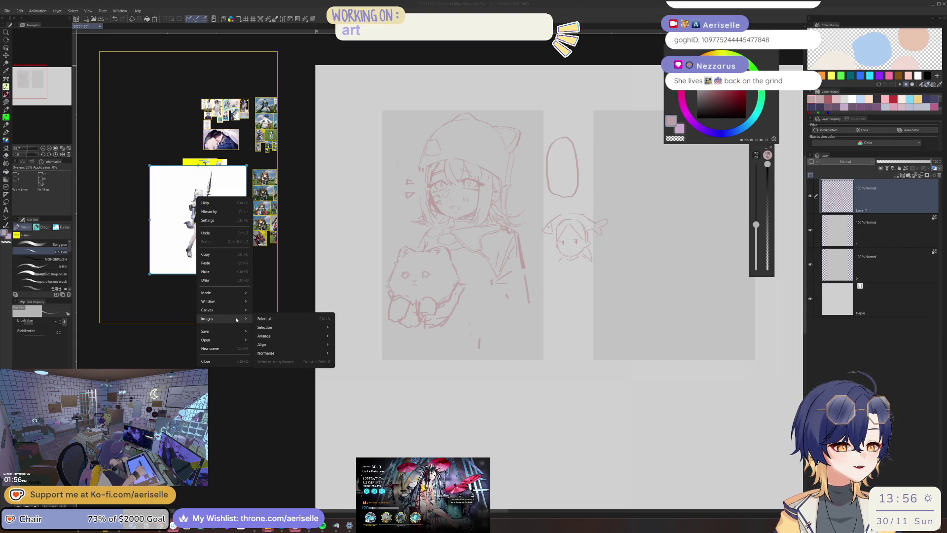
mouse_move(282, 329)
mouse_move(335, 328)
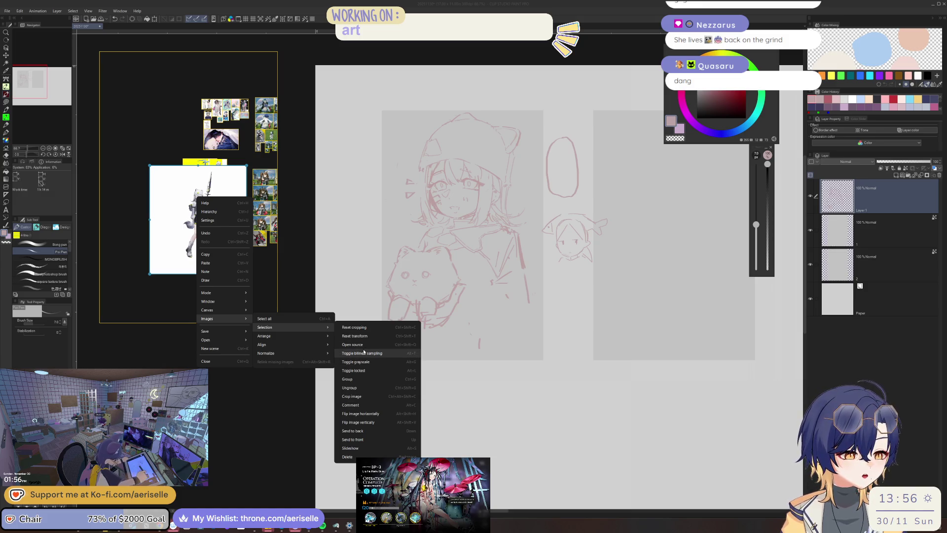
left_click(352, 396)
Step: Crop the reference's left, right, bottom and top edges to a narrow strip around the figure
left_click_drag(150, 221, 179, 222)
left_click_drag(245, 225, 215, 220)
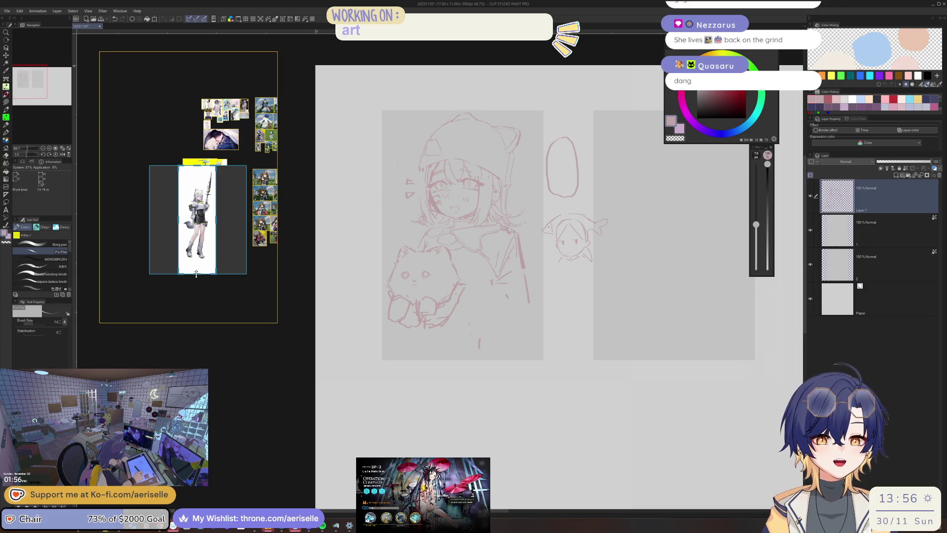
left_click_drag(196, 275, 199, 263)
left_click_drag(200, 166, 200, 170)
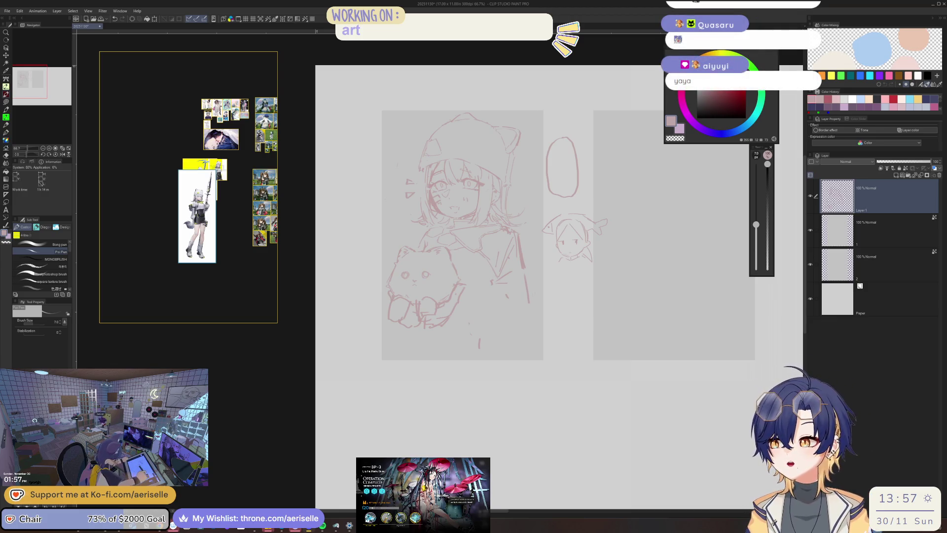
key("super+e")
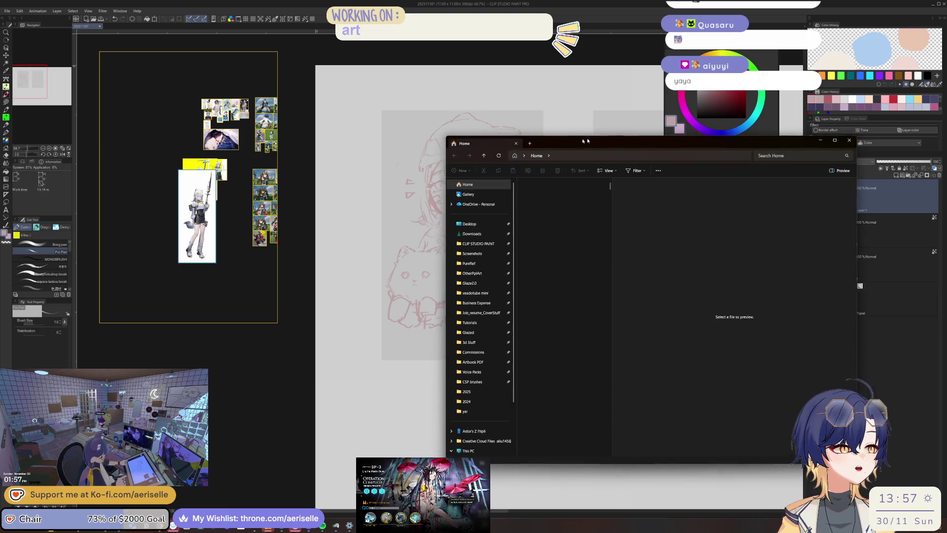
key("alt+F4")
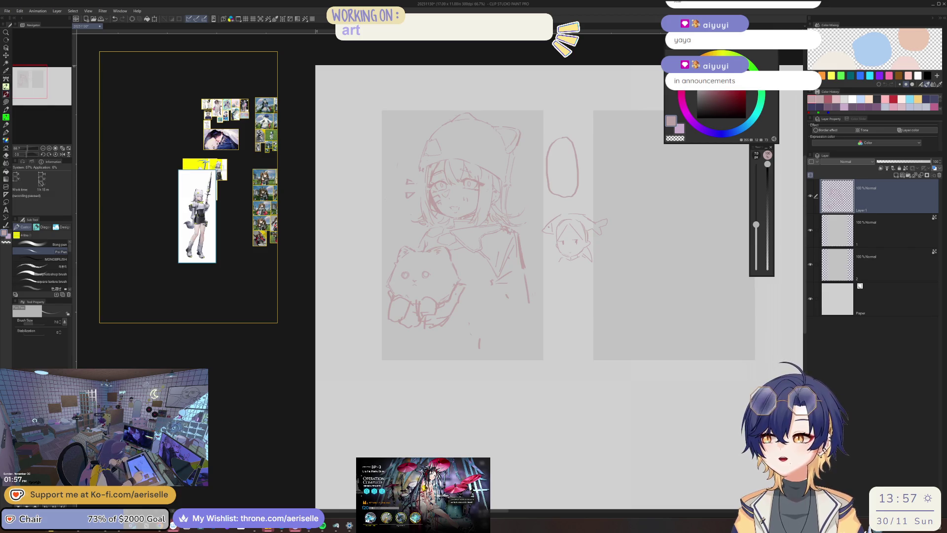
Step: Zoom the PureRef board in on the standing character's arm and polearm
scroll(197, 217, "up", 8)
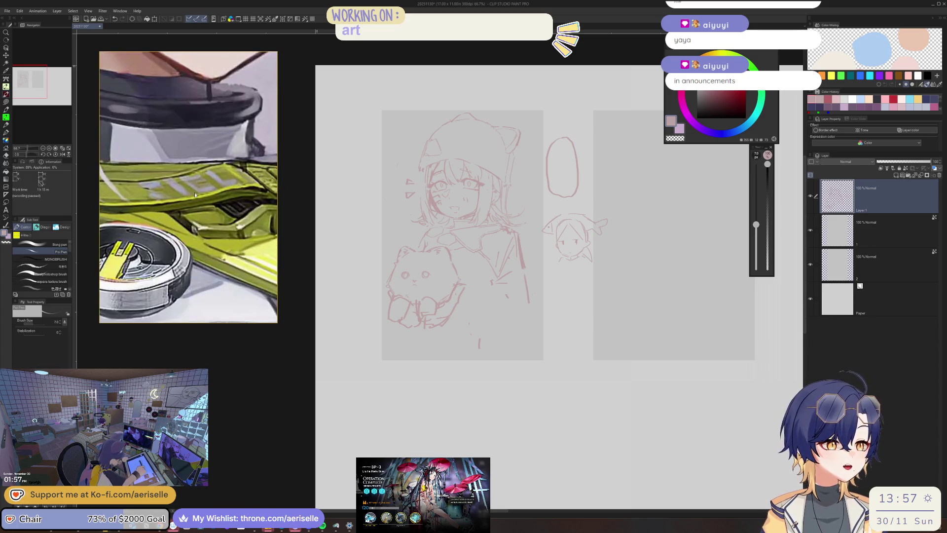
scroll(207, 153, "down", 5)
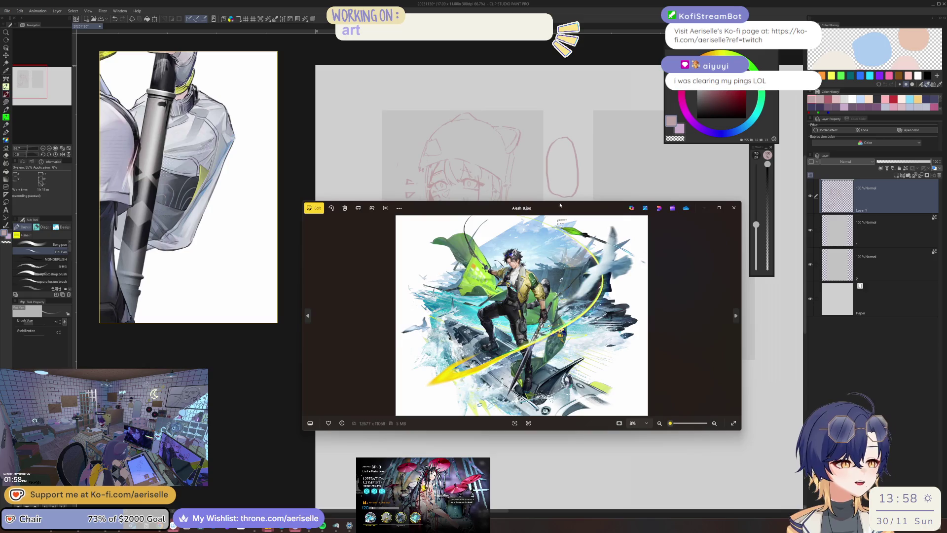
Step: Enlarge the Photos viewer and pan Alesh_B.jpg from arm and tail up to the head, then close it
mouse_move(695, 367)
left_mouse_down()
mouse_move(698, 470)
mouse_move(723, 474)
left_mouse_up()
scroll(537, 307, "up", 5)
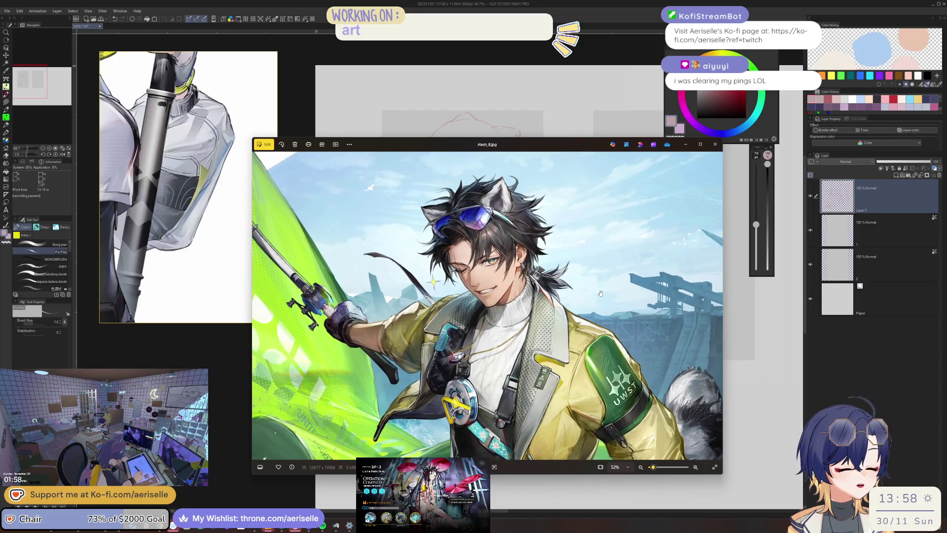
scroll(589, 293, "down", 2)
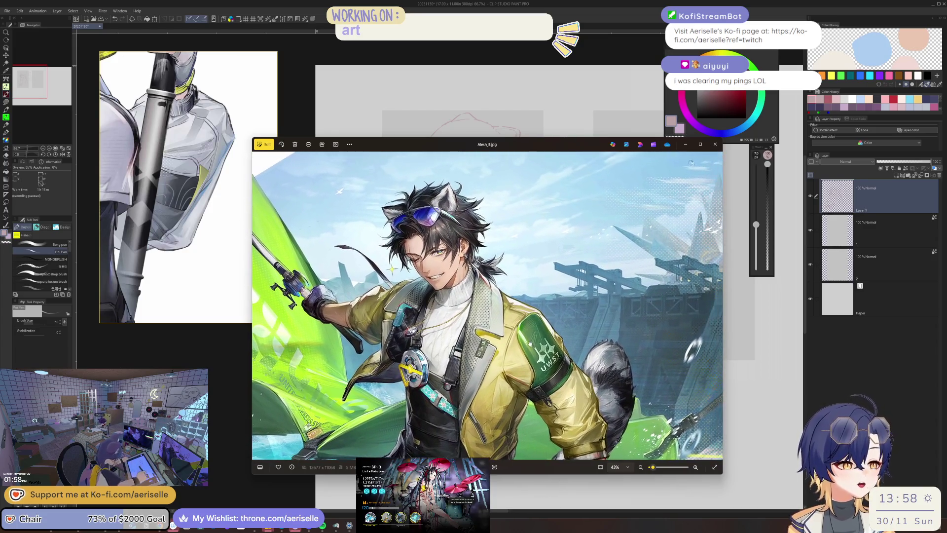
left_click_drag(550, 342, 434, 358)
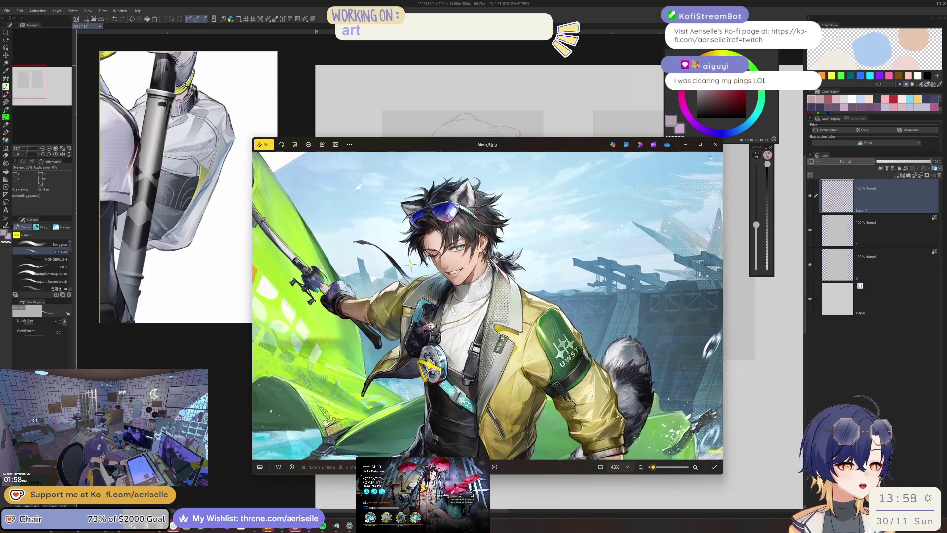
left_click_drag(419, 177, 508, 281)
scroll(469, 336, "up", 8)
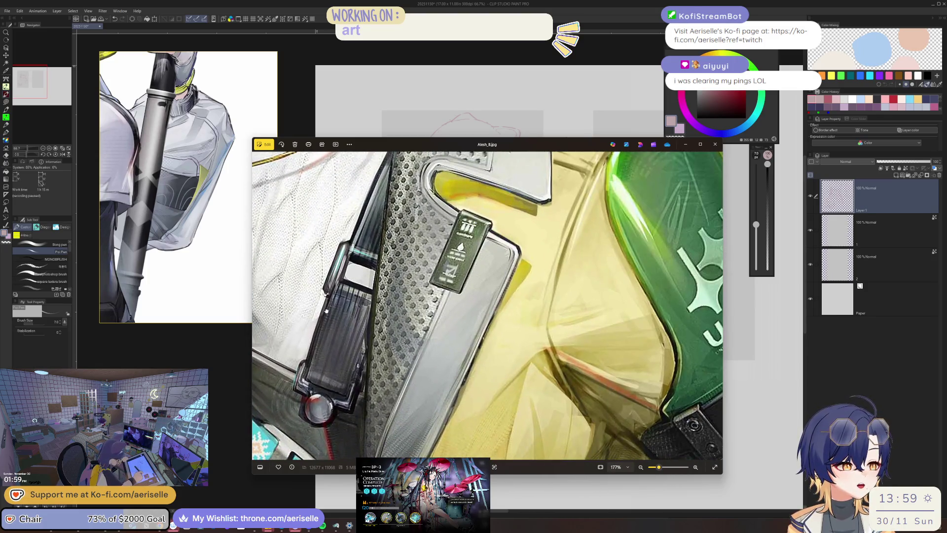
left_click_drag(390, 163, 412, 338)
mouse_move(411, 246)
left_mouse_down()
mouse_move(493, 458)
mouse_move(553, 222)
left_mouse_up()
scroll(488, 306, "up", 4)
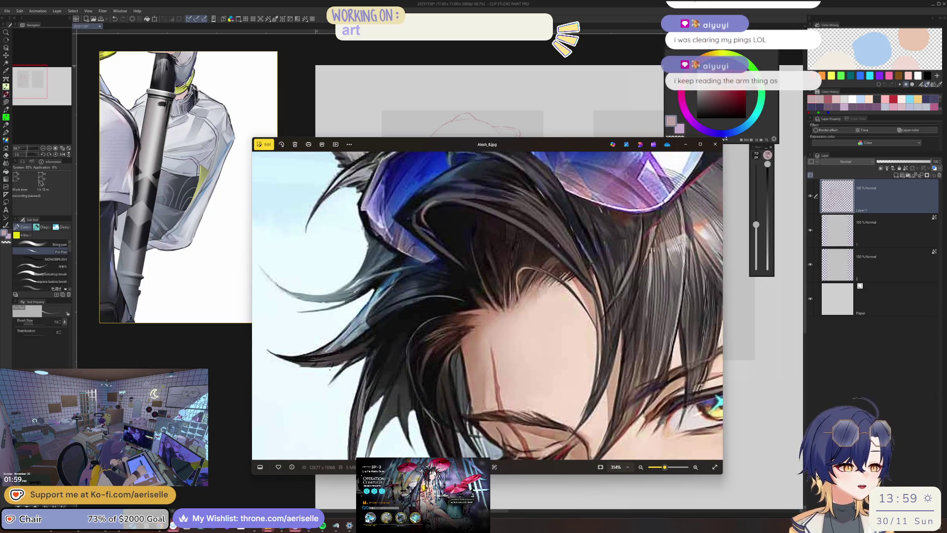
left_click(711, 148)
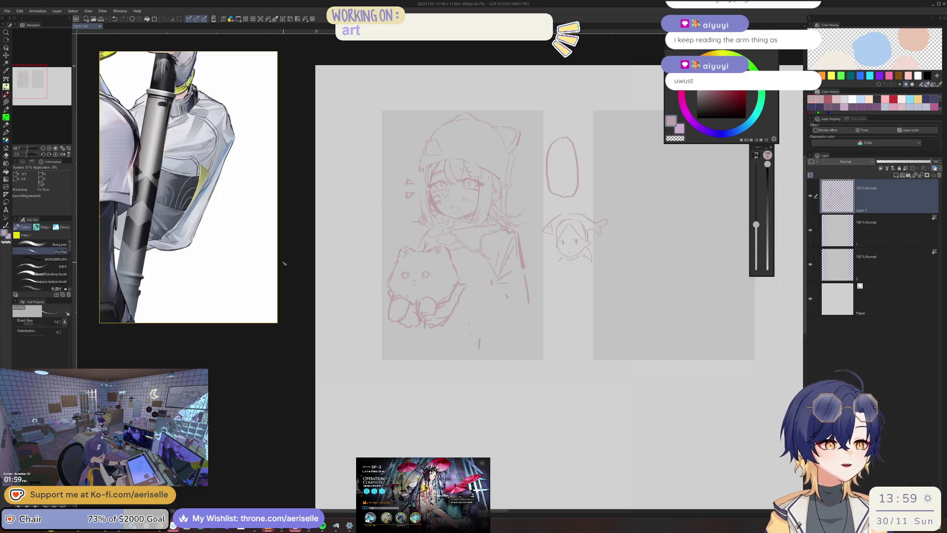
Step: Move the reference window up and left and enlarge it beside the canvas
scroll(163, 173, "down", 3)
scroll(220, 117, "up", 3)
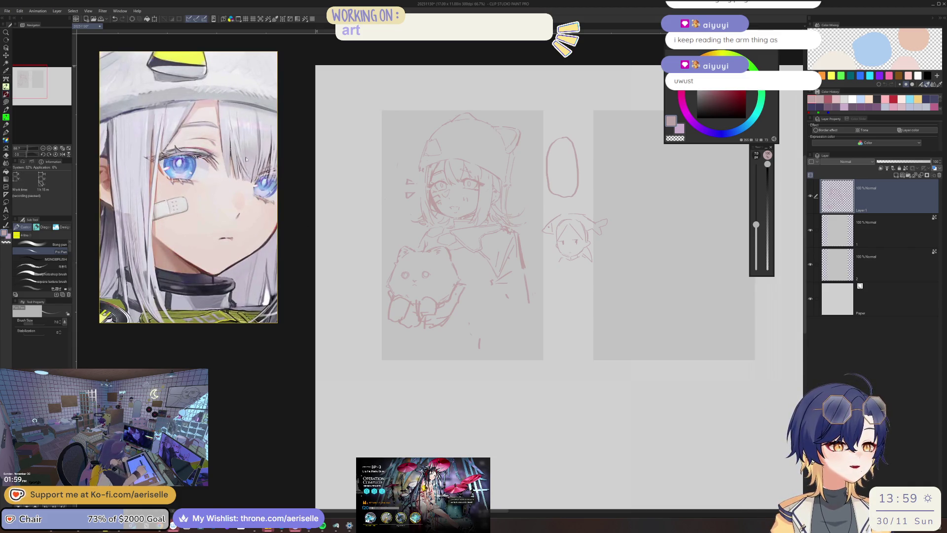
left_click_drag(219, 116, 201, 103)
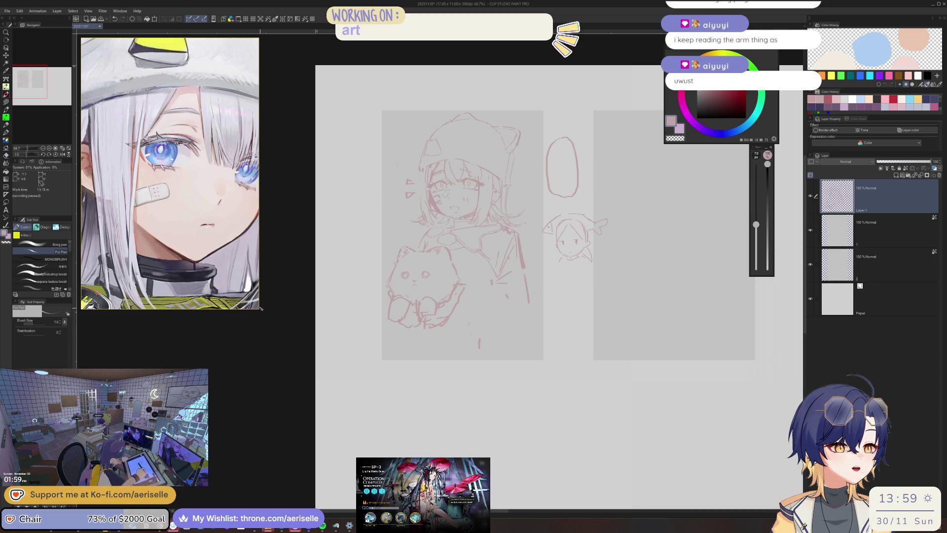
left_click_drag(260, 312, 303, 481)
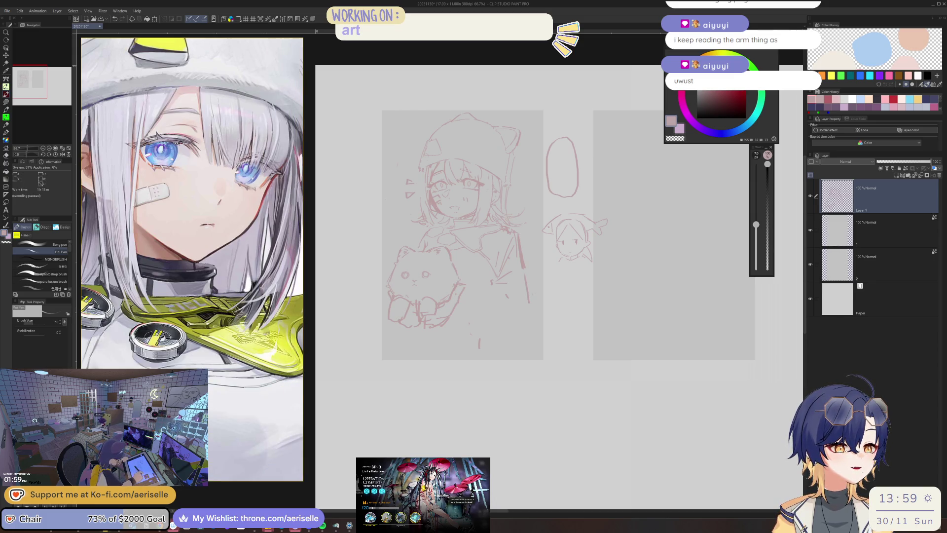
Step: Zoom the canvas and erase the top of the hood lines in the pink sketch
scroll(215, 270, "up", 2)
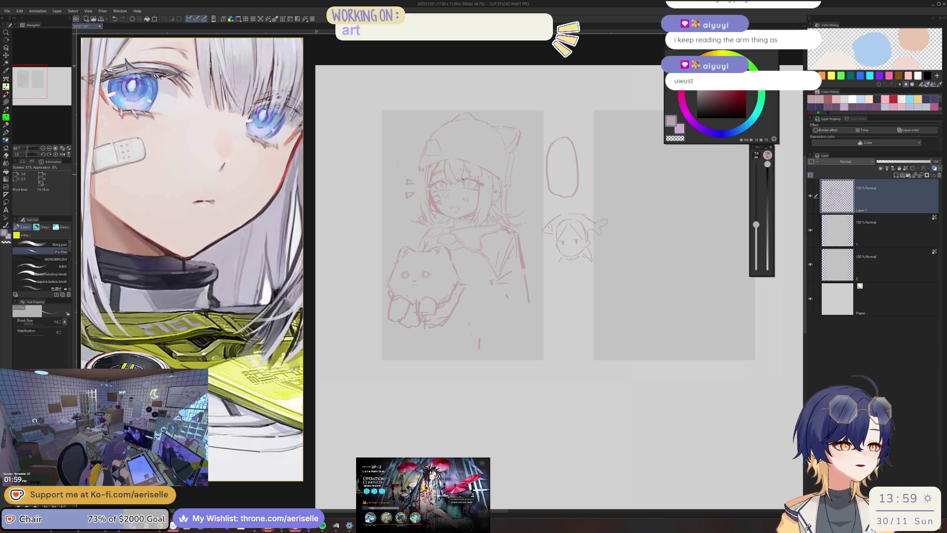
scroll(461, 179, "up", 3)
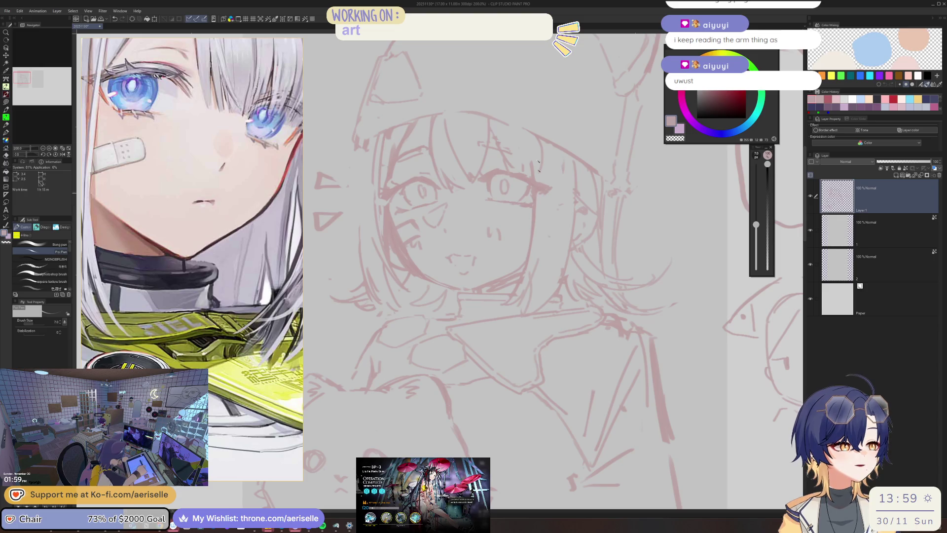
scroll(511, 201, "down", 3)
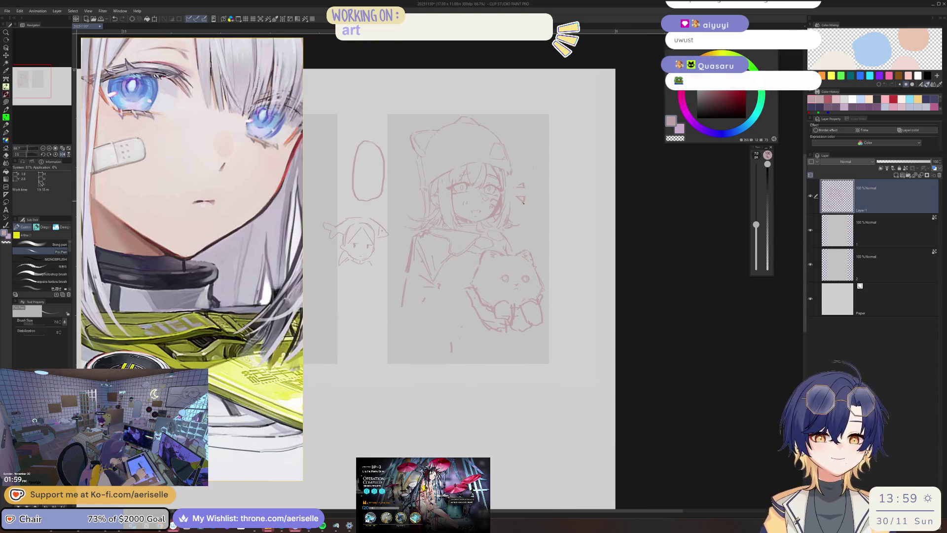
scroll(514, 201, "up", 2)
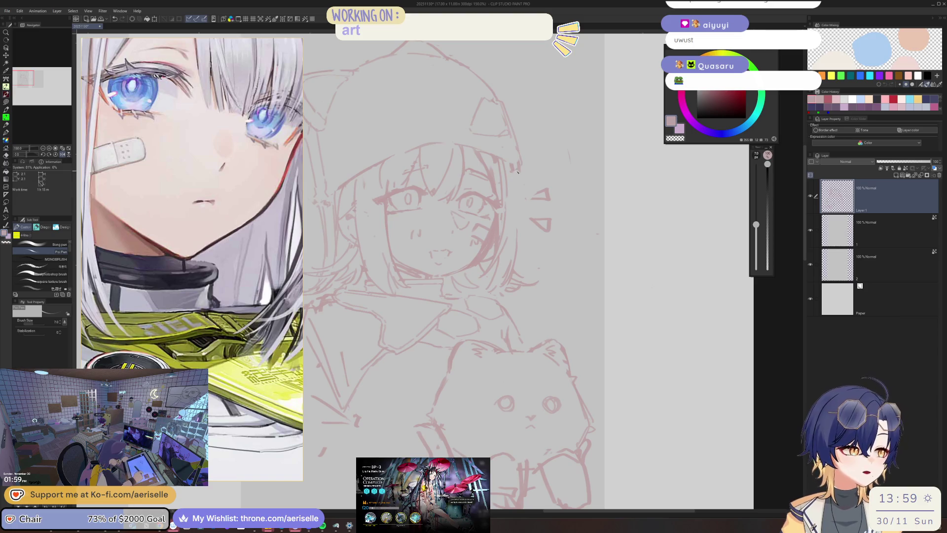
scroll(507, 210, "down", 2)
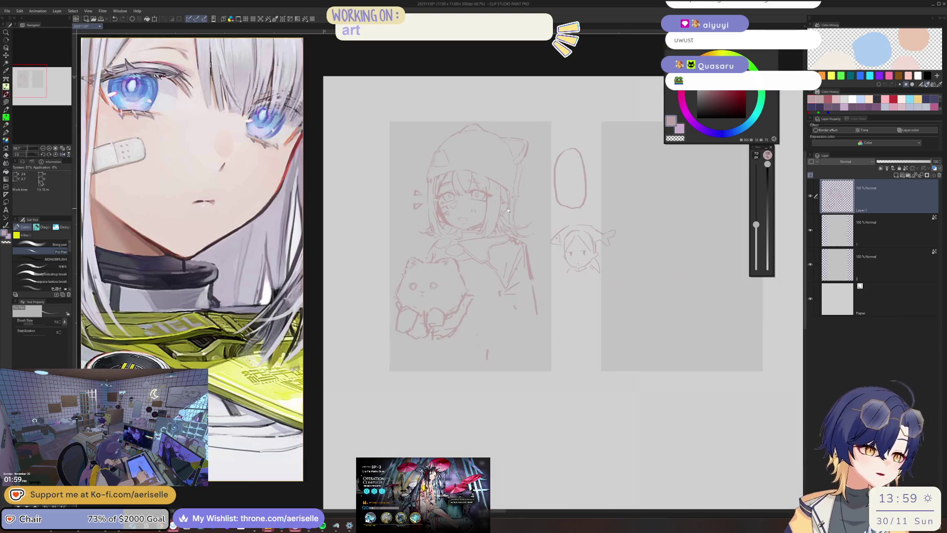
scroll(380, 156, "up", 3)
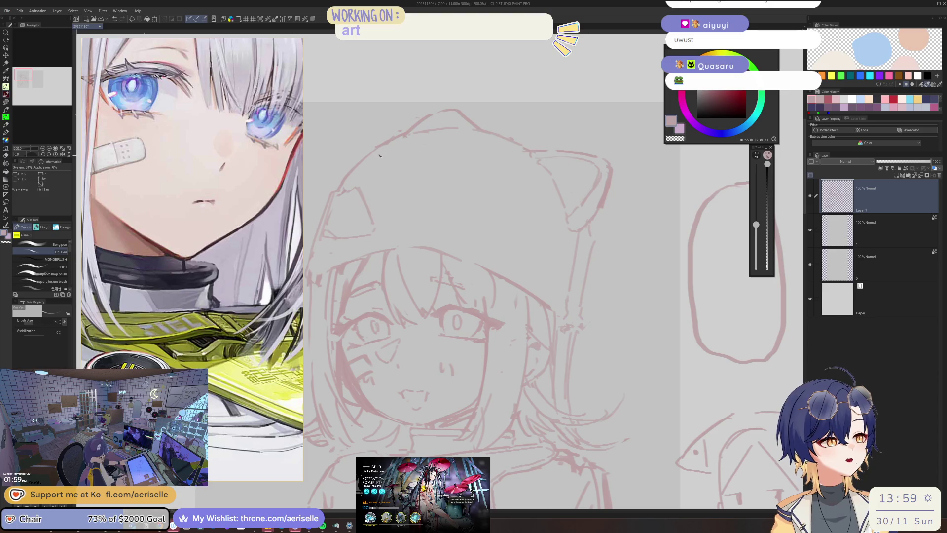
key("e")
left_click_drag(414, 122, 455, 117)
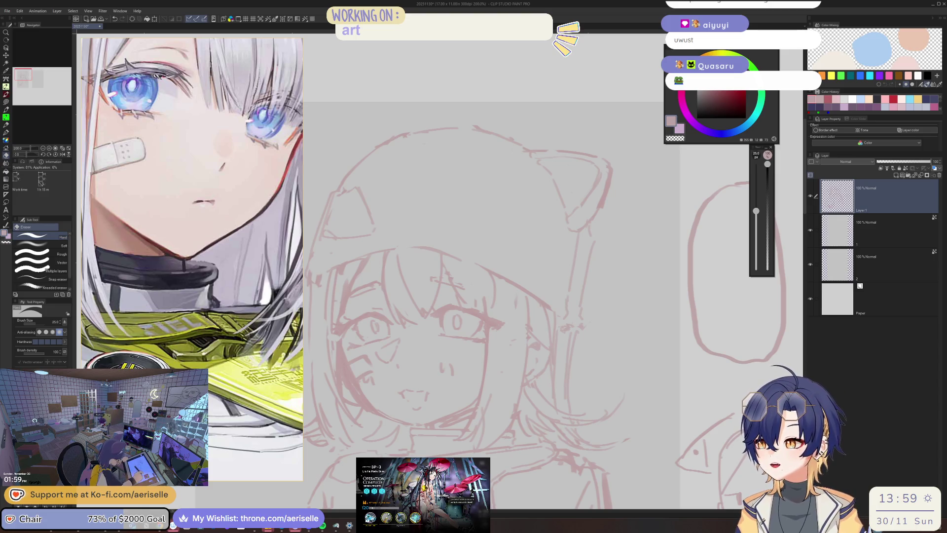
scroll(511, 282, "up", 2)
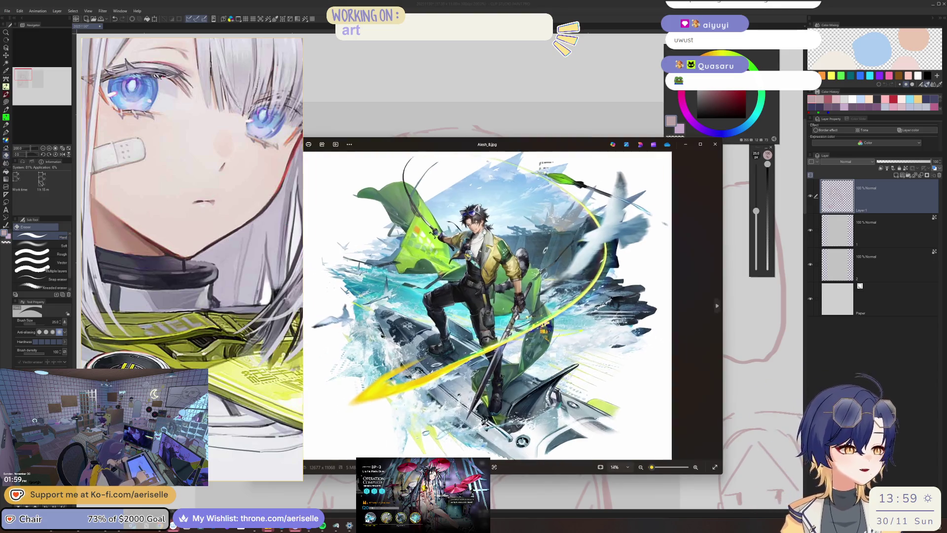
Step: Zoom and pan Alesh_B.jpg from the green flag to the sea, then close Photos
scroll(511, 282, "up", 4)
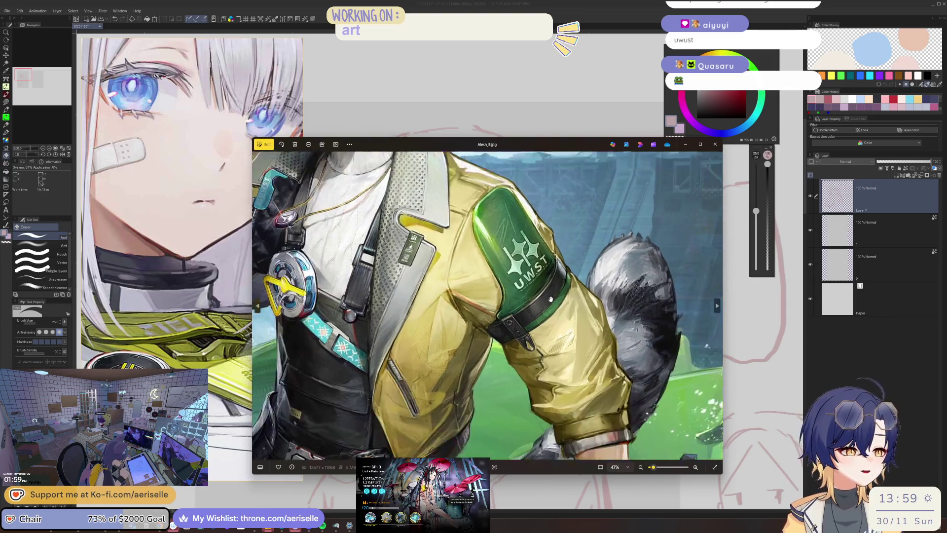
scroll(555, 271, "down", 3)
scroll(457, 284, "up", 3)
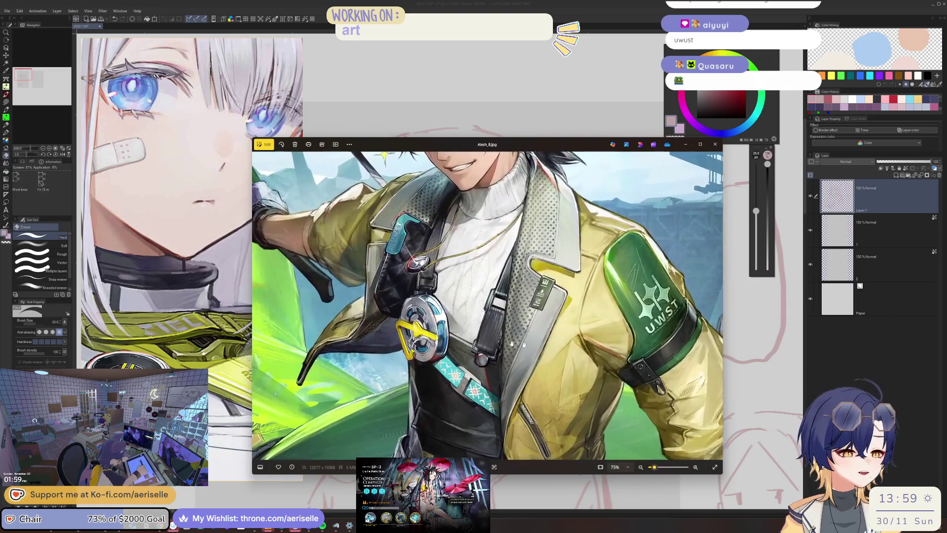
scroll(457, 284, "down", 4)
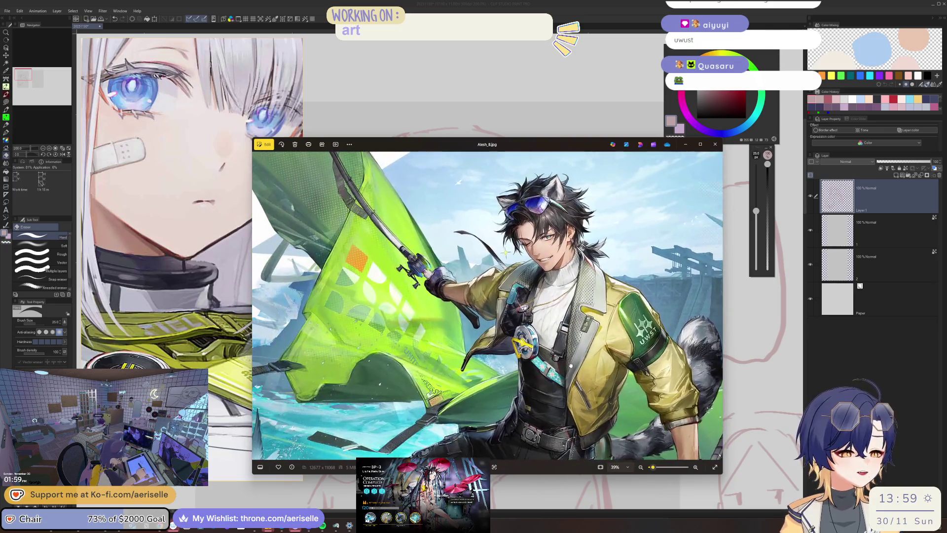
left_click_drag(570, 346, 596, 326)
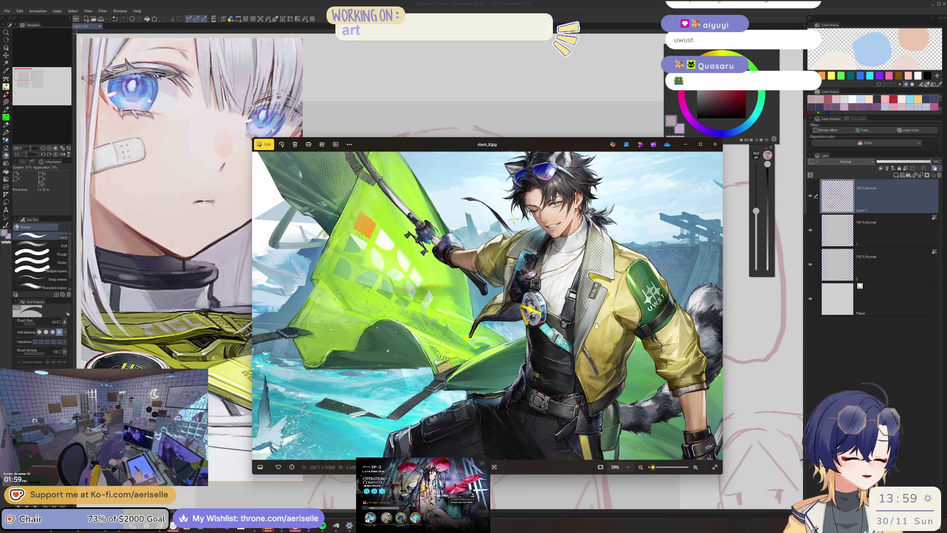
scroll(433, 361, "up", 5)
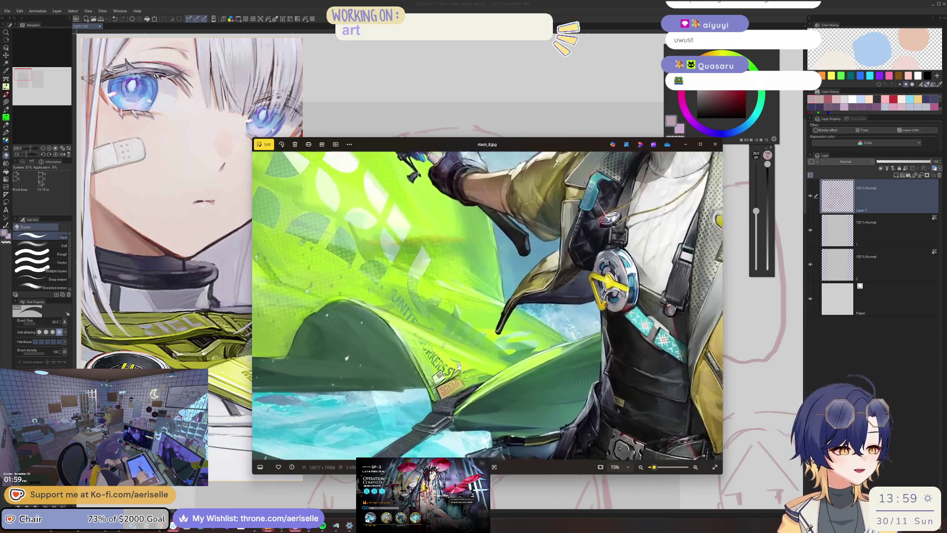
mouse_move(432, 361)
left_mouse_down()
mouse_move(480, 331)
mouse_move(550, 355)
mouse_move(572, 382)
mouse_move(588, 439)
left_mouse_up()
scroll(605, 332, "down", 10)
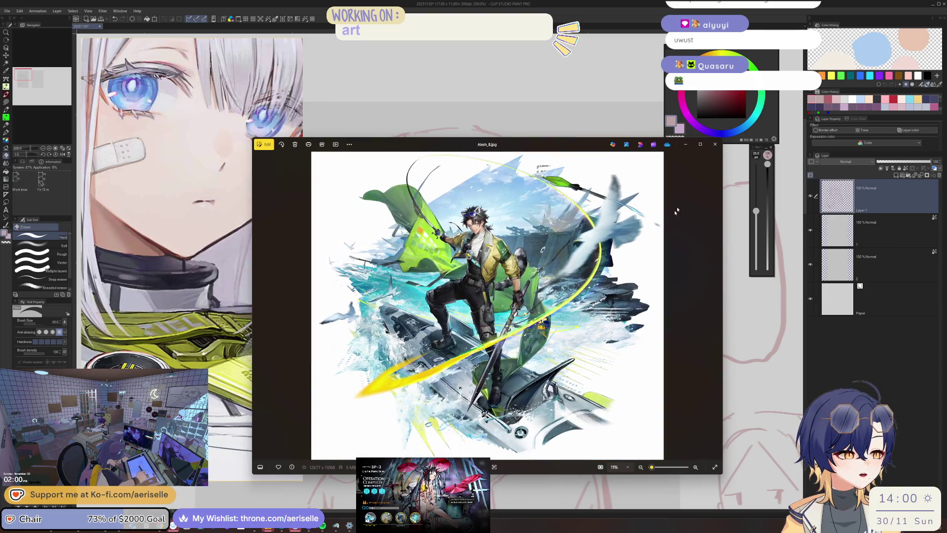
left_click(715, 144)
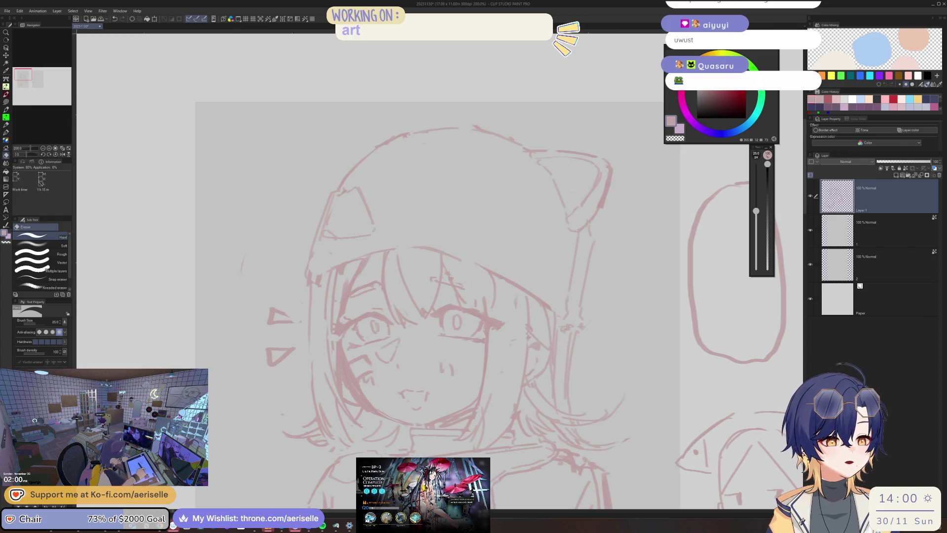
Step: Bring the reference board and drawing window back, and centre the whole pink sketch in view
left_click(110, 530)
left_click(360, 431)
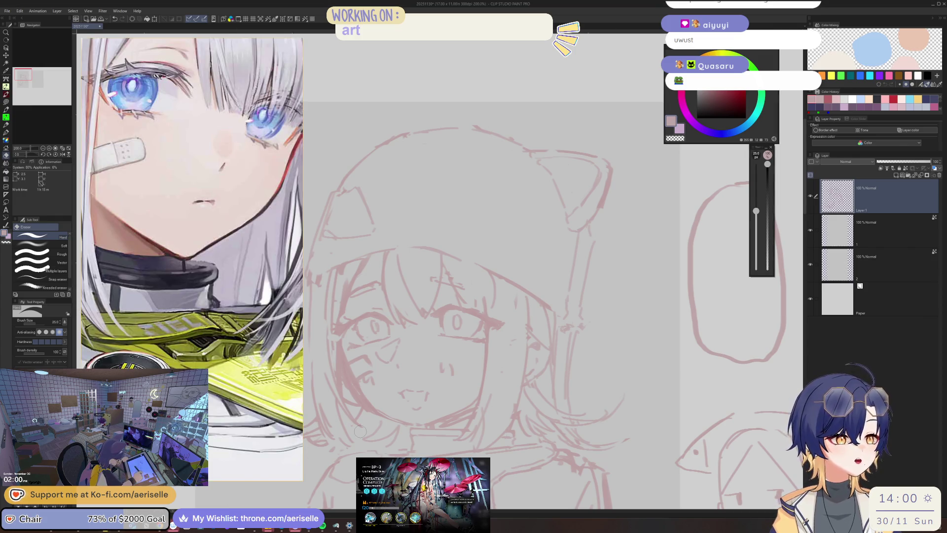
scroll(593, 321, "down", 1)
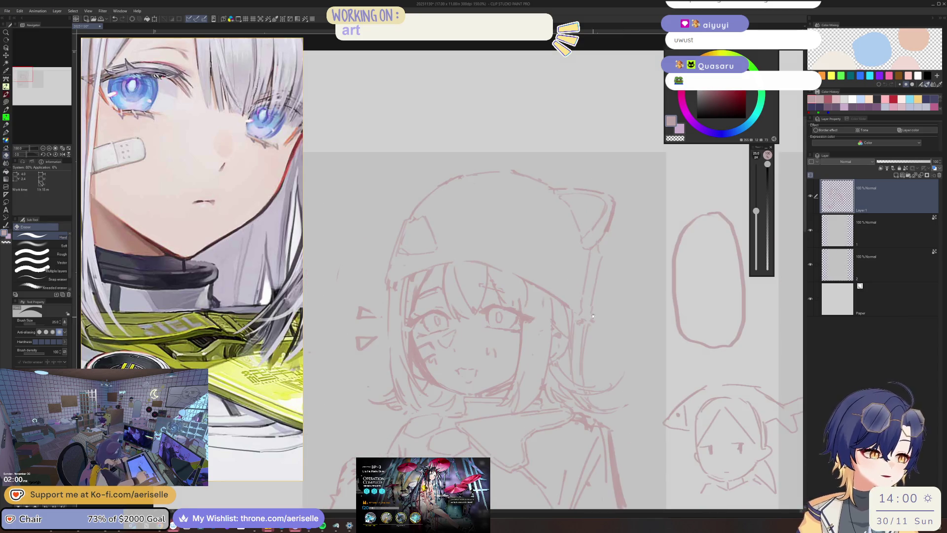
left_click_drag(406, 247, 469, 242)
key("p")
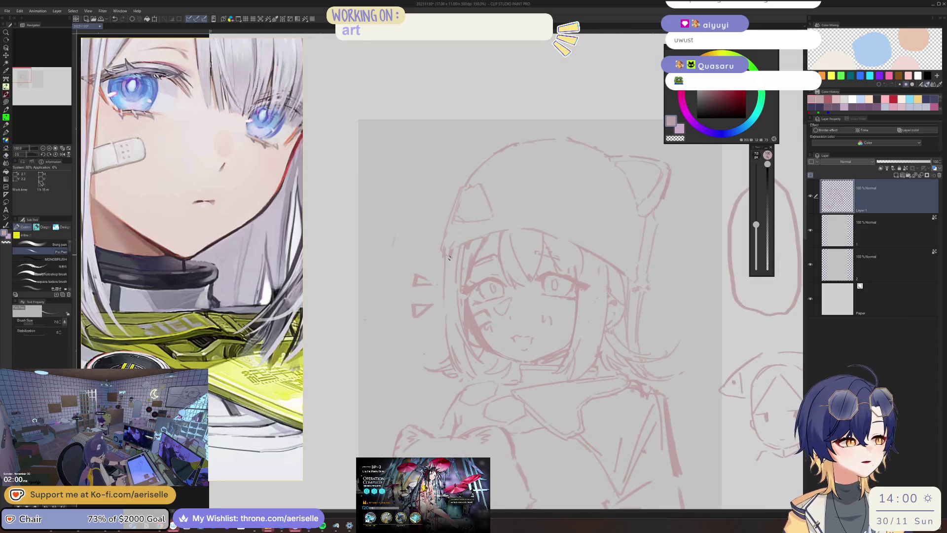
scroll(449, 257, "down", 3)
left_click_drag(456, 247, 553, 238)
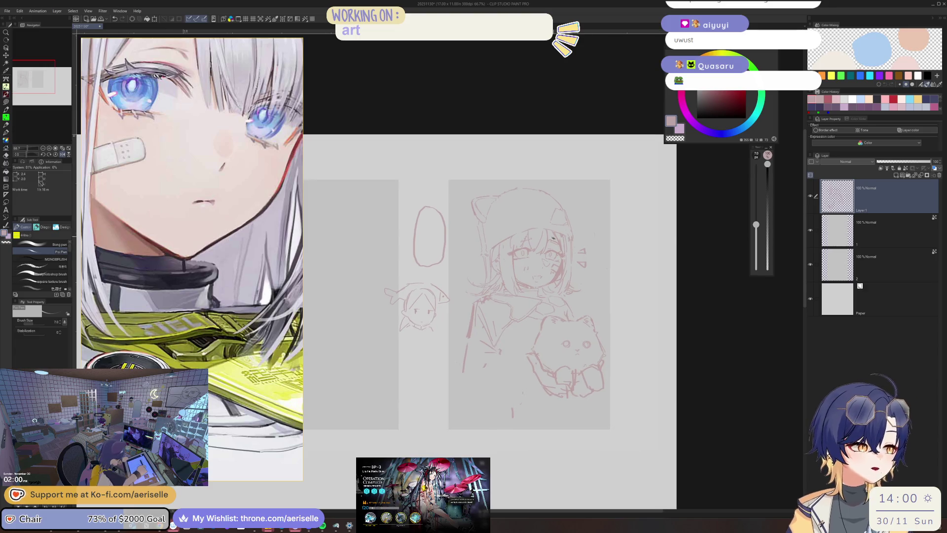
scroll(553, 239, "up", 5)
Step: Mirror the canvas to check the face and erase lines near the left cheek and jaw
key("e")
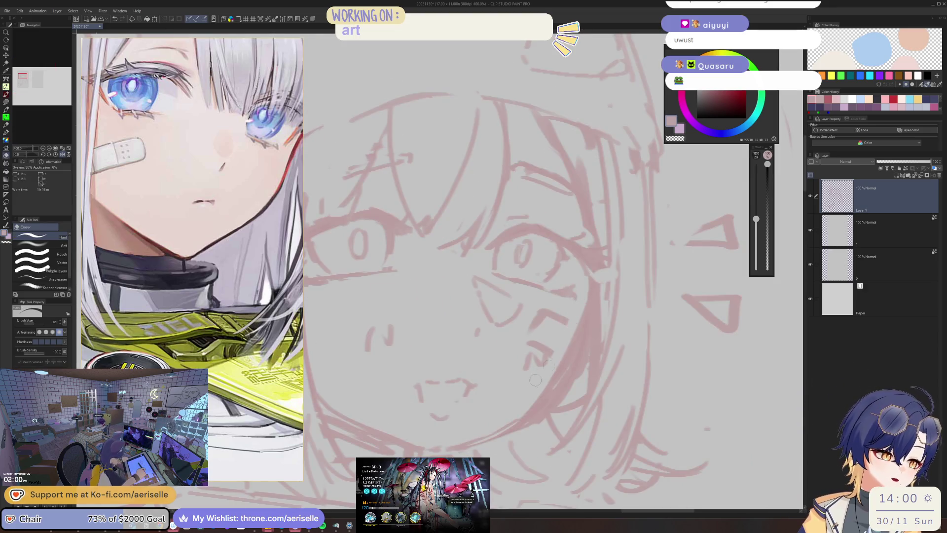
key("h")
left_click_drag(384, 311, 477, 287)
key("p")
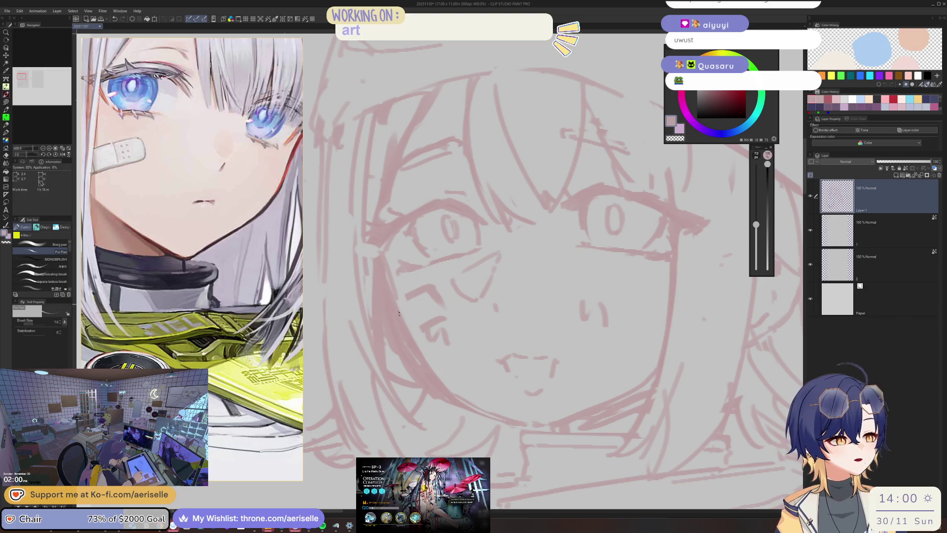
key("e")
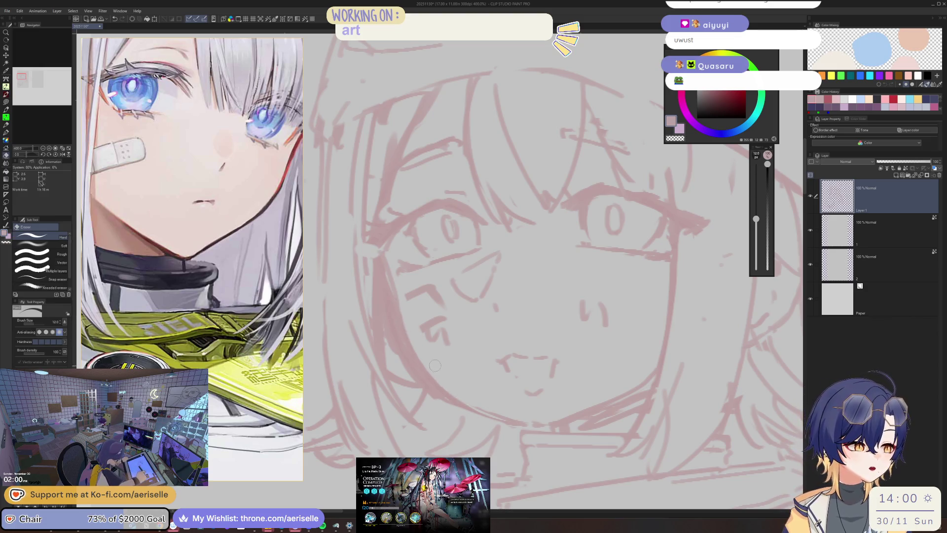
mouse_move(394, 299)
left_mouse_down()
mouse_move(387, 345)
mouse_move(433, 394)
left_mouse_up()
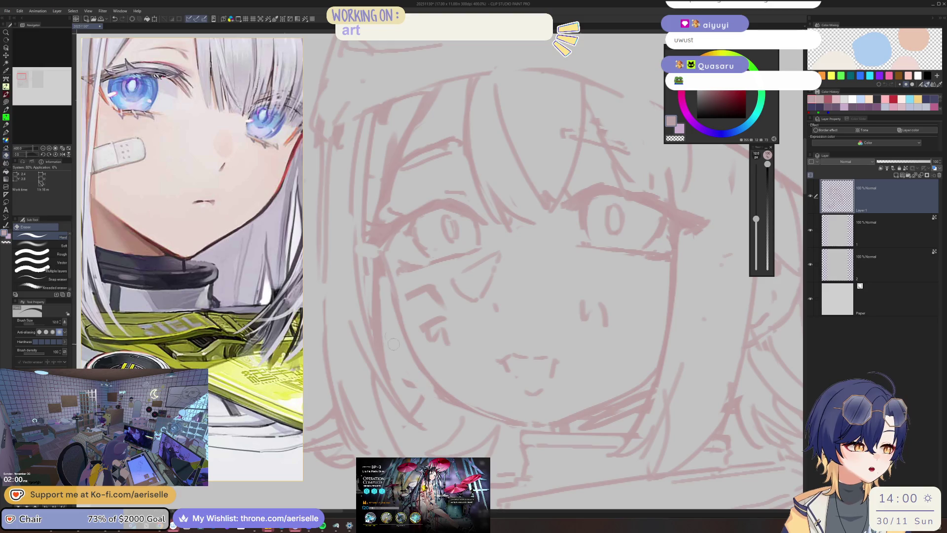
Step: Add a short pen stroke near the girl's nose
scroll(604, 325, "down", 4)
left_click_drag(580, 316, 624, 309)
key("p")
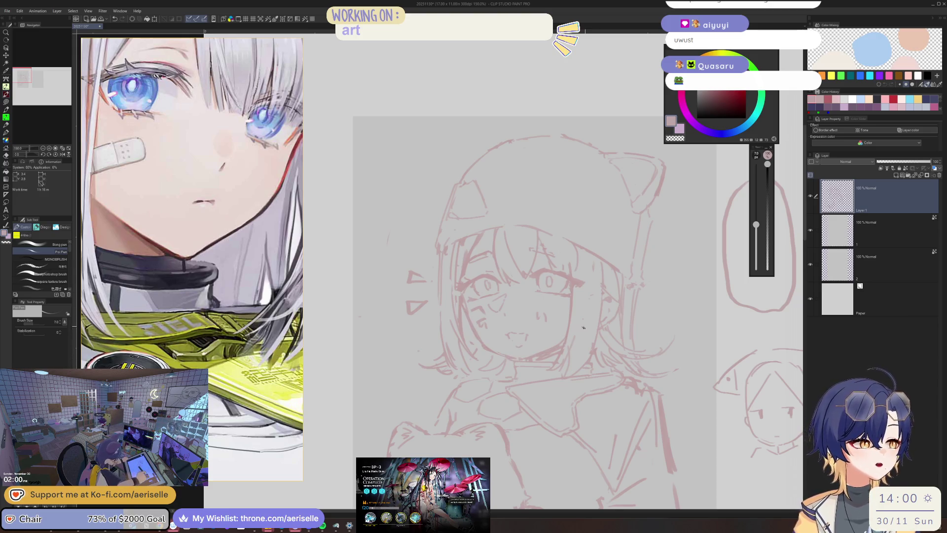
scroll(524, 334, "up", 4)
left_click_drag(517, 326, 526, 334)
Step: Pan the face left, then zoom out and back in to review the sketched face
mouse_move(592, 314)
left_mouse_down()
mouse_move(656, 341)
mouse_move(667, 362)
mouse_move(721, 388)
left_mouse_up()
key("e")
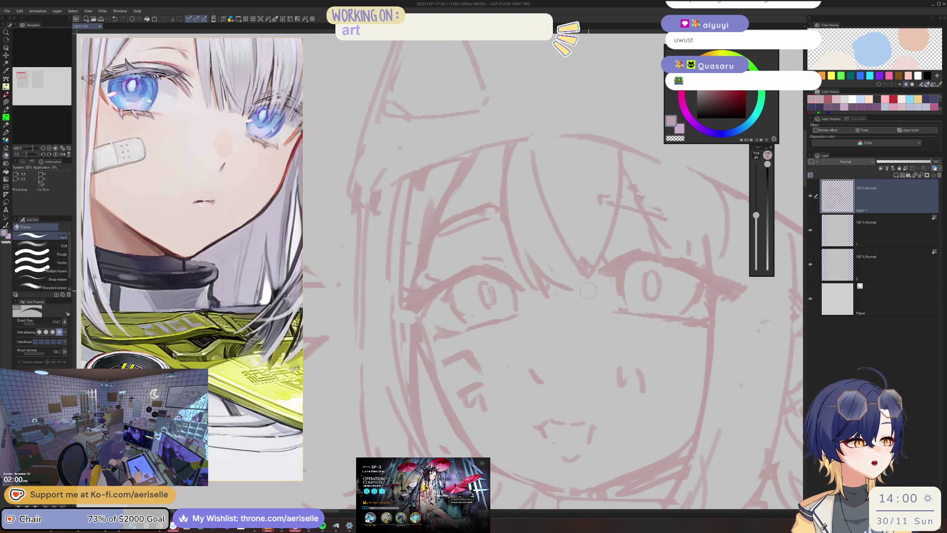
key("ctrl+minus")
key("ctrl+minus")
key("ctrl+minus")
key("ctrl+plus")
key("ctrl+plus")
key("ctrl+plus")
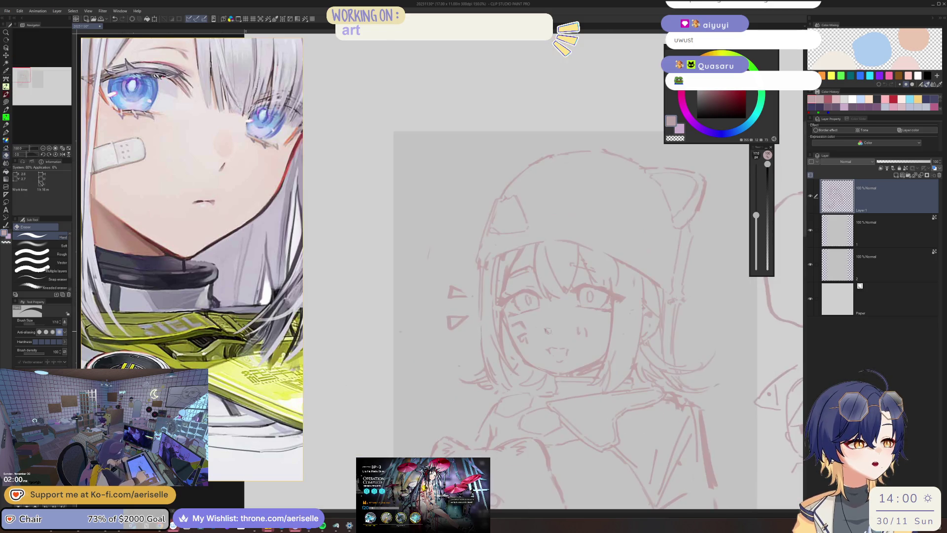
key("p")
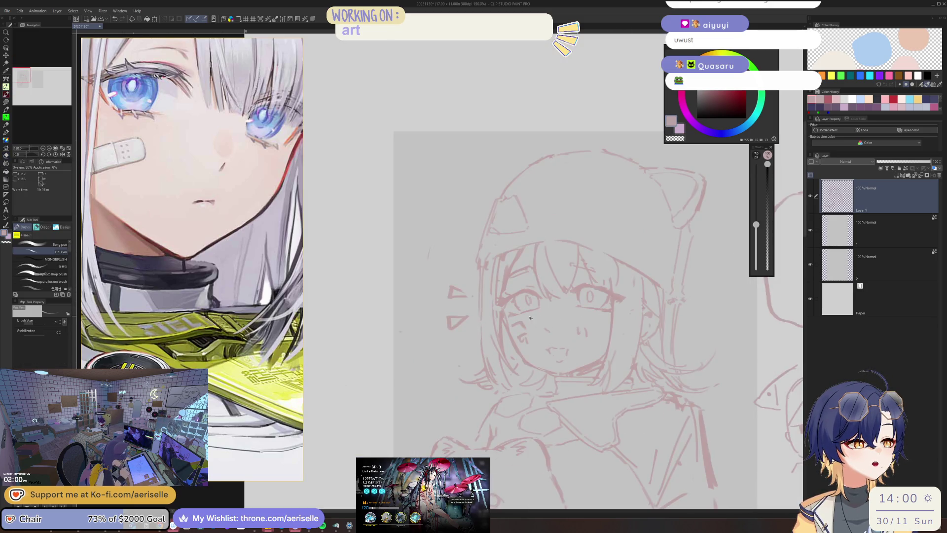
key("m")
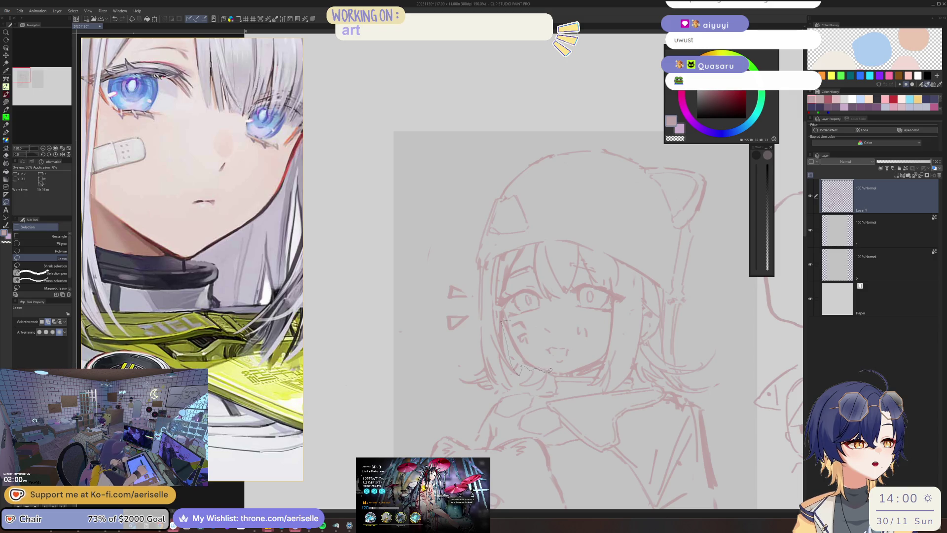
Step: Lasso the lower part of the girl's face, shift it with Move layer, and deselect
left_click_drag(607, 329, 554, 309)
mouse_move(580, 363)
left_mouse_down()
mouse_move(452, 282)
mouse_move(460, 277)
left_mouse_up()
key("k")
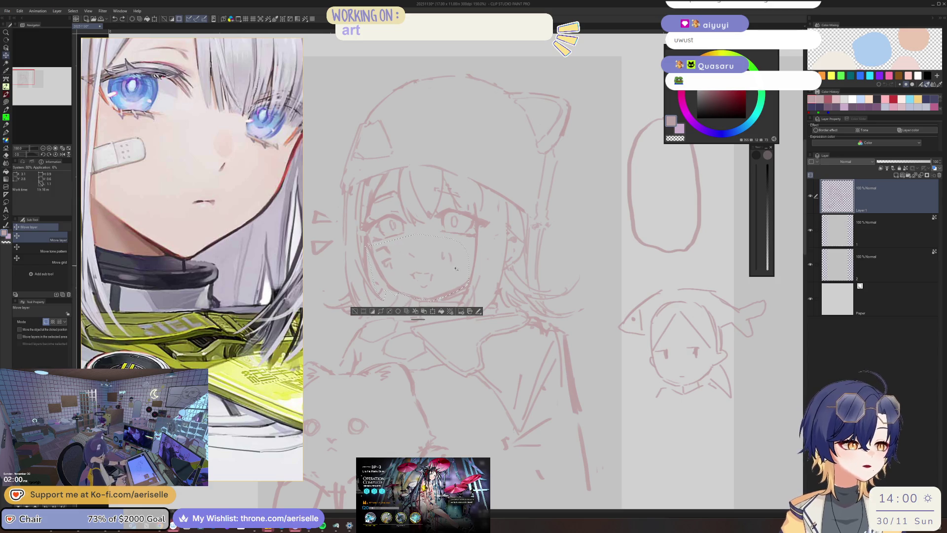
key("ctrl+d")
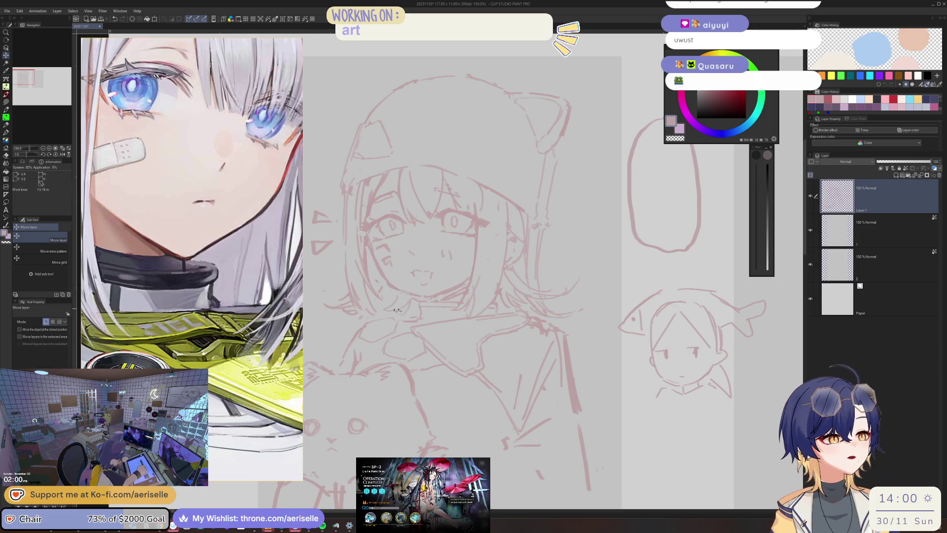
Step: Rotate and zoom the view to include the cat plush, then zoom out to the whole page
key("b")
key("p")
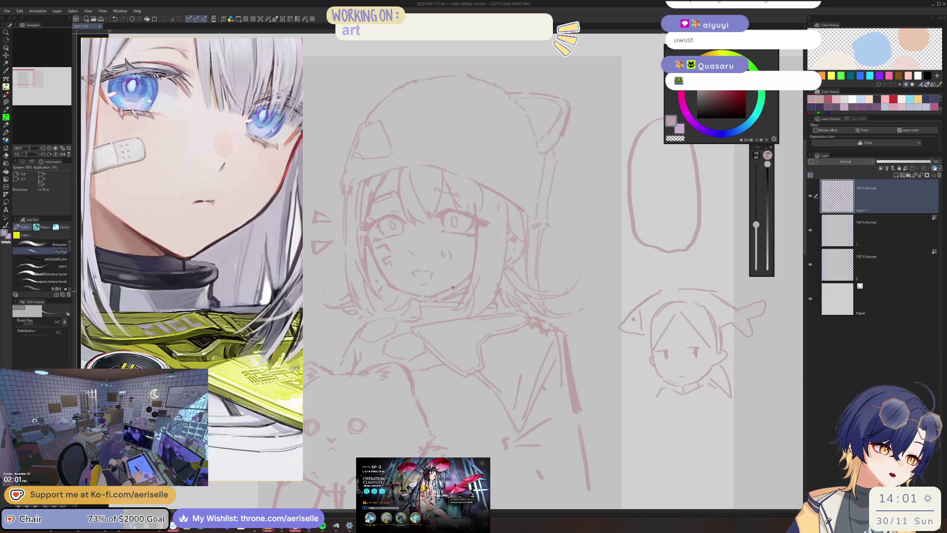
left_click_drag(473, 275, 529, 264)
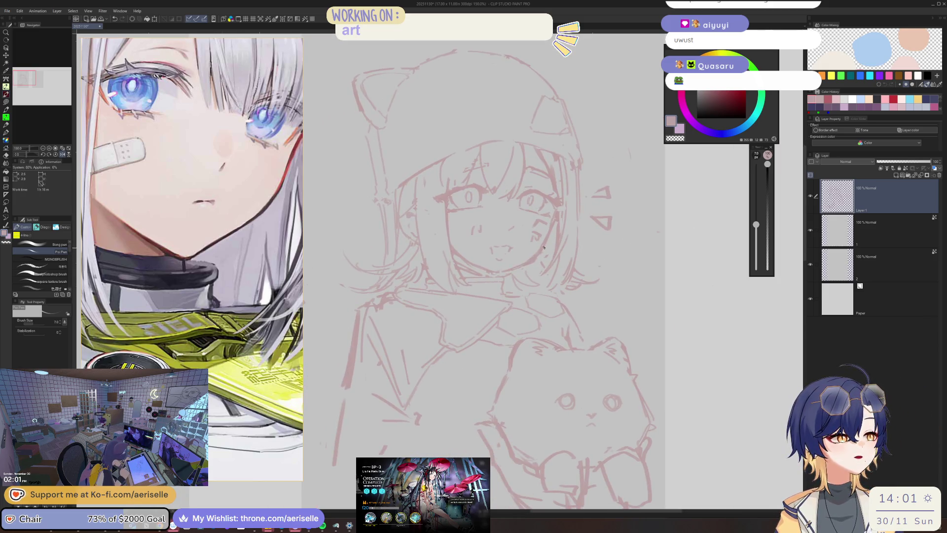
key("e")
key("p")
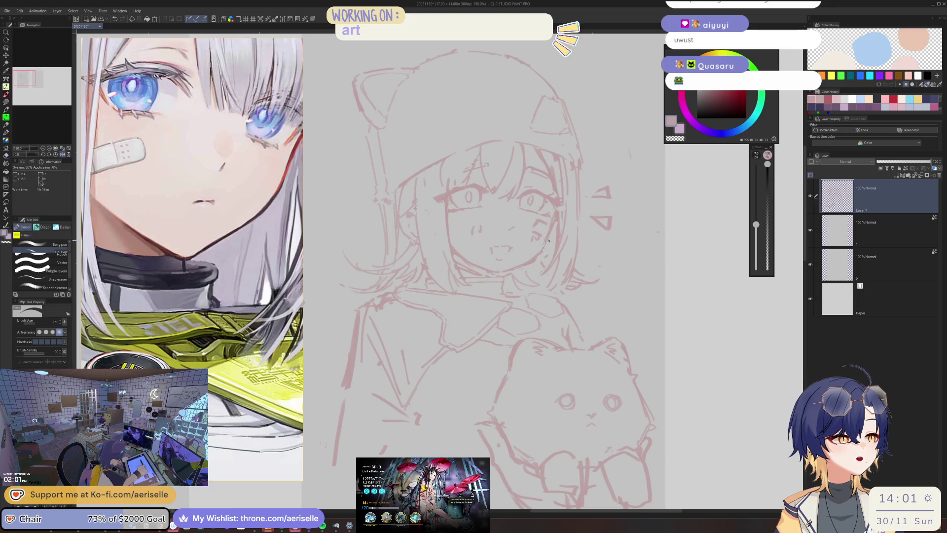
key("e")
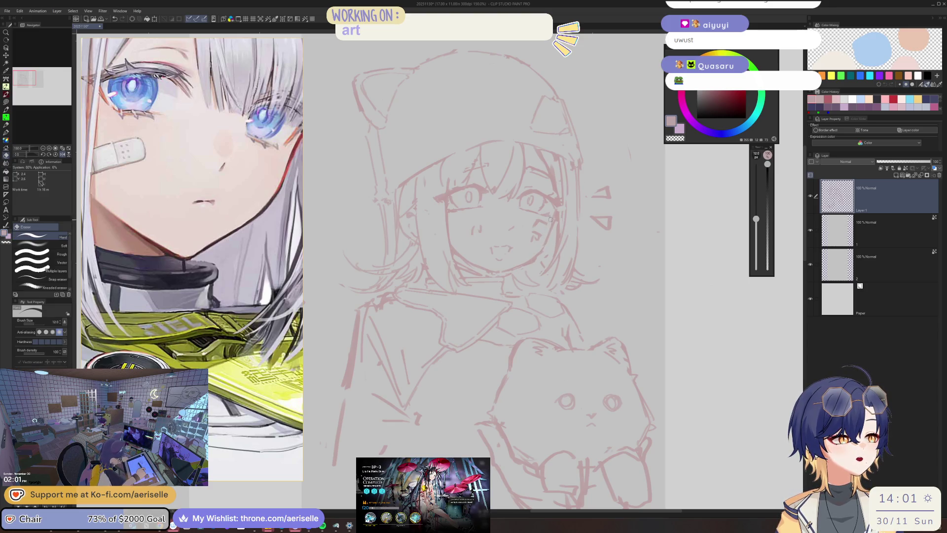
key("p")
key("ctrl+minus")
key("ctrl+minus")
key("ctrl+minus")
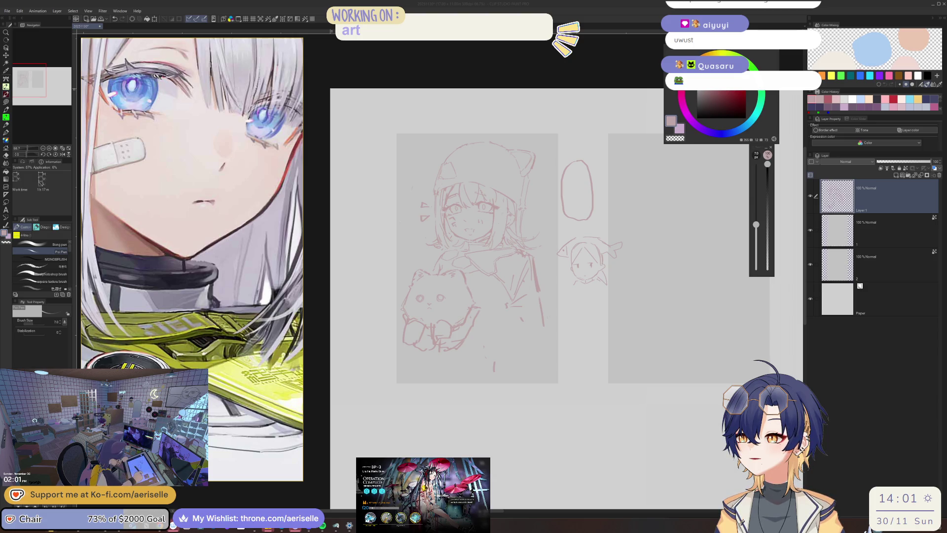
scroll(212, 310, "down", 10)
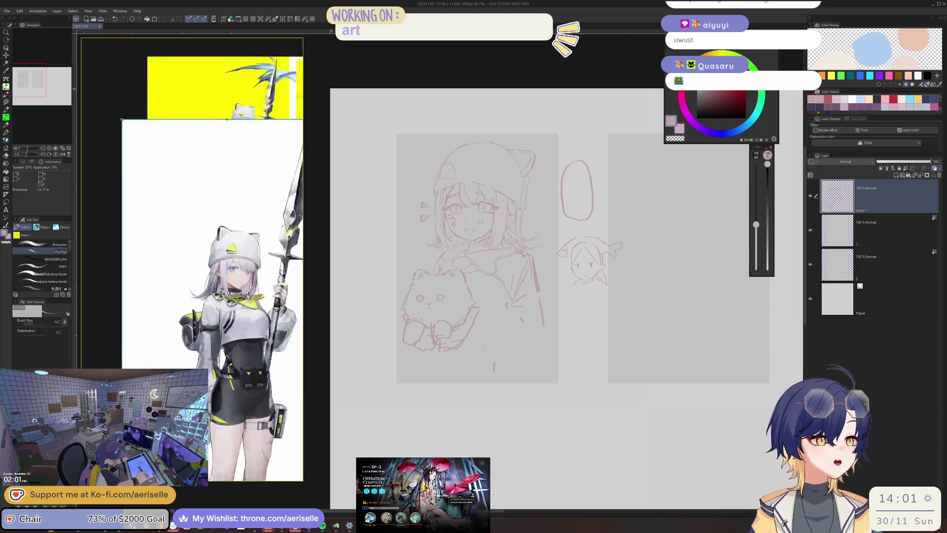
Step: Rearrange the PureRef board, moving reference image groups including the dark-haired one to the right
scroll(227, 271, "right", 5)
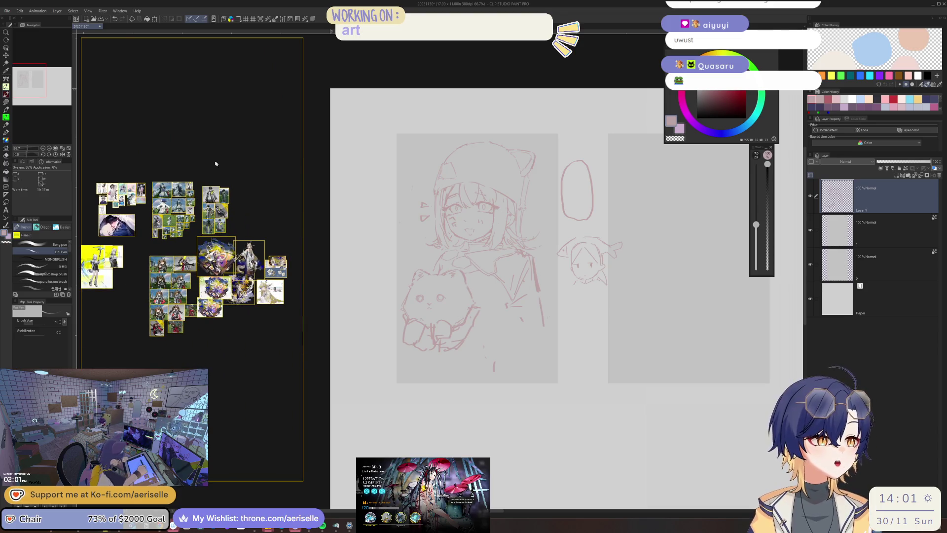
scroll(220, 197, "up", 5)
scroll(150, 288, "down", 3)
scroll(149, 288, "down", 5)
left_click_drag(249, 352, 144, 256)
key("Escape")
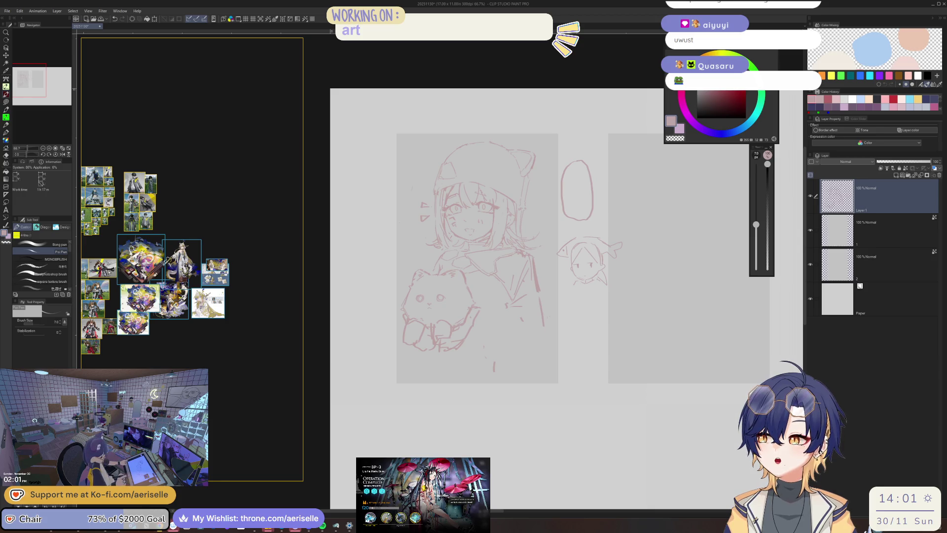
left_click_drag(173, 286, 220, 294)
left_click_drag(193, 229, 229, 230)
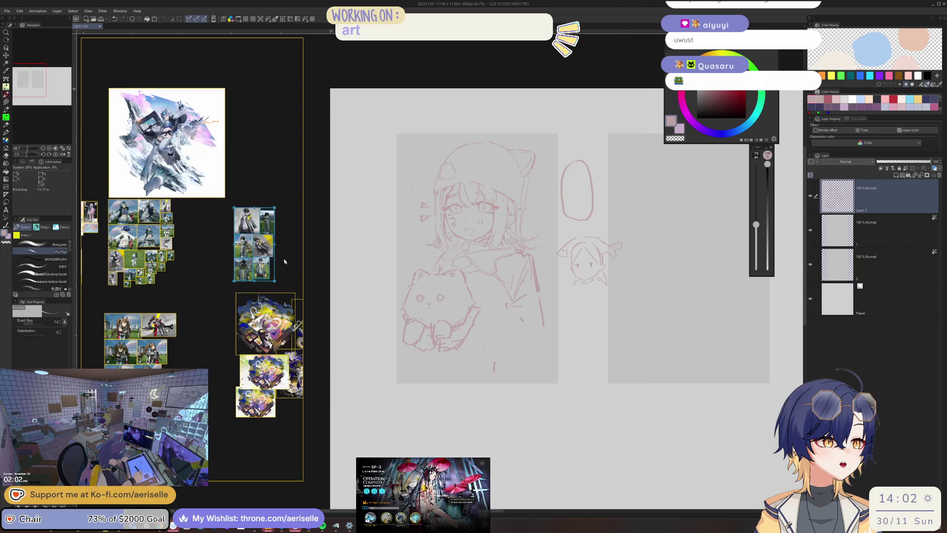
Step: Resize the large goggled-girl illustration and fit it to fill the whole panel
left_click_drag(162, 237, 212, 238)
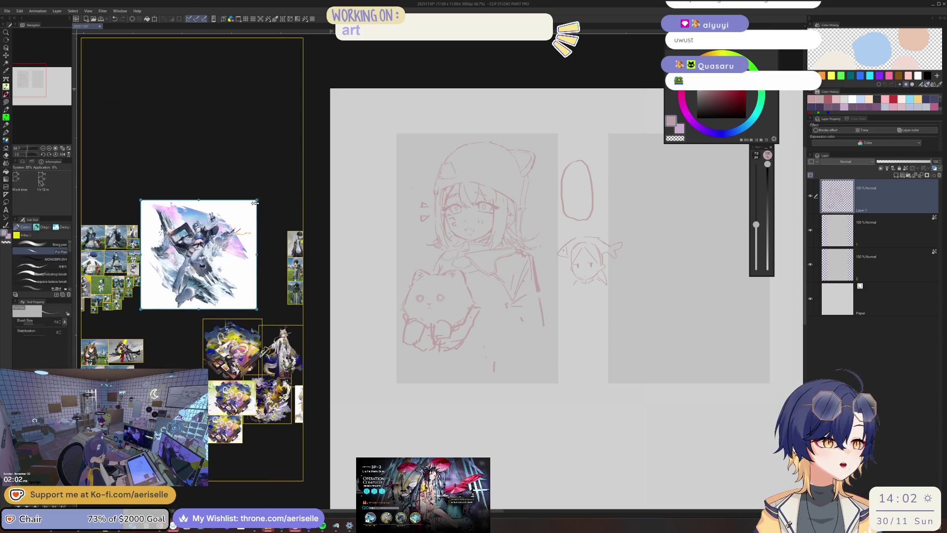
left_click_drag(255, 200, 205, 250)
double_click(194, 292)
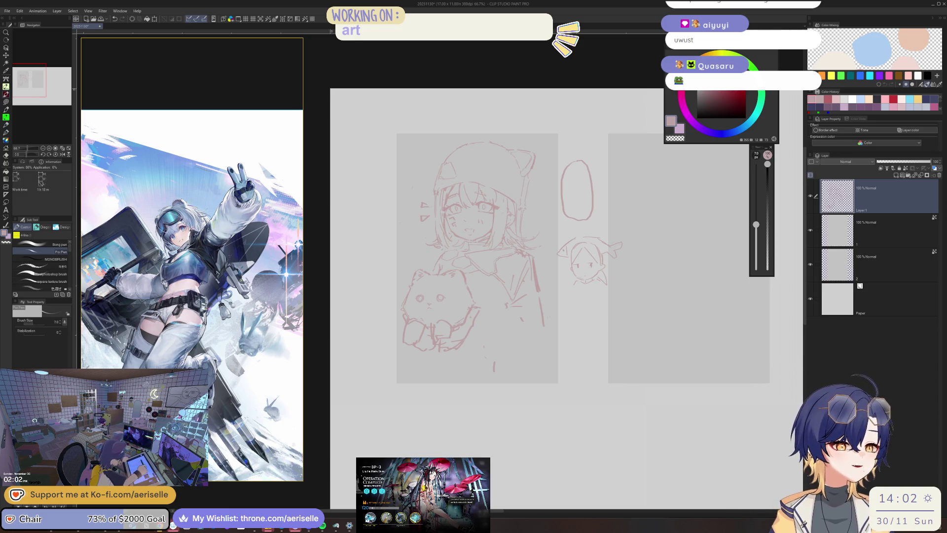
Step: Zoom and pan the PureRef board to a chest-up close-up of the cat-ear hooded girl
scroll(210, 272, "up", 5)
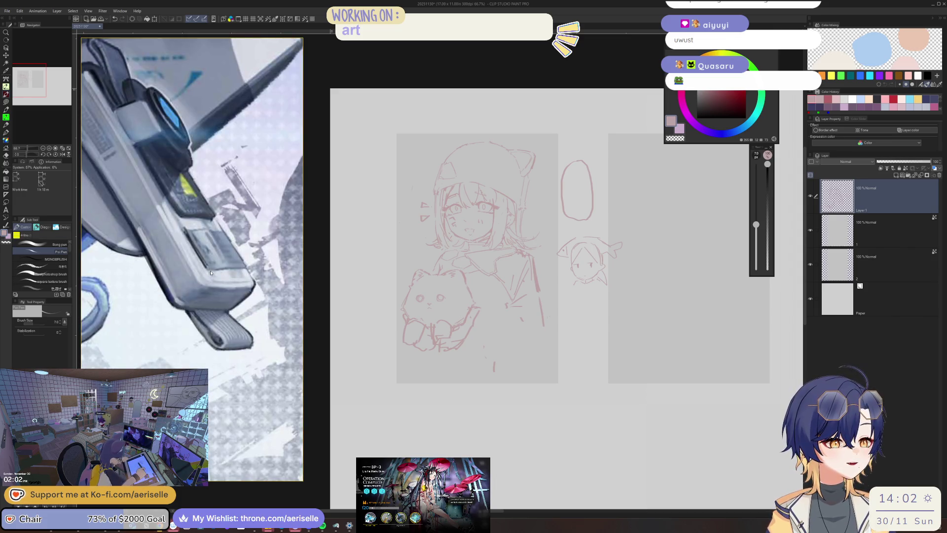
scroll(198, 286, "up", 5)
scroll(169, 307, "up", 4)
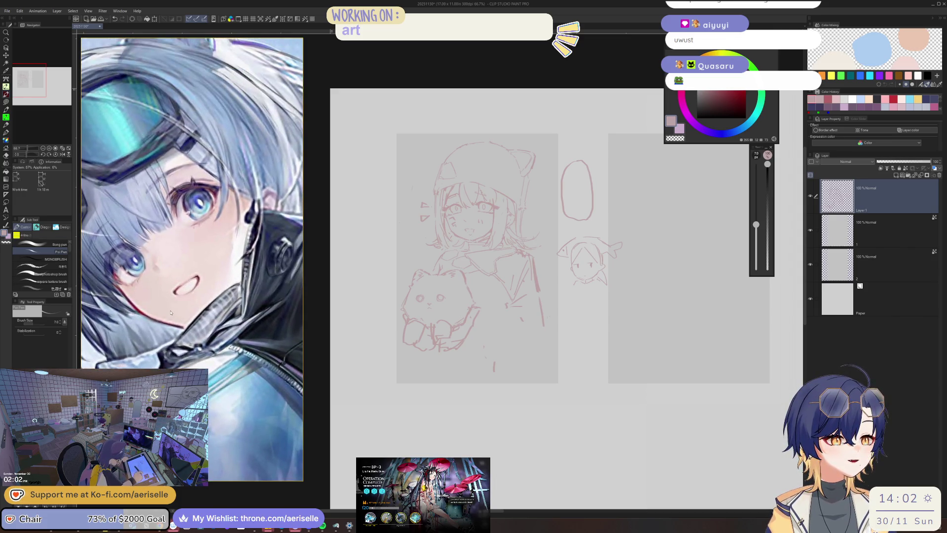
scroll(252, 260, "down", 5)
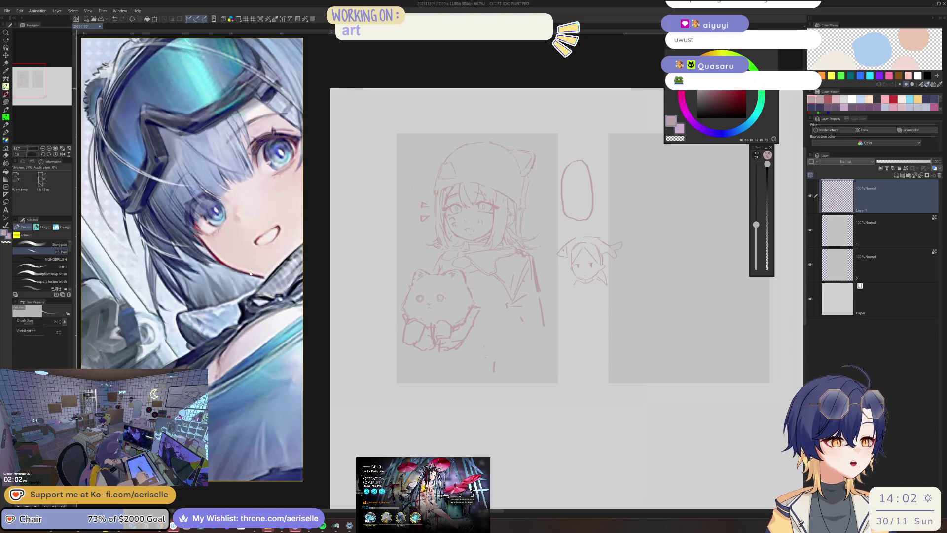
left_click_drag(259, 378, 239, 352)
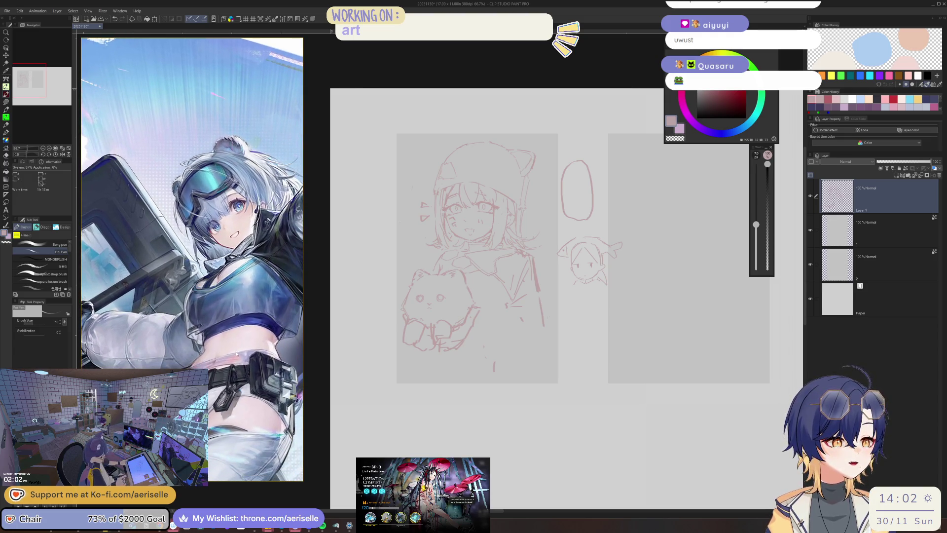
scroll(222, 168, "up", 3)
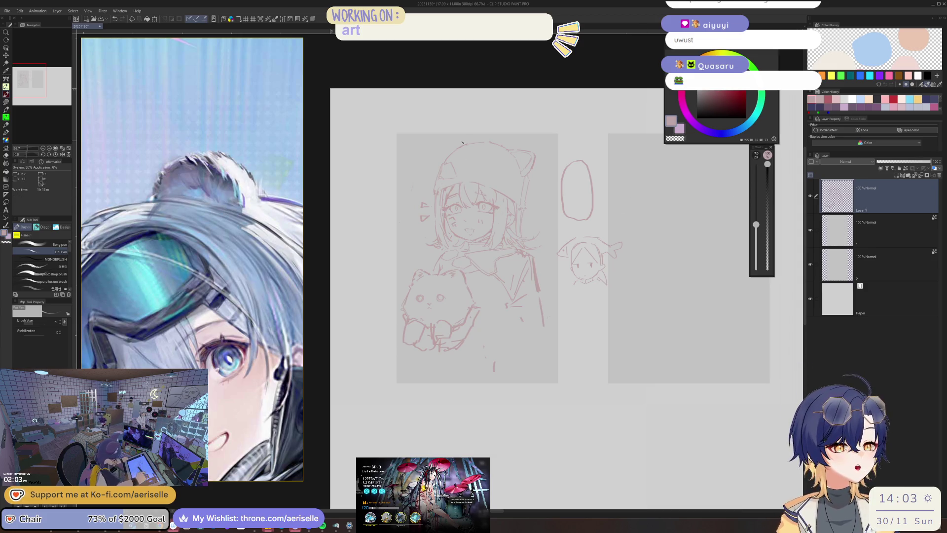
scroll(183, 247, "down", 5)
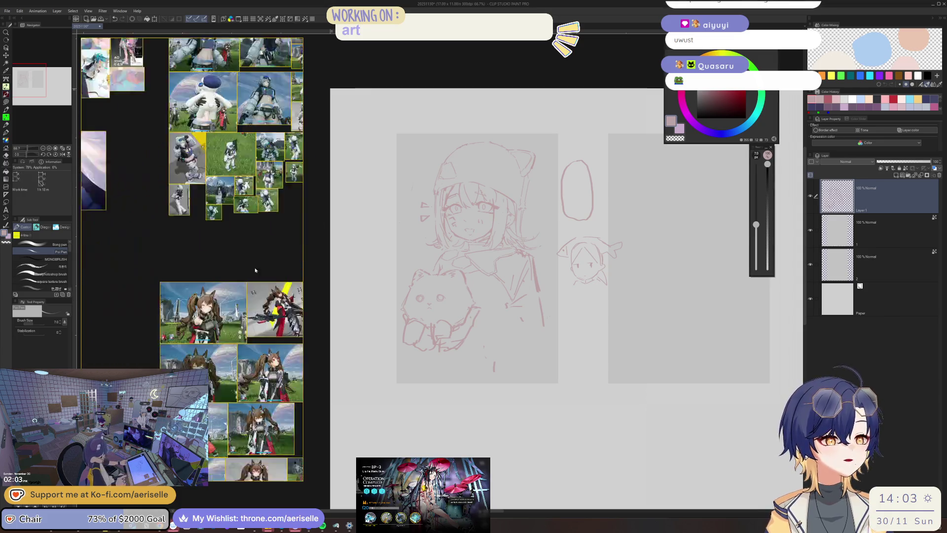
scroll(183, 246, "up", 5)
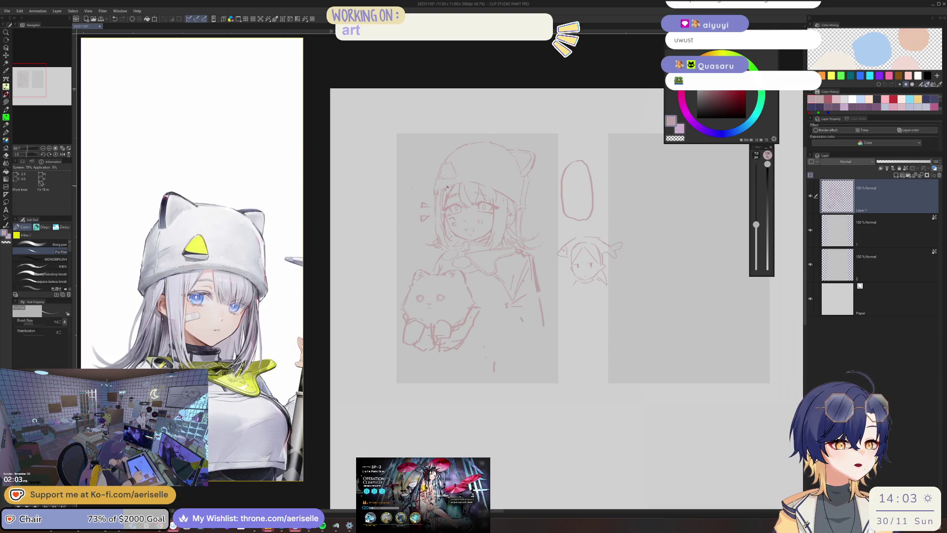
scroll(447, 186, "up", 5)
Step: Erase the stray top arc of the girl's head and flip the canvas to check it
key("e")
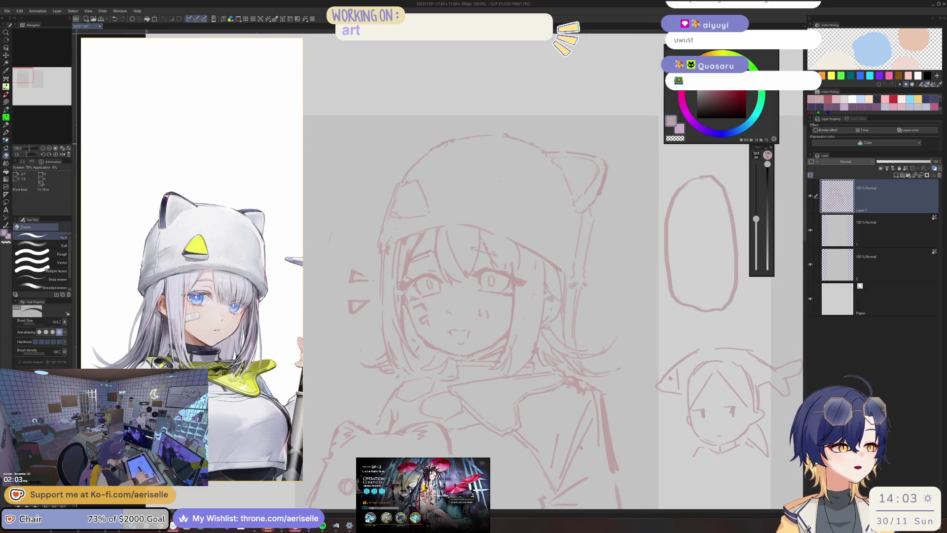
left_click_drag(434, 144, 533, 140)
key("p")
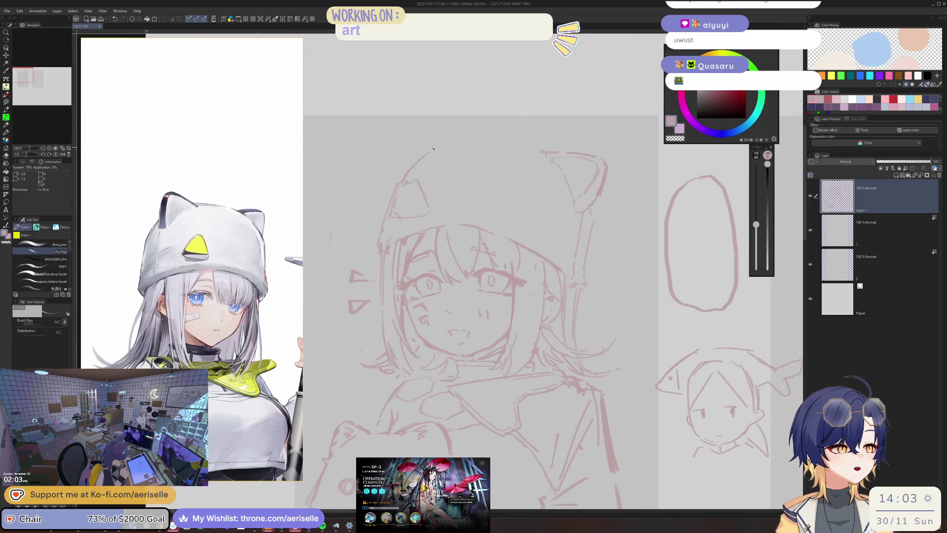
scroll(420, 154, "down", 5)
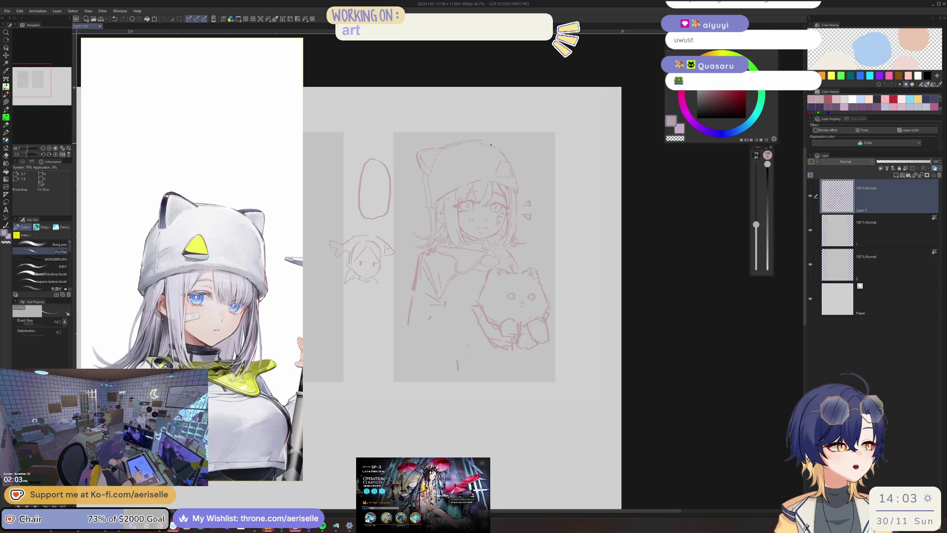
key("h")
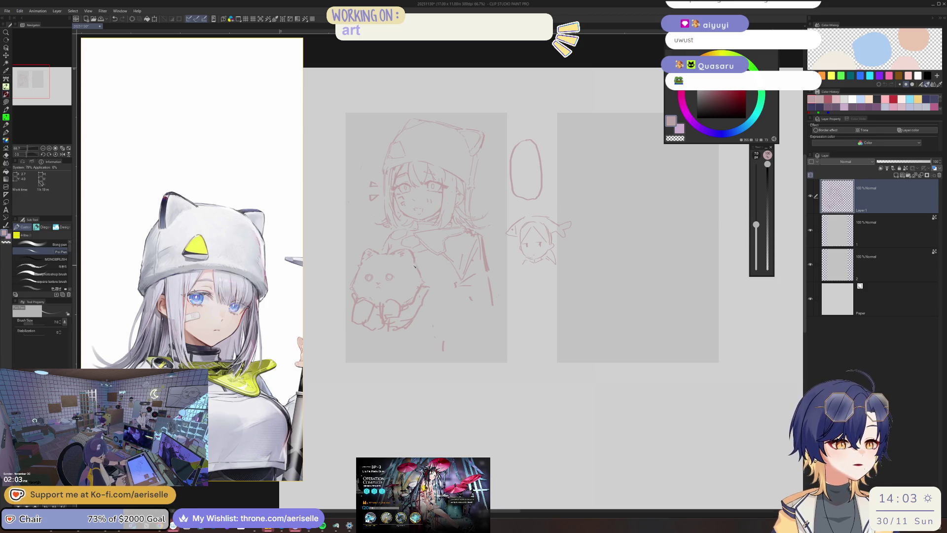
scroll(413, 283, "up", 2)
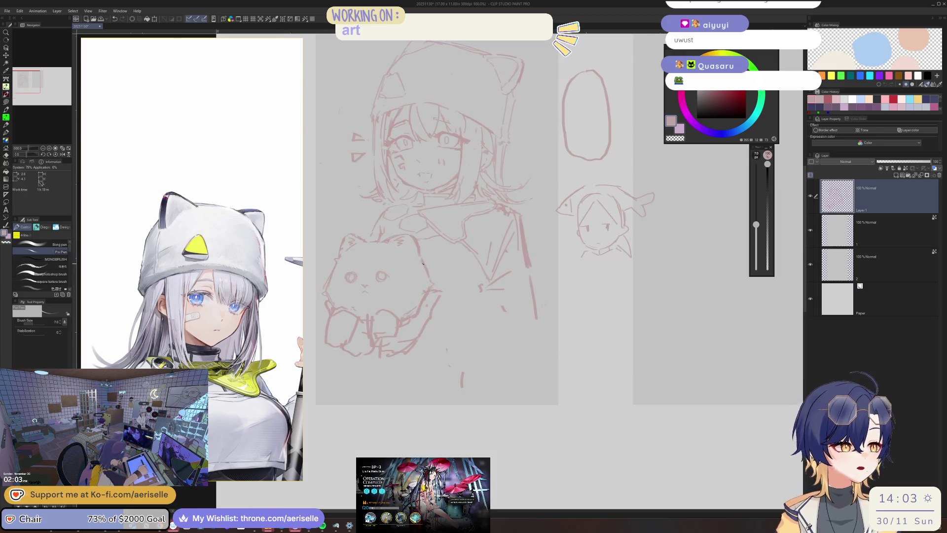
scroll(375, 277, "up", 1)
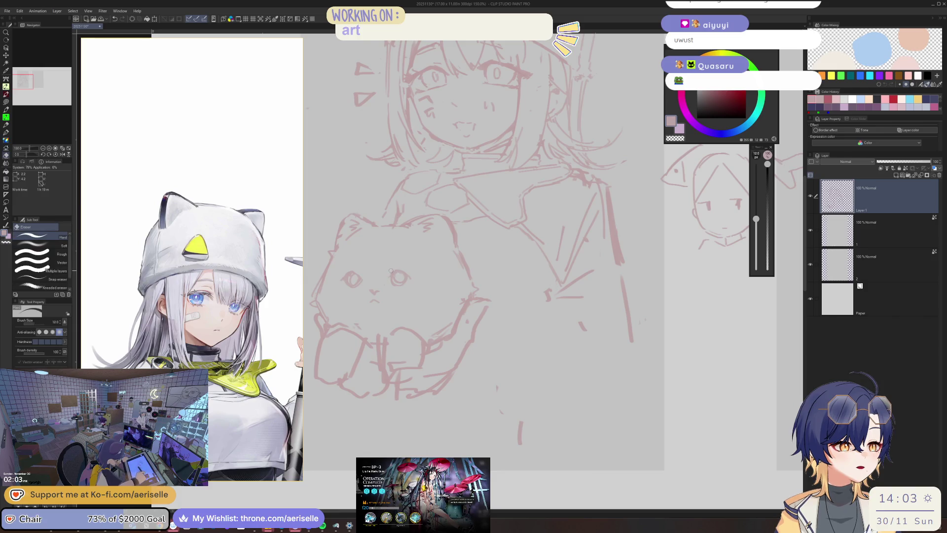
Step: Lasso the cat plush and move it up slightly with Move layer
key("k")
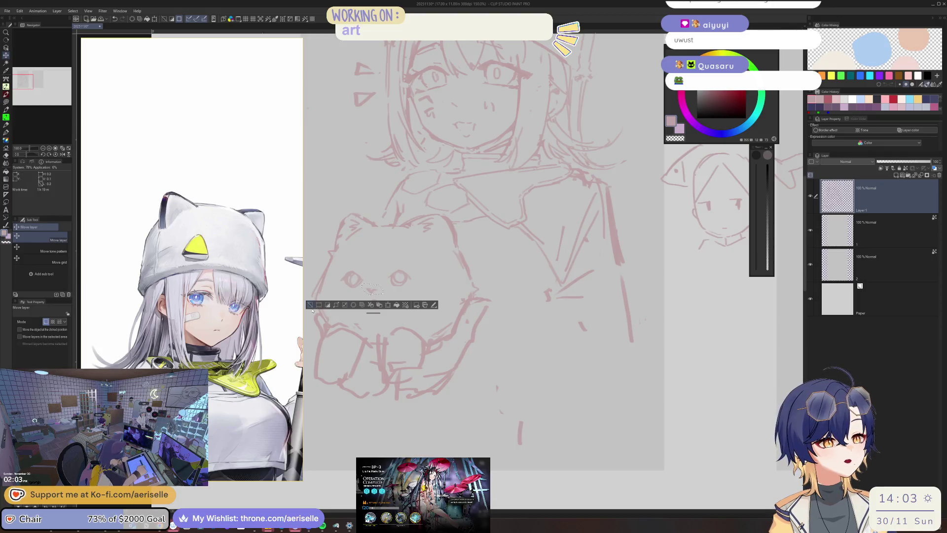
key("ctrl+a")
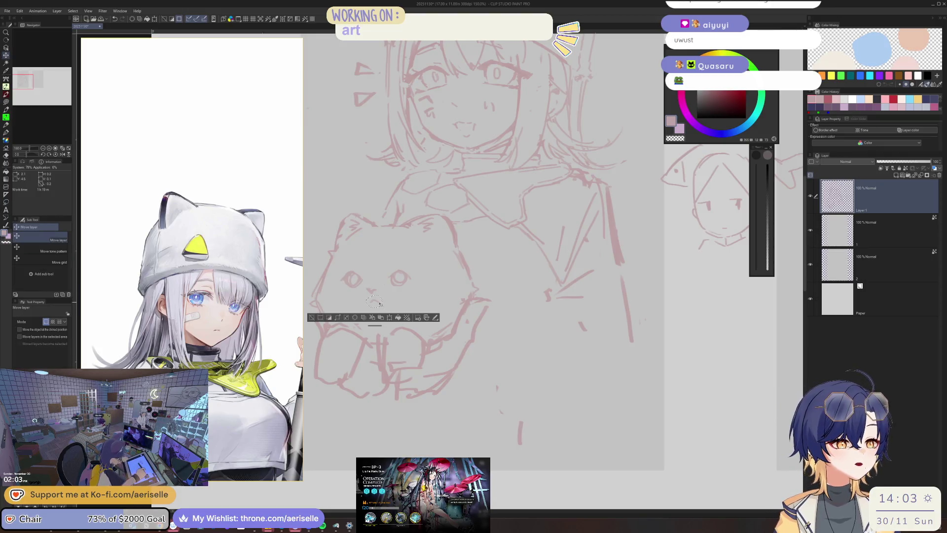
key("ctrl+d")
scroll(483, 246, "down", 3)
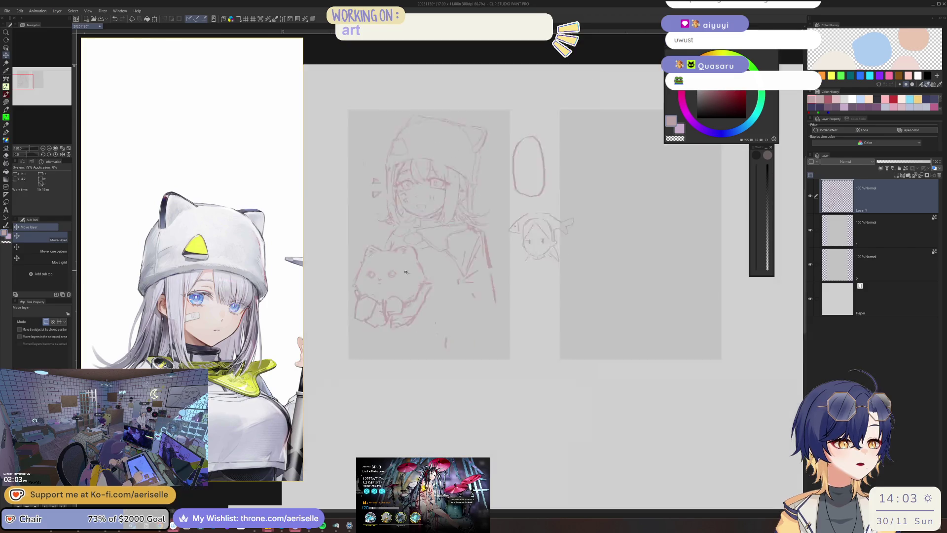
scroll(484, 247, "up", 3)
key("p")
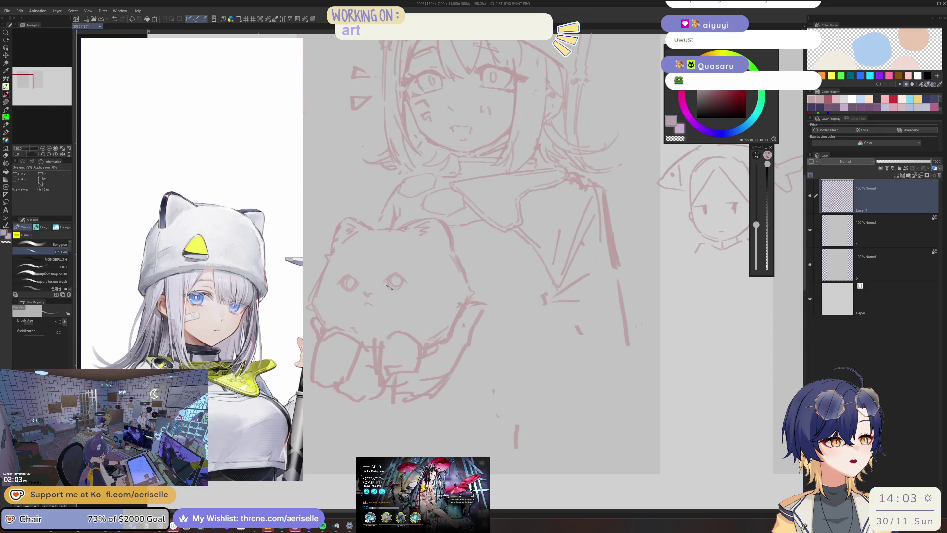
key("e")
scroll(400, 285, "down", 5)
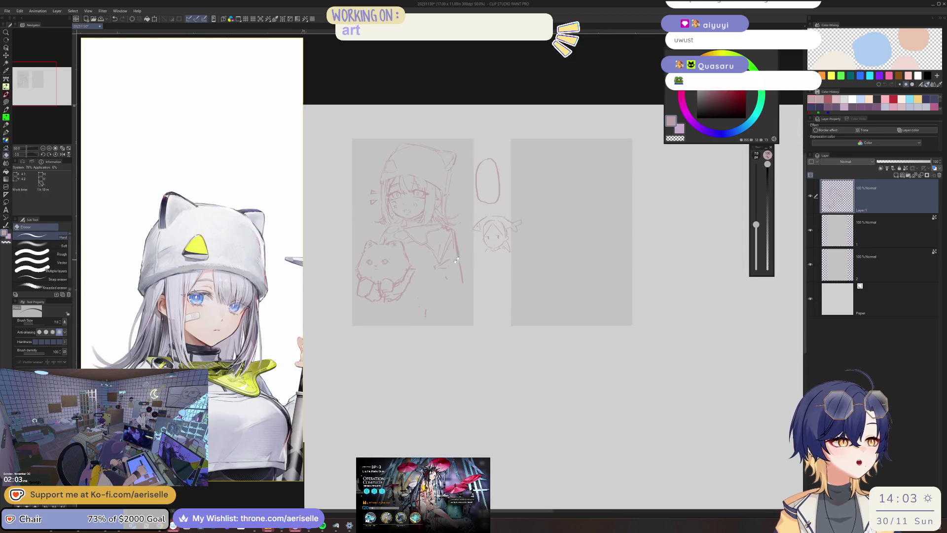
scroll(358, 249, "up", 1)
key("m")
mouse_move(372, 236)
left_mouse_down()
mouse_move(342, 288)
mouse_move(410, 345)
mouse_move(421, 258)
mouse_move(381, 247)
left_mouse_up()
key("k")
left_click_drag(407, 284, 415, 270)
Step: Deselect the cat, set the eraser to size 25, and try then undo a small cat mouth
key("ctrl+d")
key("e")
key("bracketright")
key("bracketright")
key("bracketright")
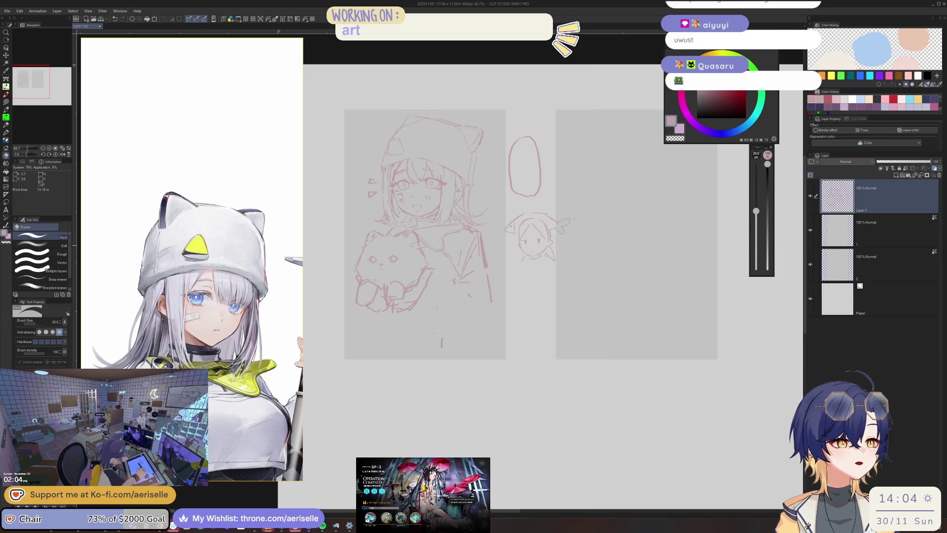
scroll(377, 285, "up", 3)
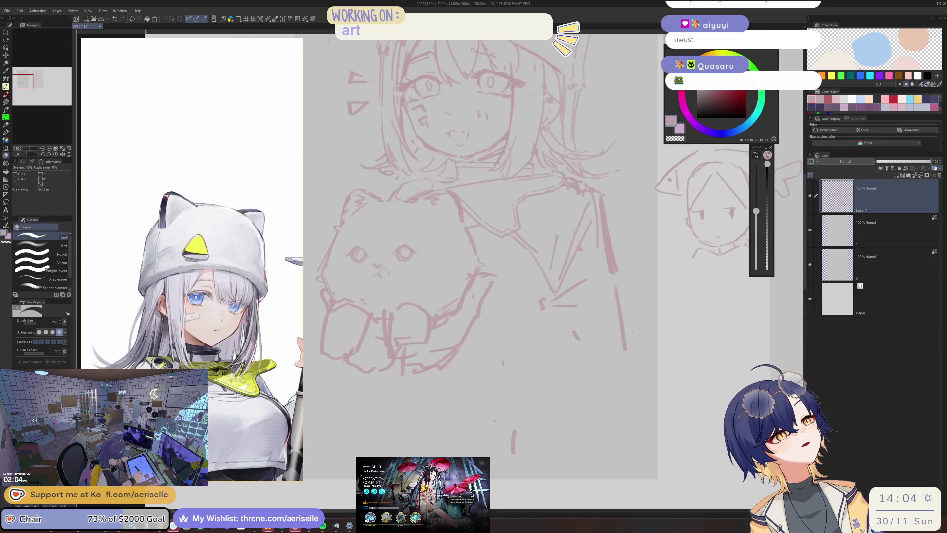
key("p")
left_click_drag(374, 276, 380, 282)
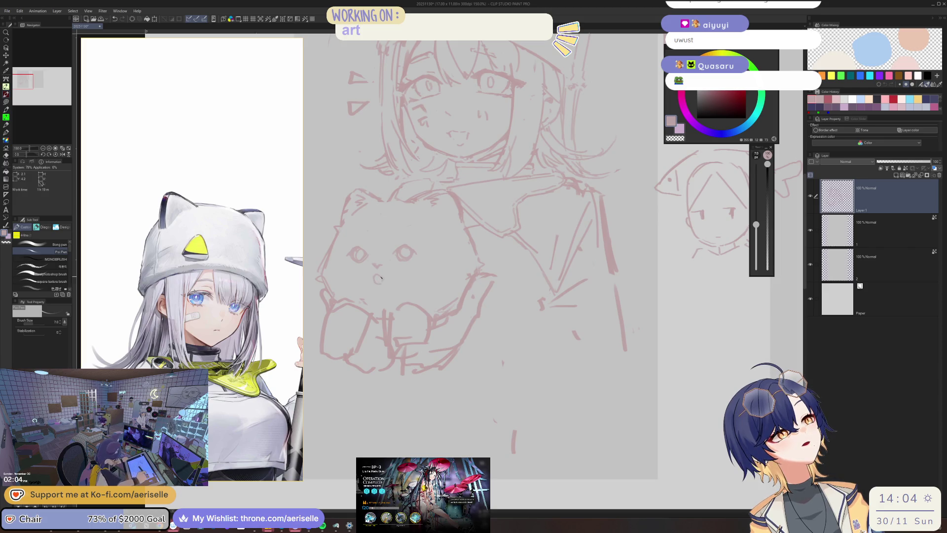
key("ctrl+z")
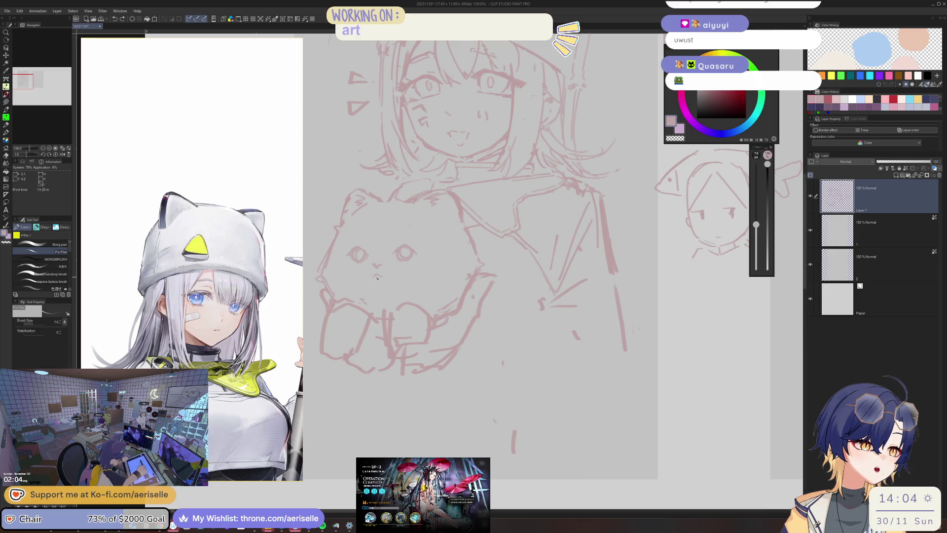
Step: Erase parts of the cat plush's lower lines and enlarge the eraser to size 50
scroll(449, 218, "up", 2)
key("e")
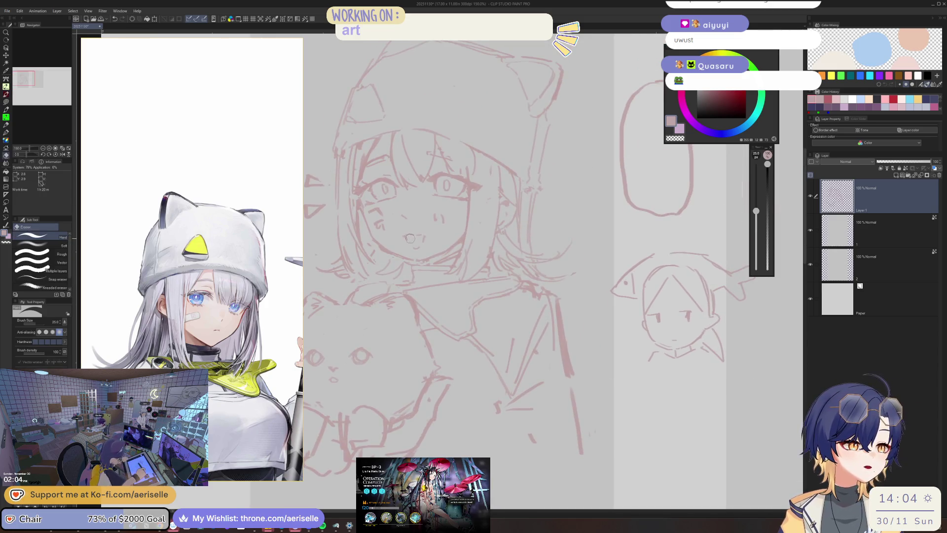
scroll(428, 244, "down", 1)
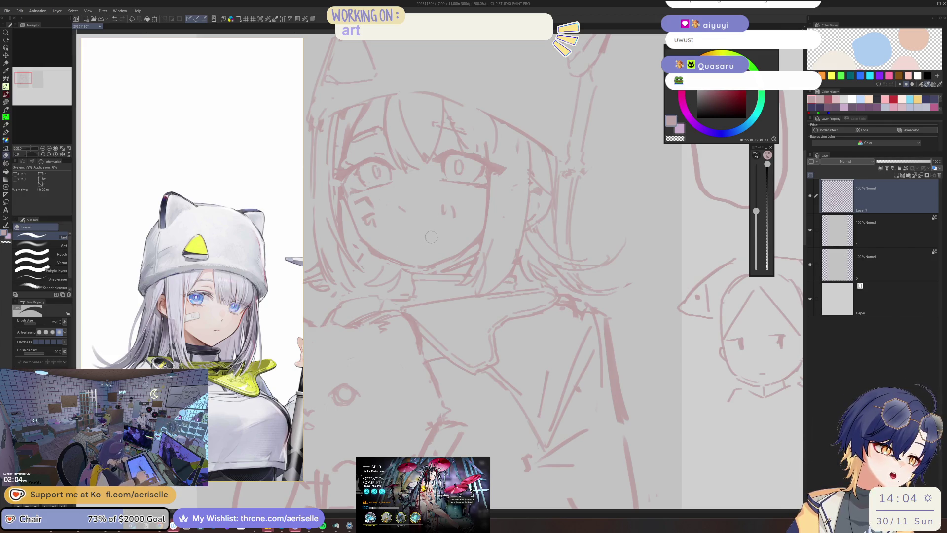
key("p")
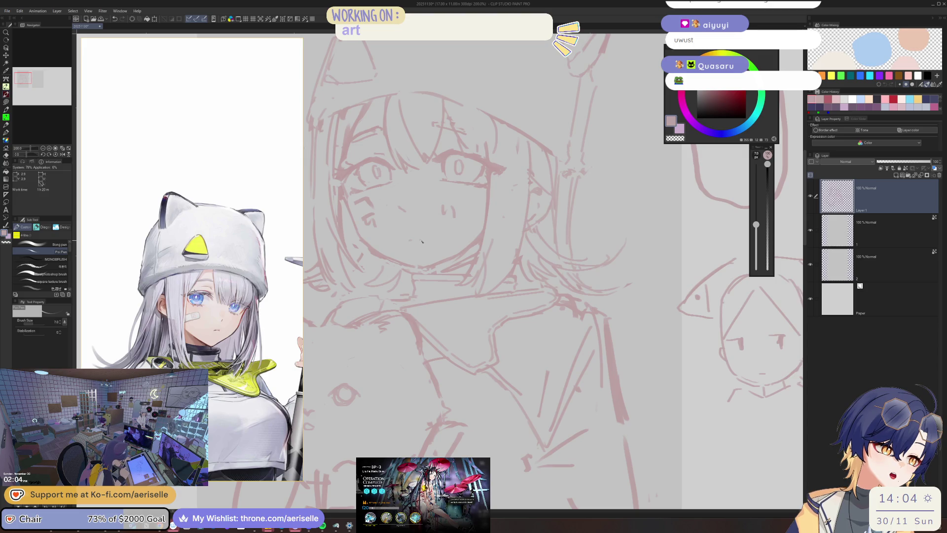
scroll(422, 241, "down", 4)
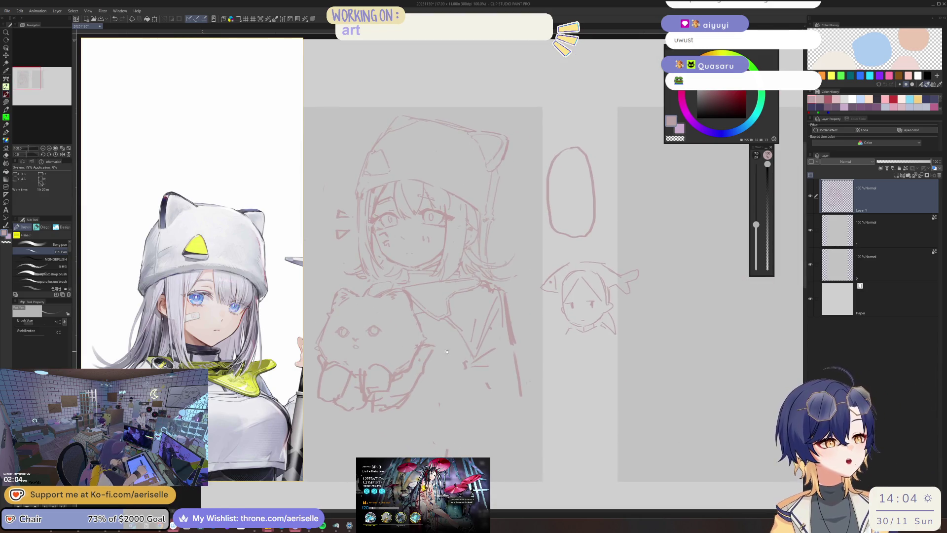
scroll(447, 352, "down", 3)
mouse_move(414, 303)
left_mouse_down()
mouse_move(416, 279)
mouse_move(412, 331)
mouse_move(367, 339)
left_mouse_up()
key("bracketright")
Step: Redraw a short stroke on the cat's paw and erase a bit beside it
key("p")
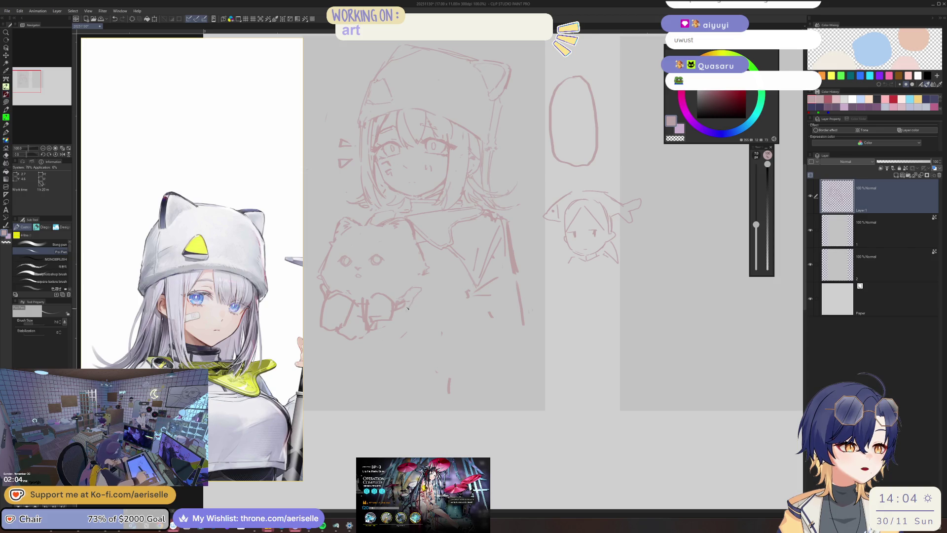
left_click_drag(412, 299, 422, 289)
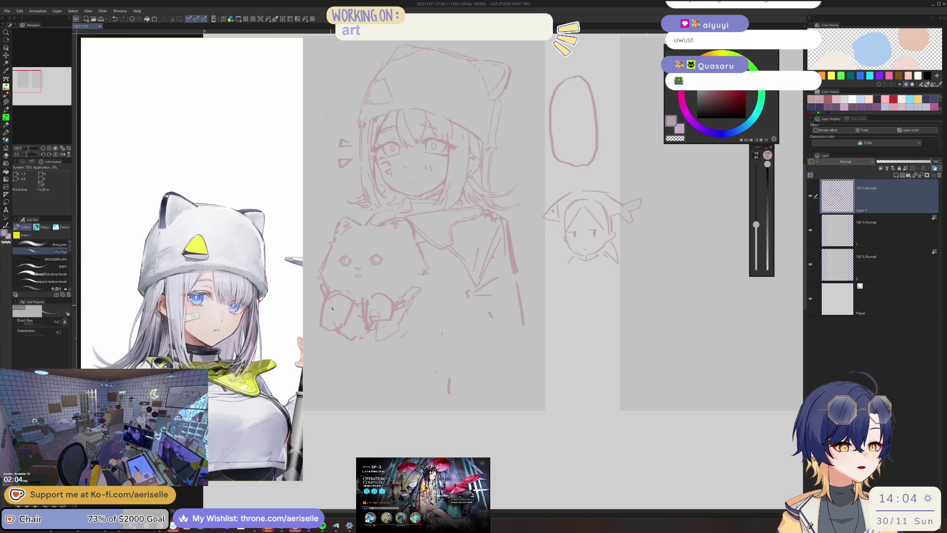
key("e")
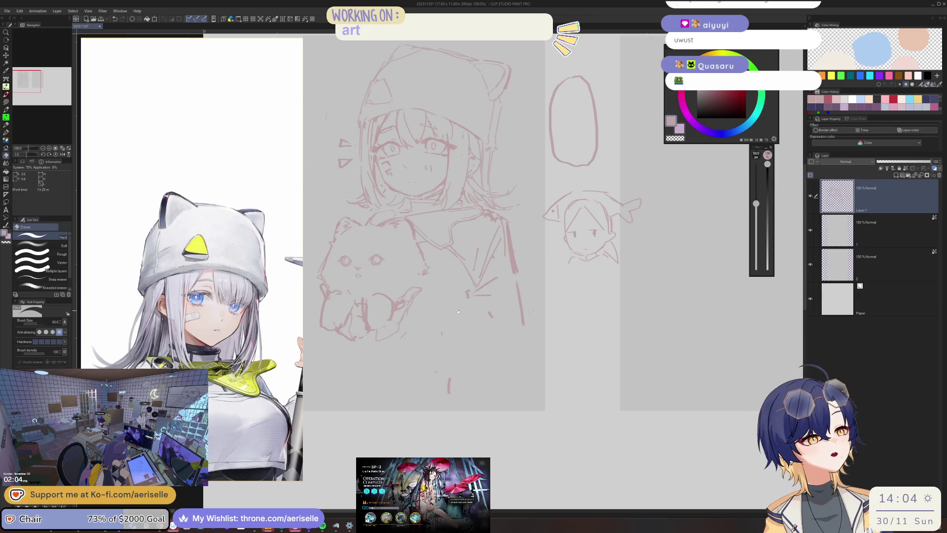
left_click_drag(464, 313, 449, 318)
scroll(195, 306, "down", 3)
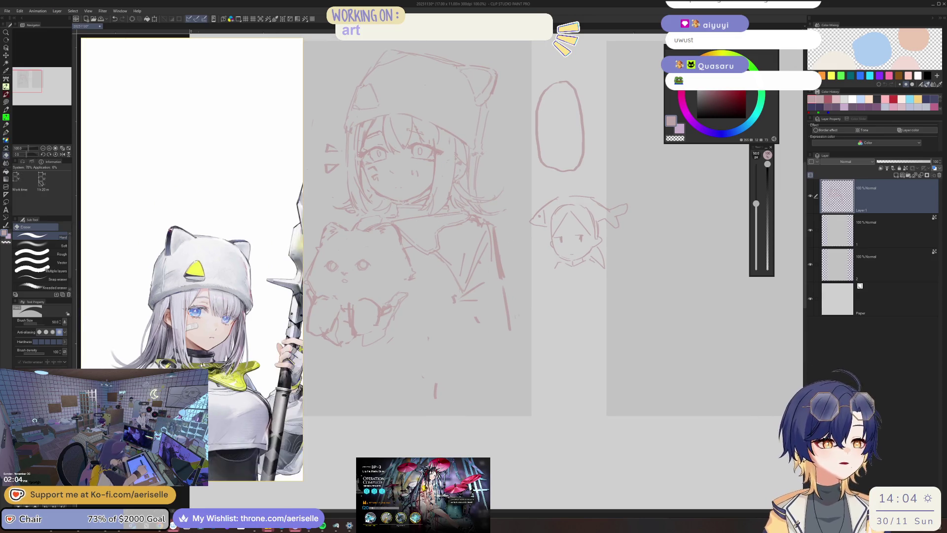
left_click(410, 290)
key("p")
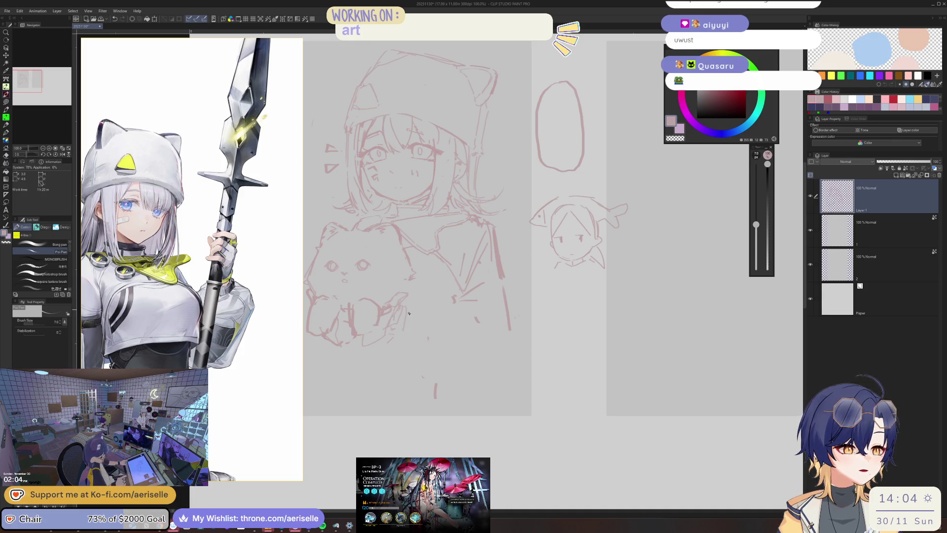
left_click_drag(386, 338, 416, 363)
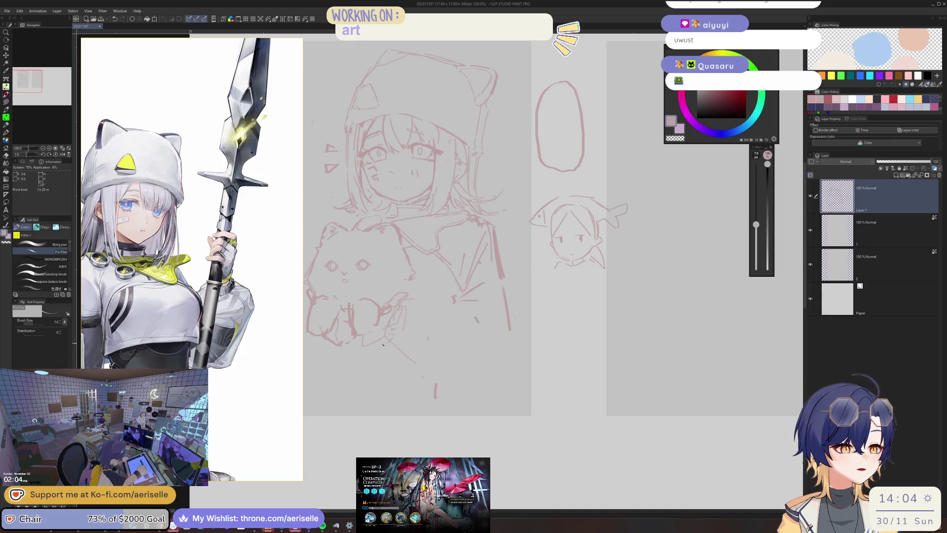
mouse_move(383, 336)
left_mouse_down()
mouse_move(379, 350)
mouse_move(404, 359)
left_mouse_up()
left_click_drag(422, 328, 424, 349)
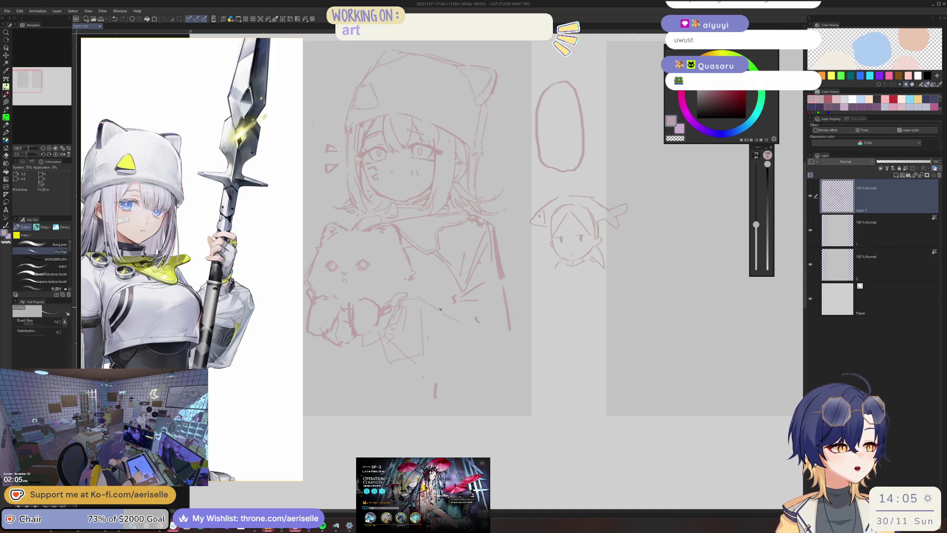
key("e")
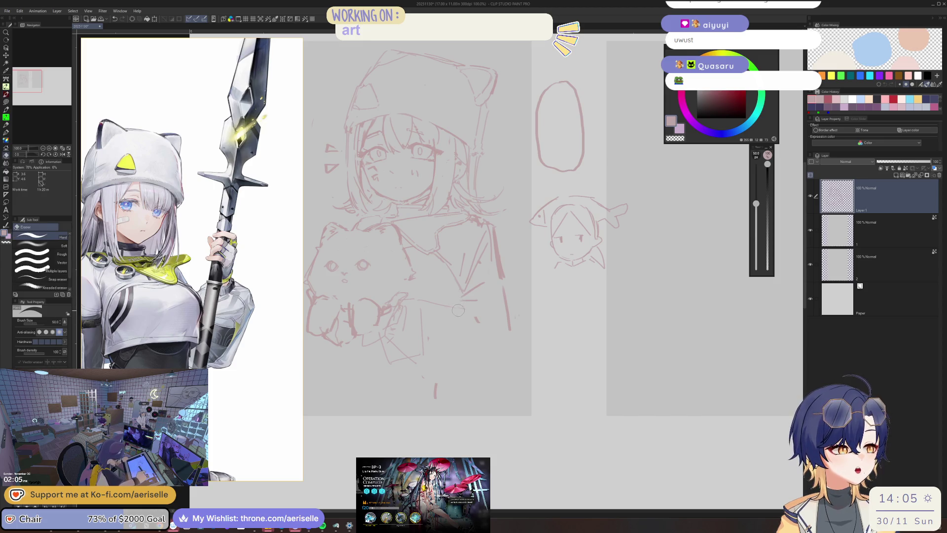
key("p")
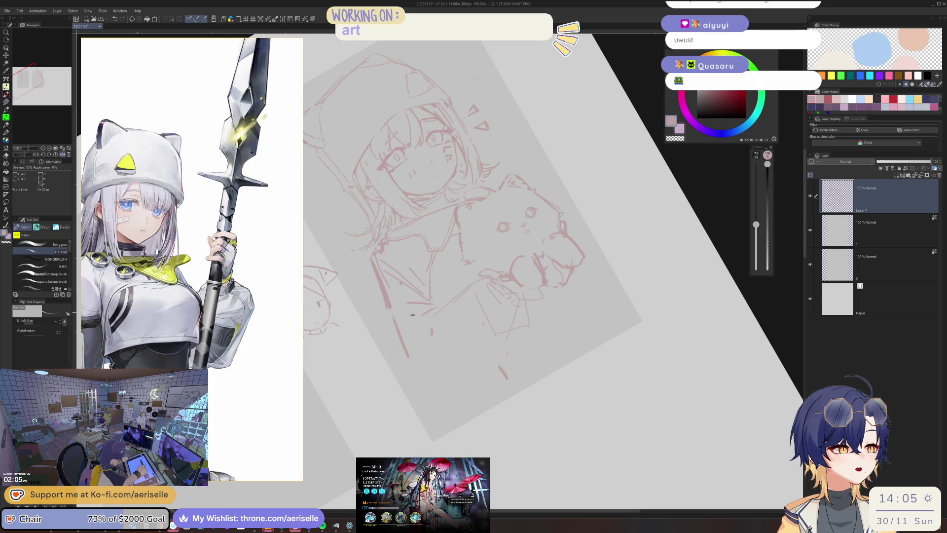
key("e")
key("asciicircum")
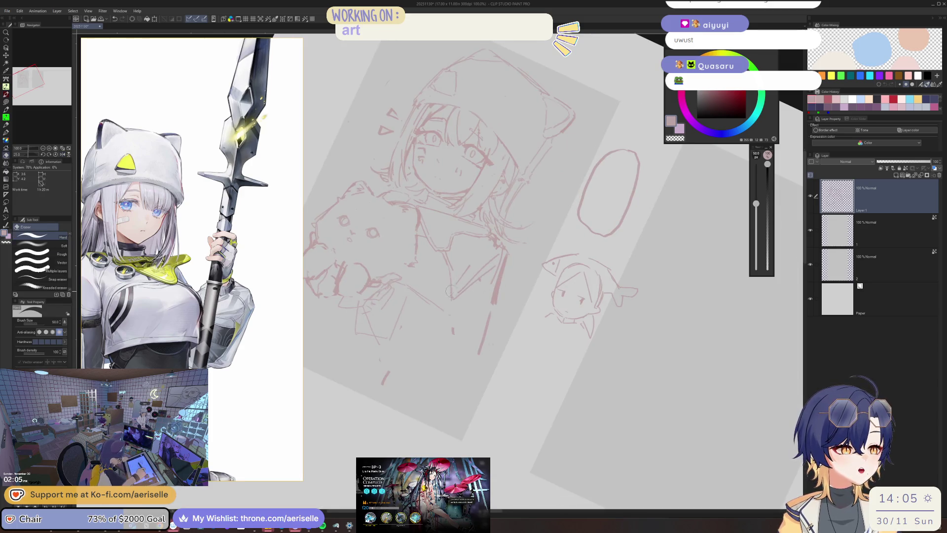
key("asciicircum")
key("p")
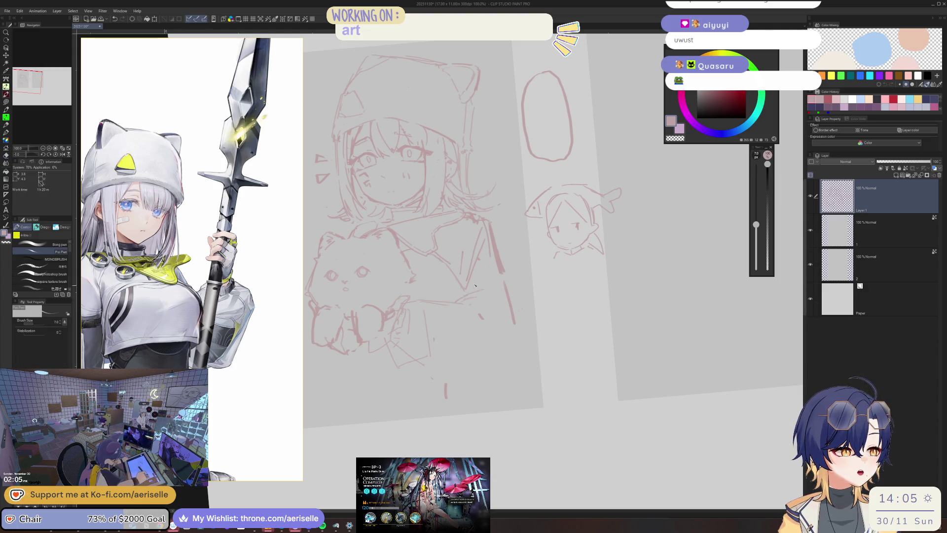
key("e")
key("p")
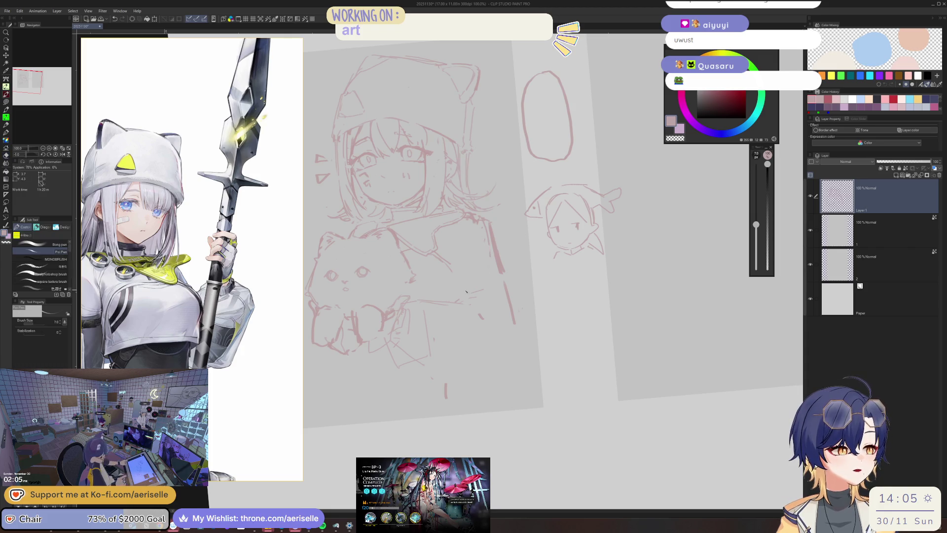
key("h")
key("ctrl+0")
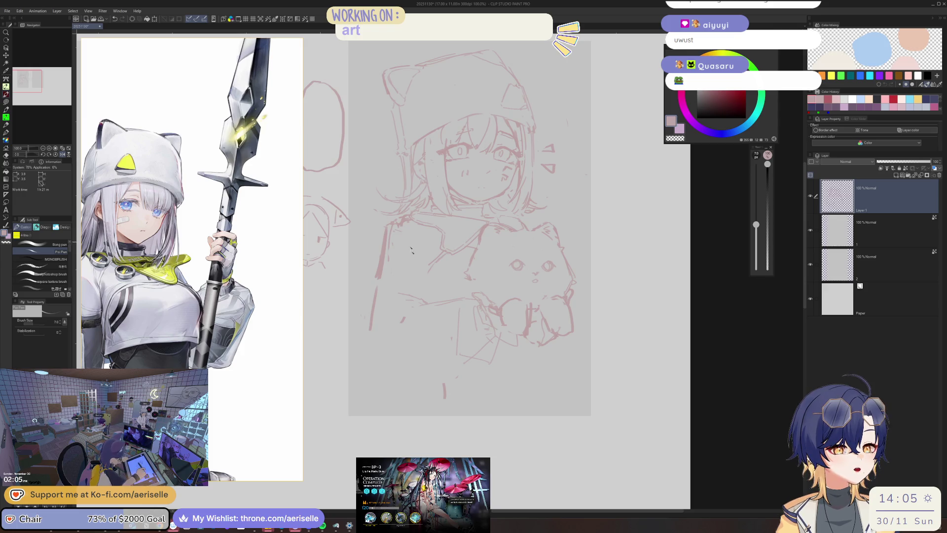
key("h")
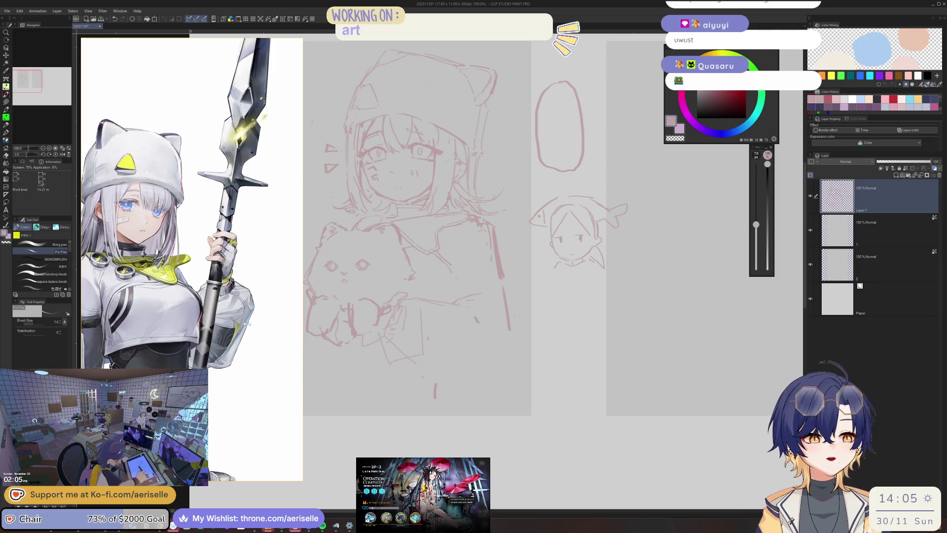
scroll(254, 304, "up", 2)
key("h")
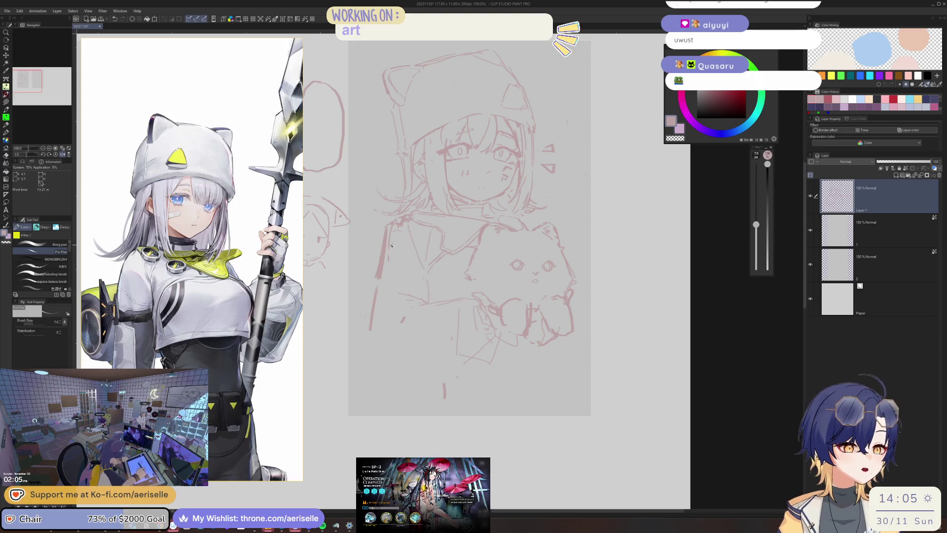
Step: Erase parts of the hood and body lines on the flipped canvas, then flip it back
key("e")
left_click_drag(397, 230, 381, 278)
key("p")
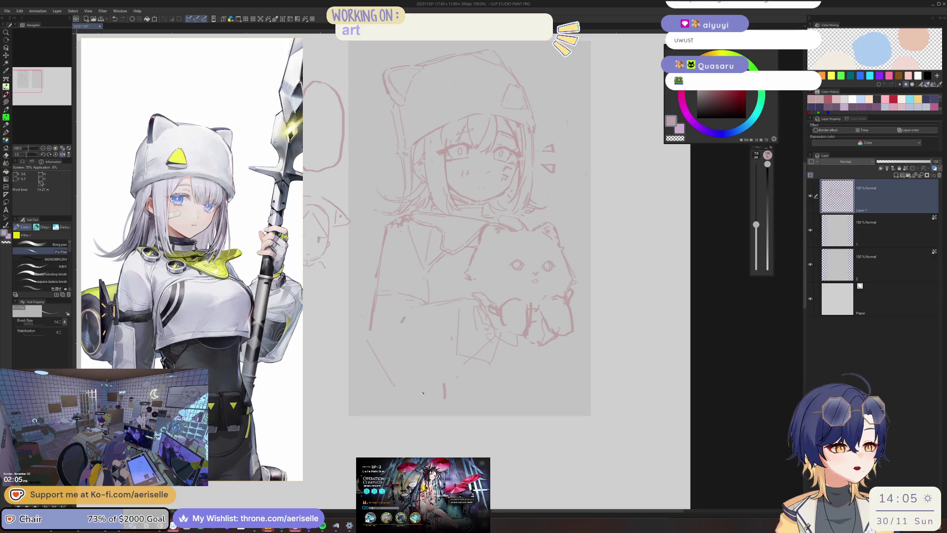
key("h")
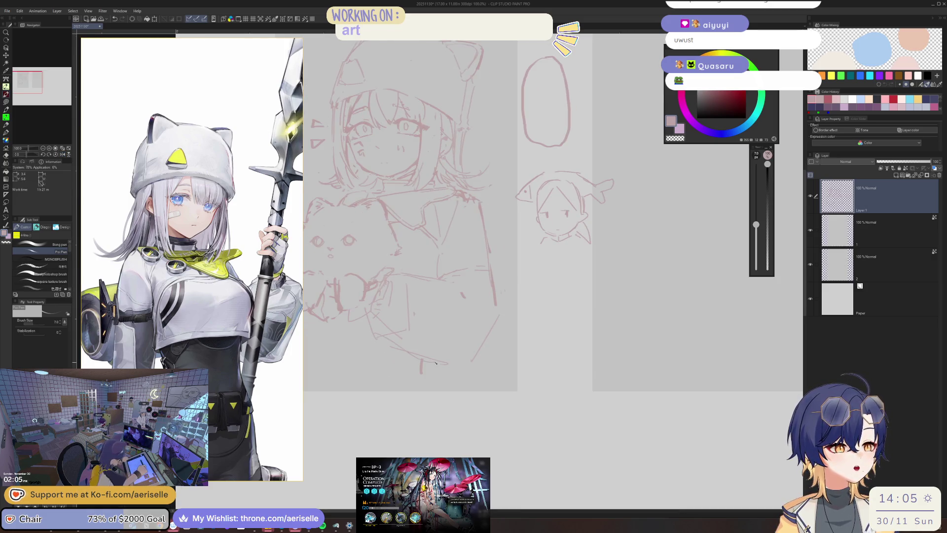
Step: Extend a sketch line and add new strokes along the cat's left edge and below it
left_click_drag(463, 294, 479, 299)
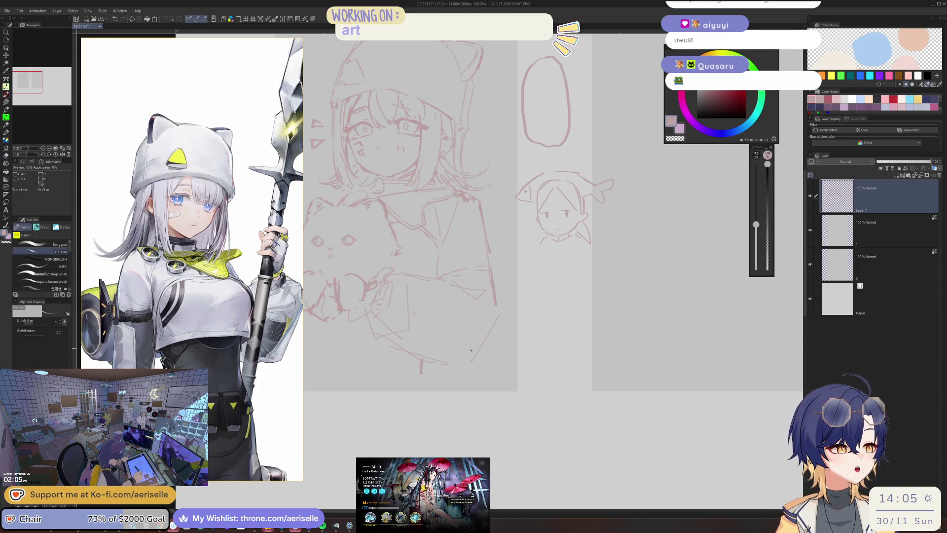
key("e")
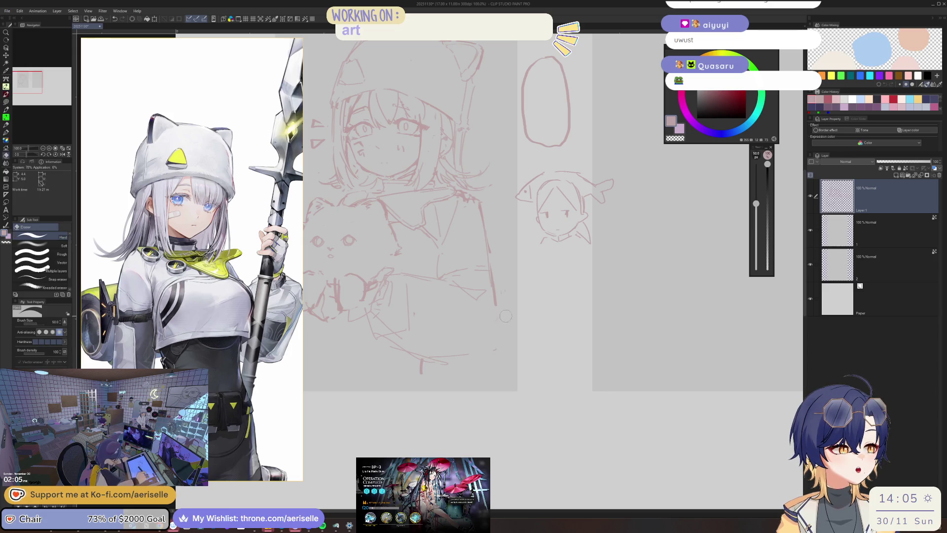
key("p")
scroll(380, 302, "left", 3)
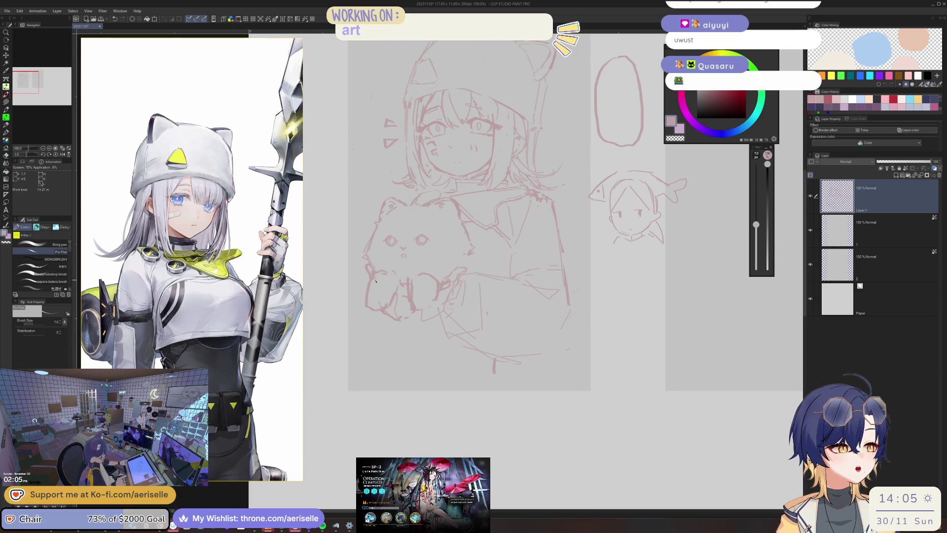
left_click_drag(363, 299, 366, 357)
left_click_drag(417, 337, 393, 358)
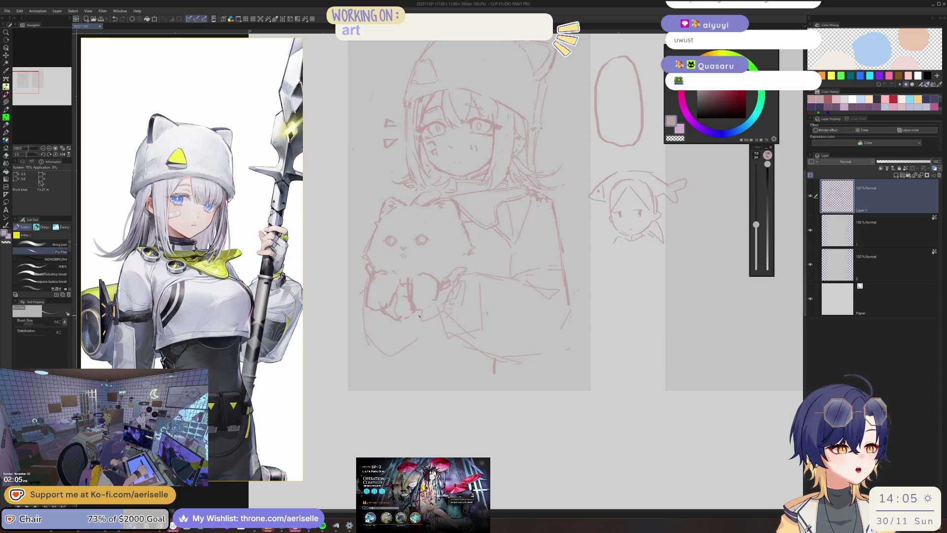
left_click_drag(506, 218, 476, 267)
scroll(440, 241, "up", 2)
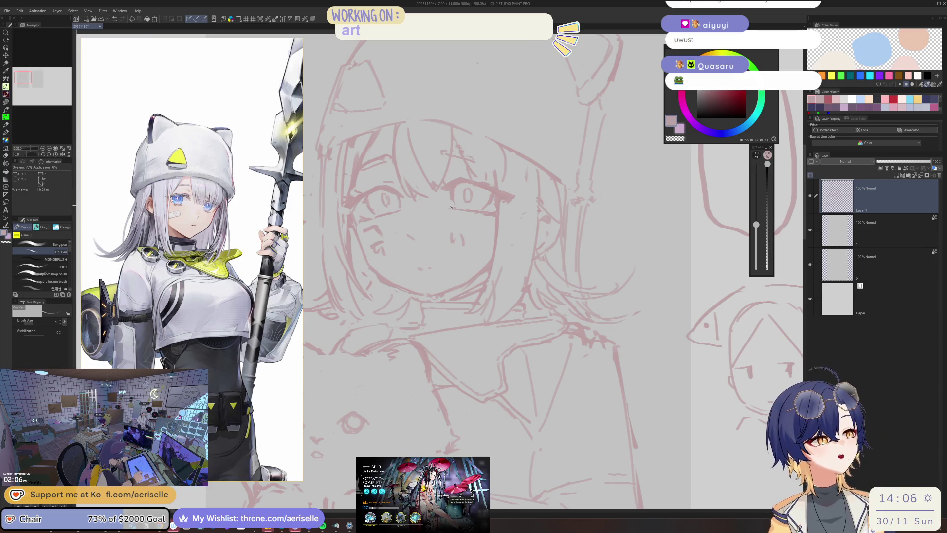
Step: Lasso-select the area under the eye, then clear the selection
key("m")
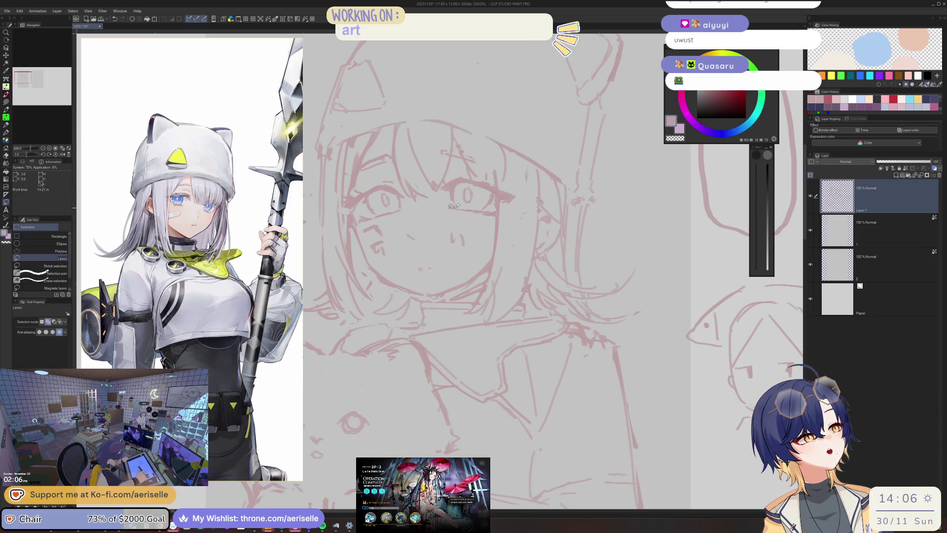
mouse_move(449, 206)
left_mouse_down()
mouse_move(495, 210)
mouse_move(490, 215)
left_mouse_up()
key("k")
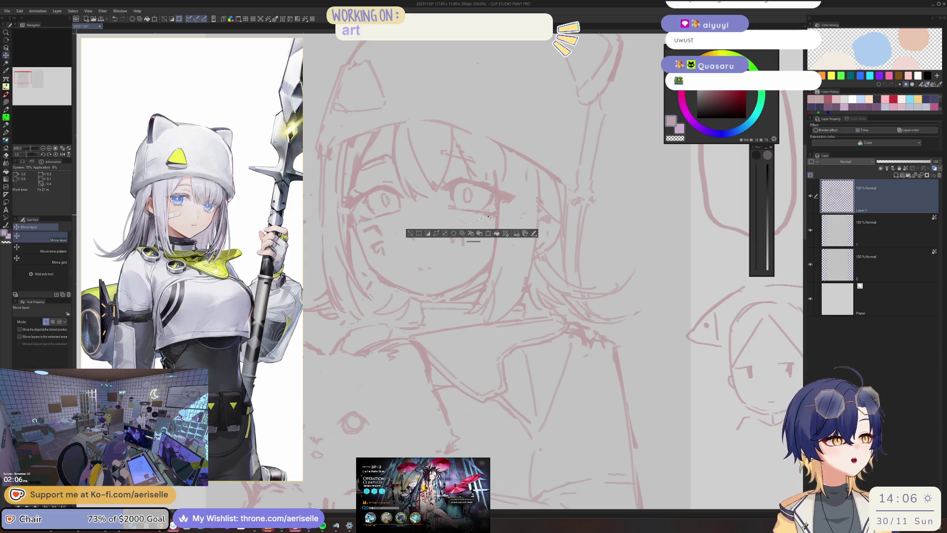
key("ctrl+d")
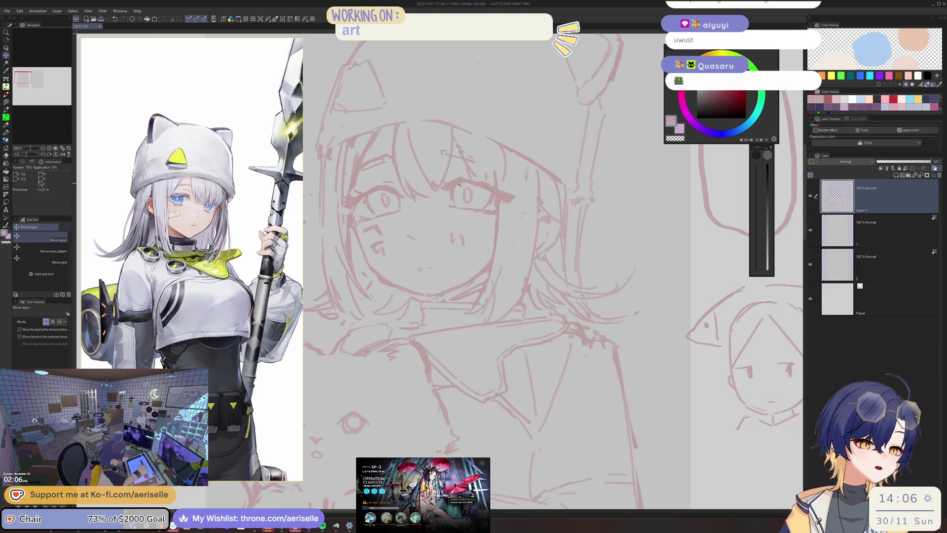
Step: Erase the stray doodles beside the sketch
key("ctrl+minus")
key("ctrl+minus")
key("ctrl+minus")
key("e")
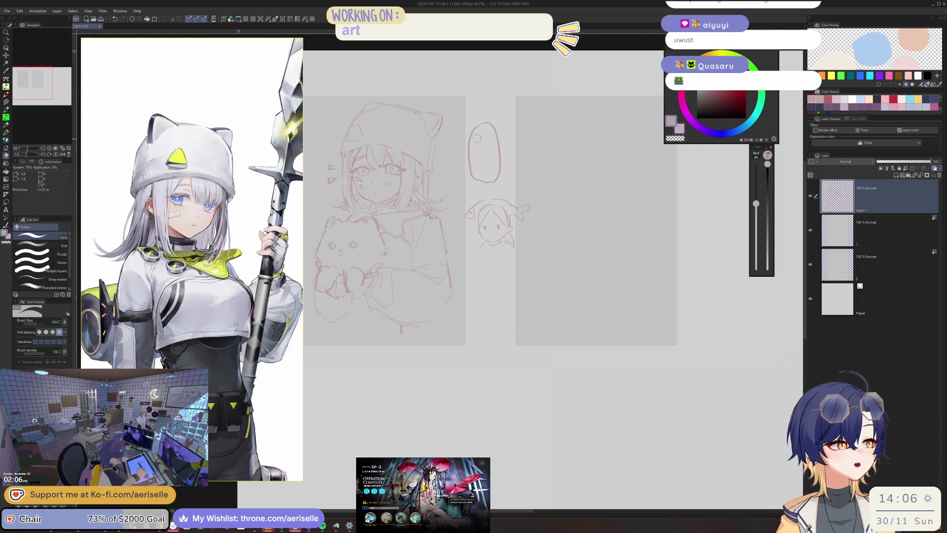
mouse_move(483, 202)
left_mouse_down()
mouse_move(492, 143)
mouse_move(532, 211)
left_mouse_up()
left_click_drag(447, 218, 520, 239)
key("ctrl+plus")
key("ctrl+plus")
key("ctrl+plus")
Step: On the mirrored canvas, draw body lines on the girl's left side and jacket hem
key("p")
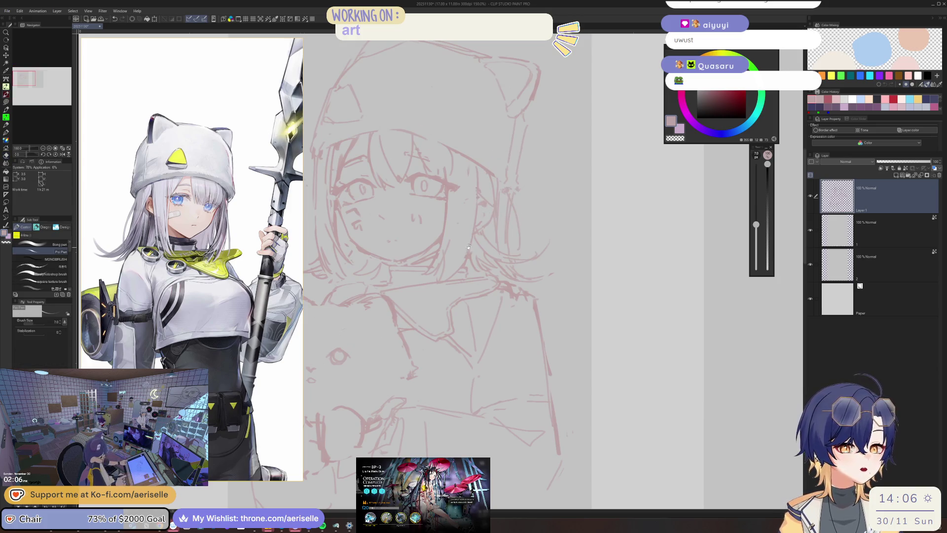
left_click_drag(509, 288, 557, 217)
key("h")
mouse_move(353, 236)
left_mouse_down()
mouse_move(408, 241)
mouse_move(391, 246)
left_mouse_up()
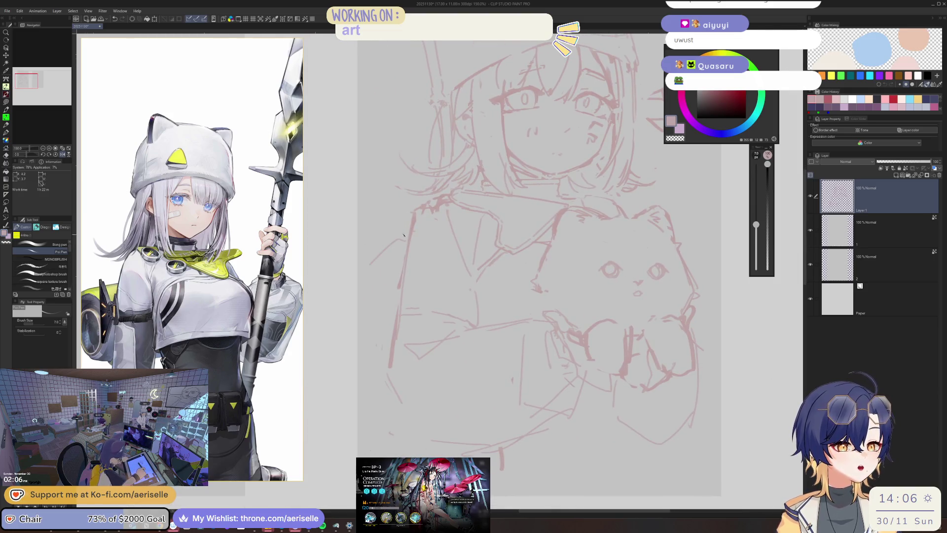
scroll(266, 352, "down", 1)
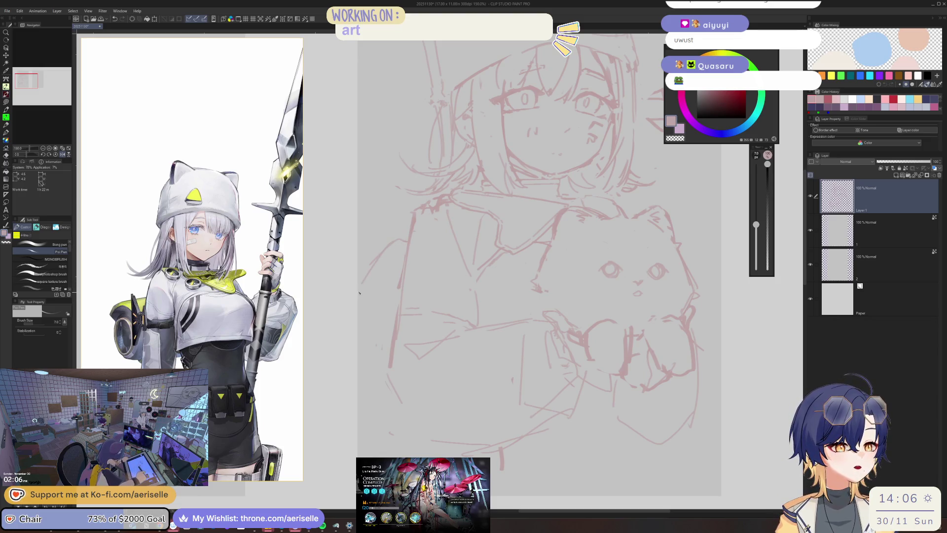
mouse_move(382, 282)
left_mouse_down()
mouse_move(366, 301)
mouse_move(365, 355)
mouse_move(407, 297)
left_mouse_up()
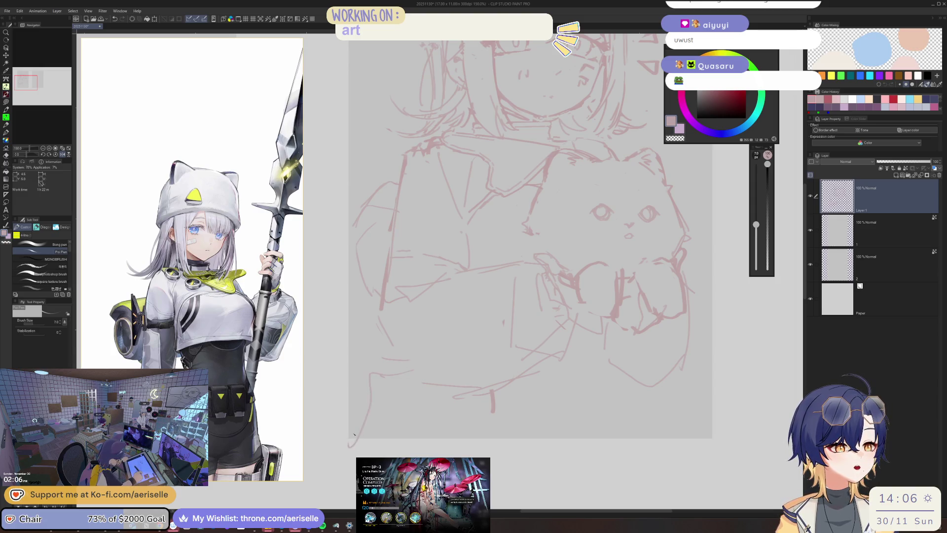
key("ctrl+minus")
key("ctrl+minus")
key("ctrl+minus")
left_click_drag(396, 160, 435, 143)
scroll(415, 146, "up", 2)
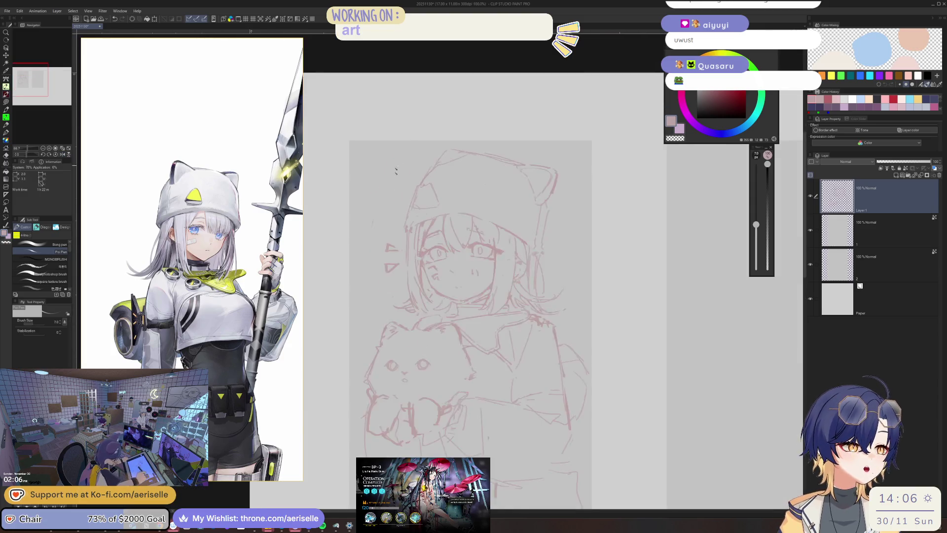
Step: Turn a small doodle beside the hood into a flower
left_click_drag(393, 224, 396, 214)
mouse_move(589, 253)
left_mouse_down()
mouse_move(520, 185)
mouse_move(524, 193)
left_mouse_up()
left_click_drag(324, 278, 359, 264)
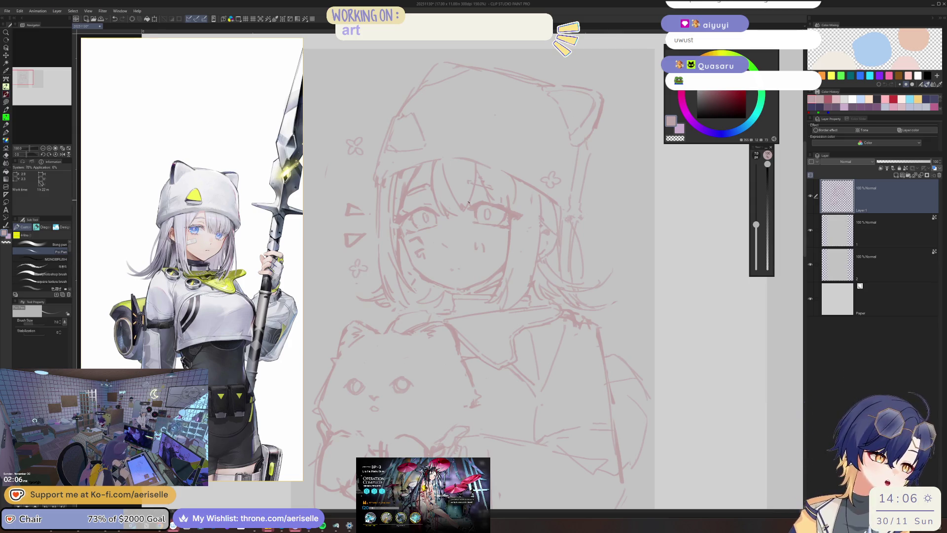
scroll(485, 207, "up", 4)
Step: Lighten part of the eyelash stroke with the Eraser and save the sketch
key("e")
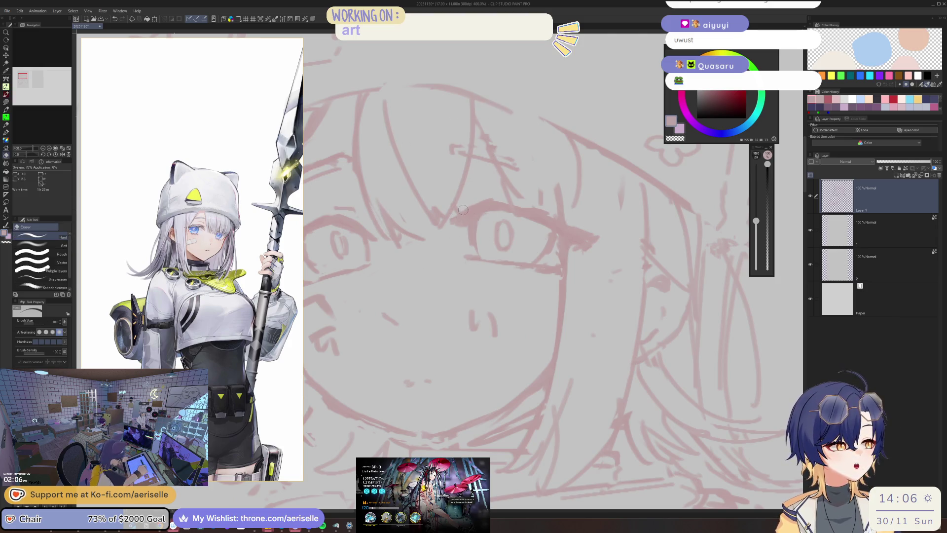
mouse_move(492, 197)
left_mouse_down()
mouse_move(454, 241)
mouse_move(568, 232)
left_mouse_up()
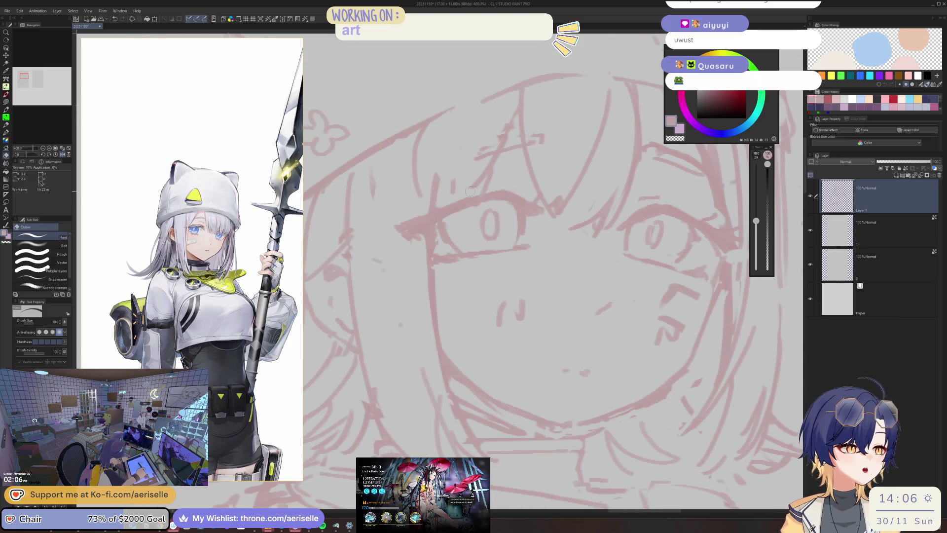
left_click_drag(394, 226, 416, 219)
key("bracketleft")
key("bracketleft")
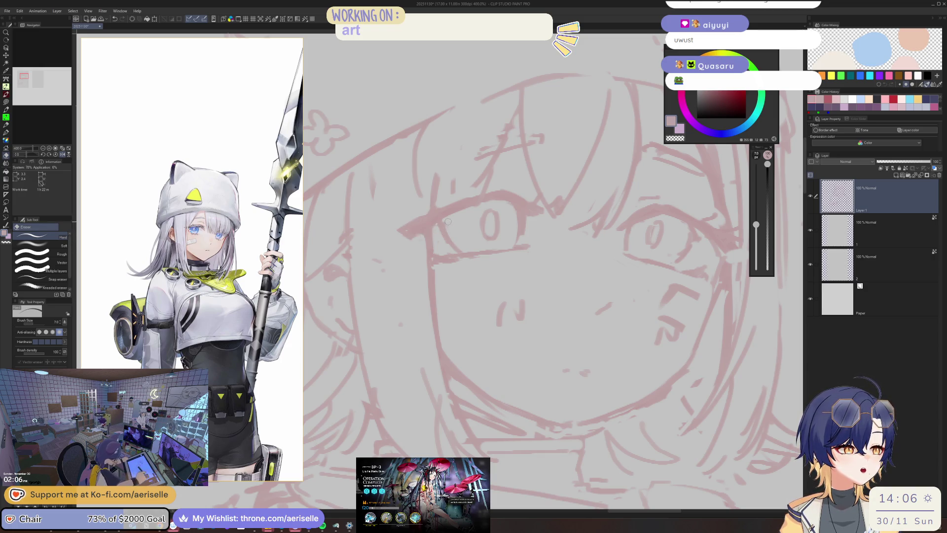
key("p")
scroll(490, 211, "down", 2)
scroll(490, 211, "up", 3)
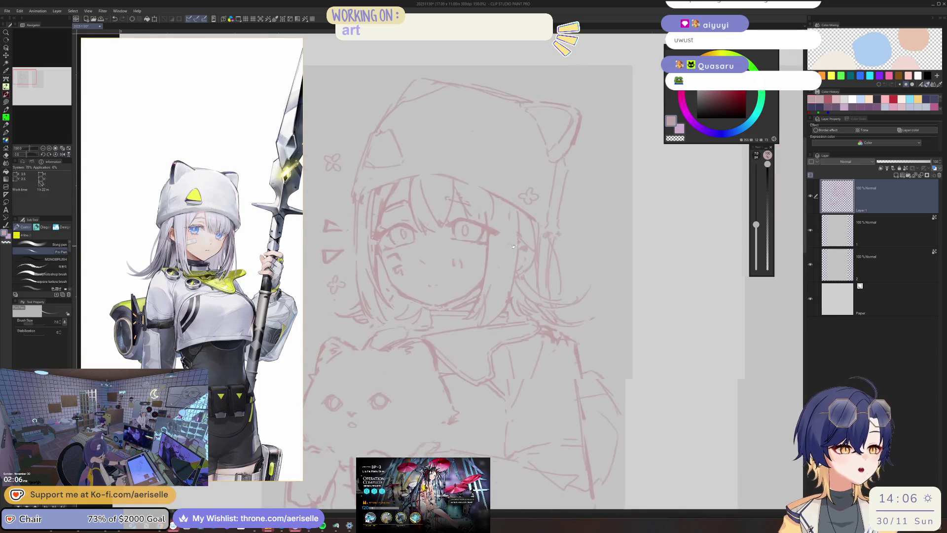
key("ctrl+s")
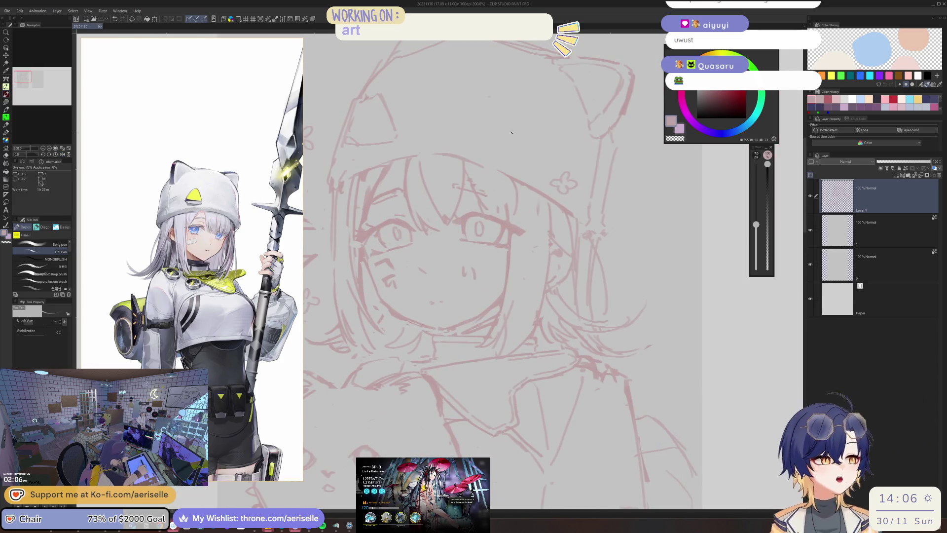
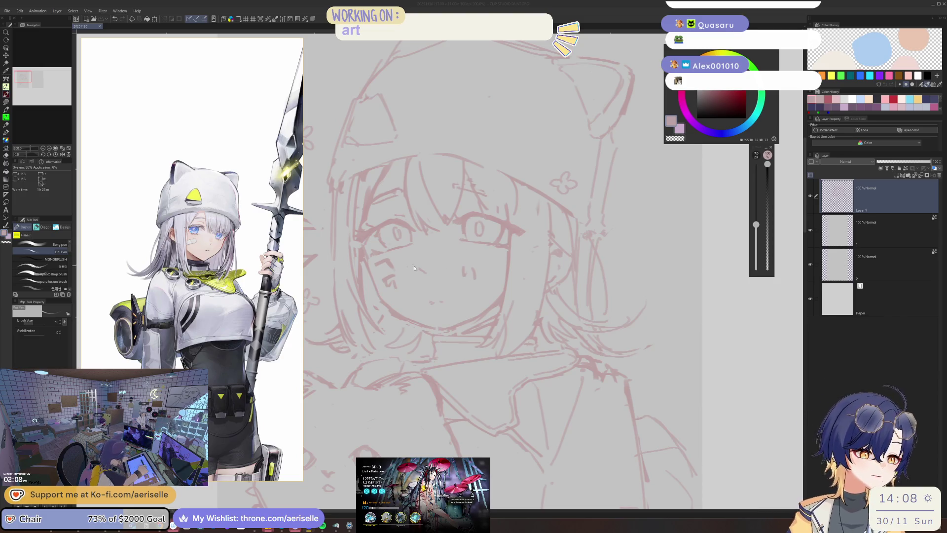
Step: Erase the small blush strokes on the girl's cheek and return to the pen
key("e")
left_click_drag(383, 277, 391, 285)
key("p")
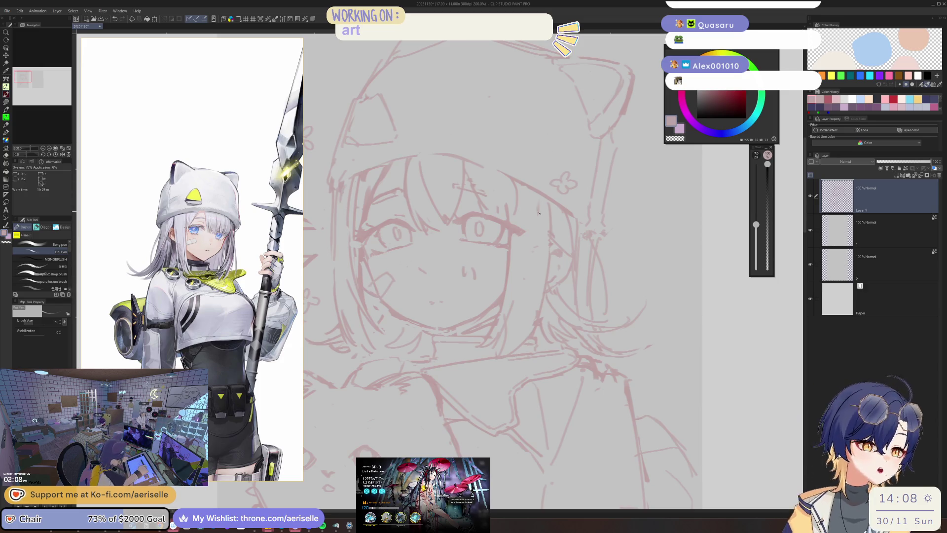
Step: Mirror the canvas and zoom out to check the sketch's proportions, recentring the view
key("h")
scroll(542, 216, "down", 1)
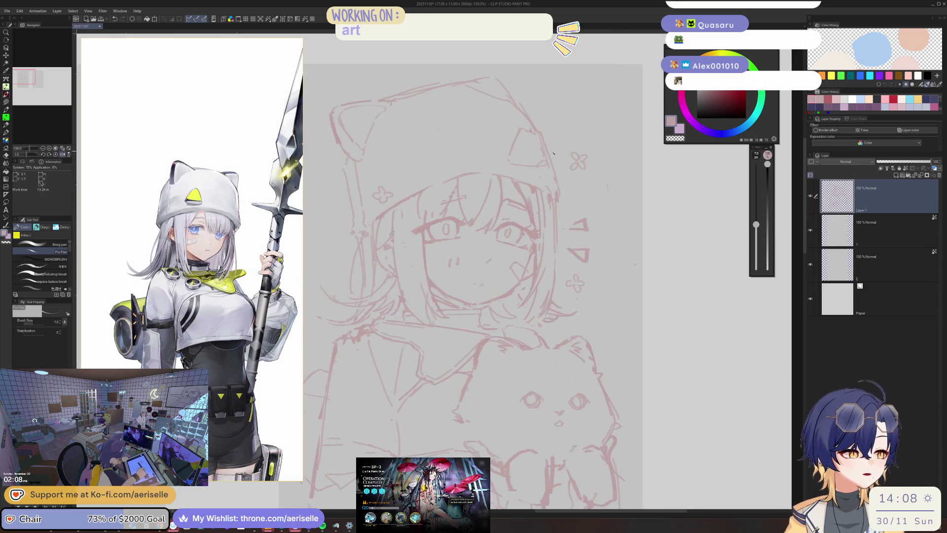
key("e")
key("p")
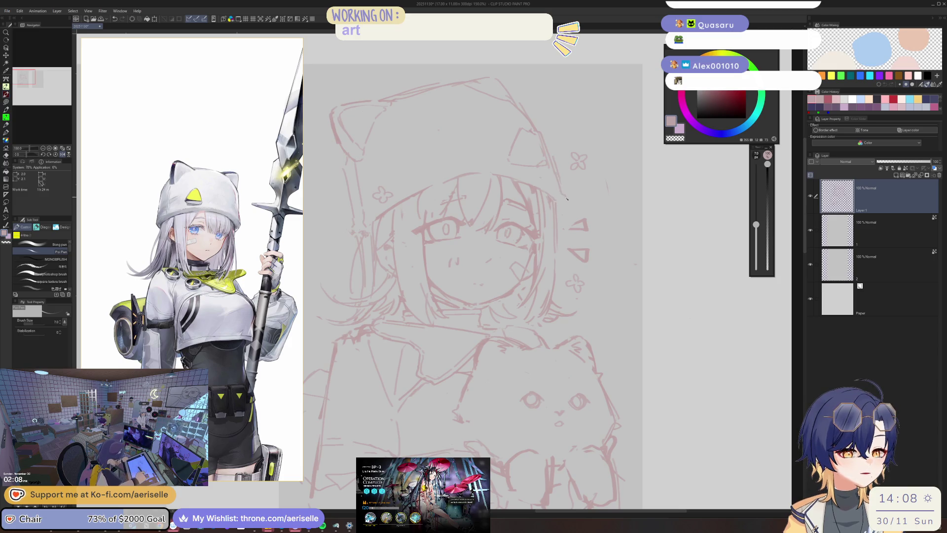
scroll(561, 209, "down", 2)
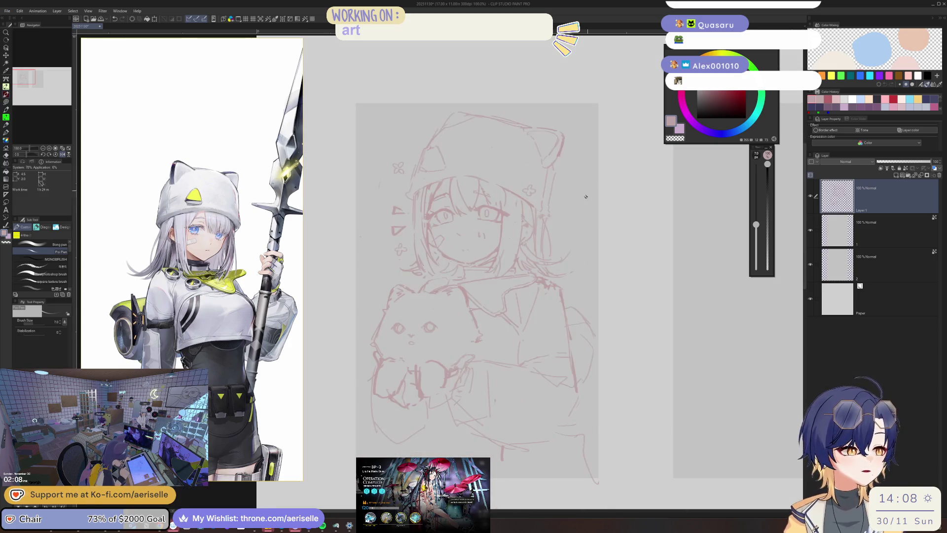
key("h")
scroll(430, 172, "up", 2)
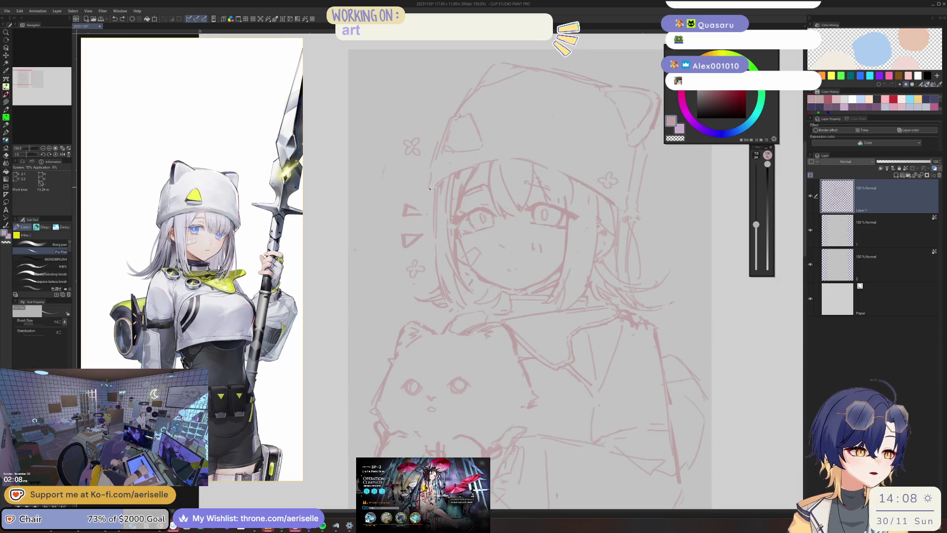
scroll(487, 77, "down", 2)
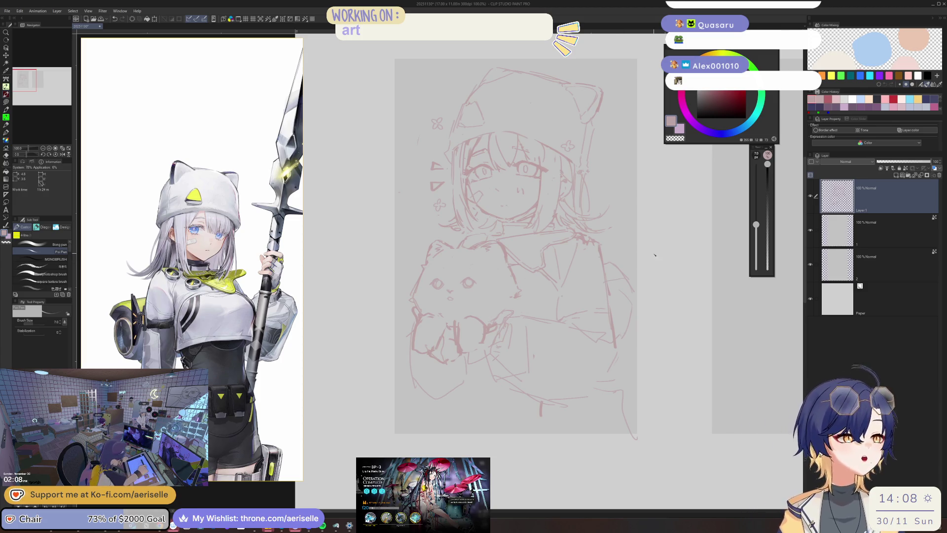
left_click_drag(645, 257, 541, 217)
Step: Flip the view back and forth to compare, then add a new empty layer above the sketch
key("h")
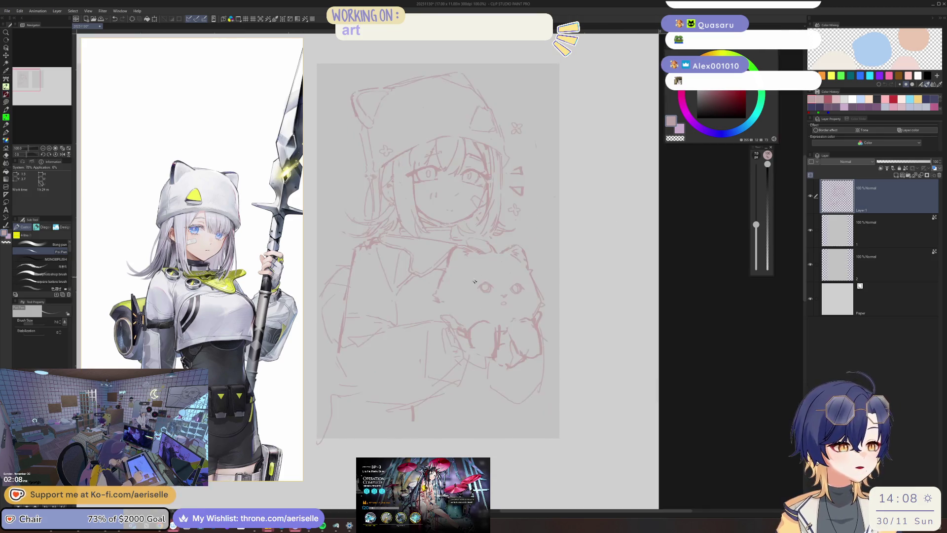
left_click_drag(340, 246, 453, 247)
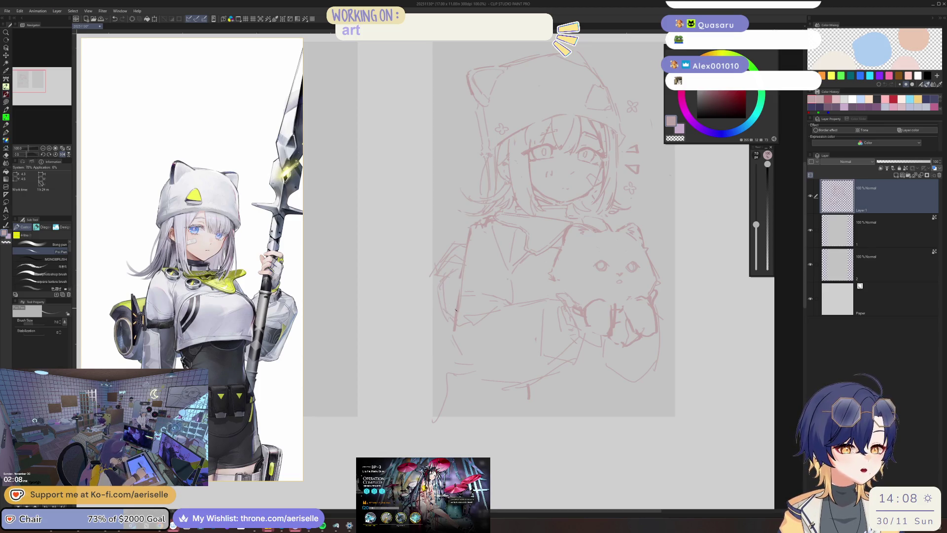
key("h")
mouse_move(512, 273)
left_mouse_down()
mouse_move(473, 273)
mouse_move(488, 272)
left_mouse_up()
key("h")
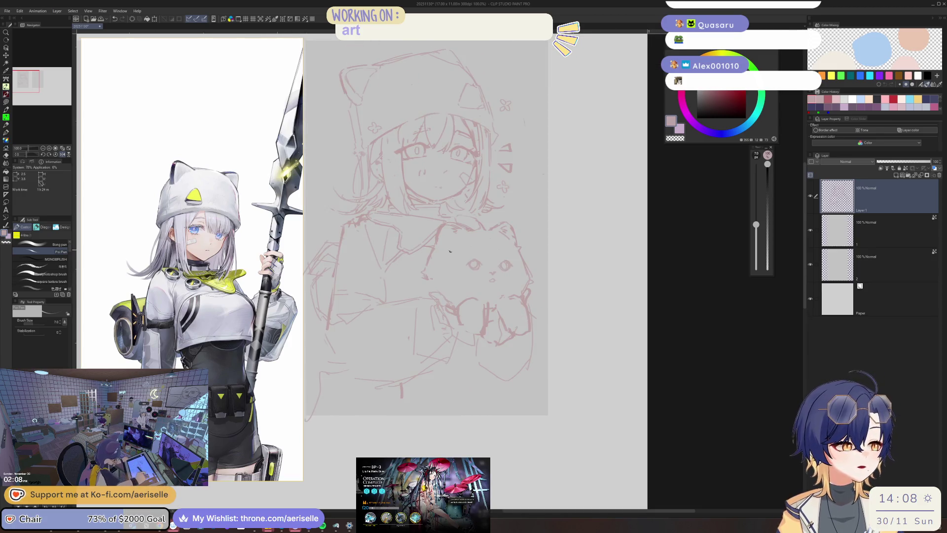
scroll(429, 250, "up", 2)
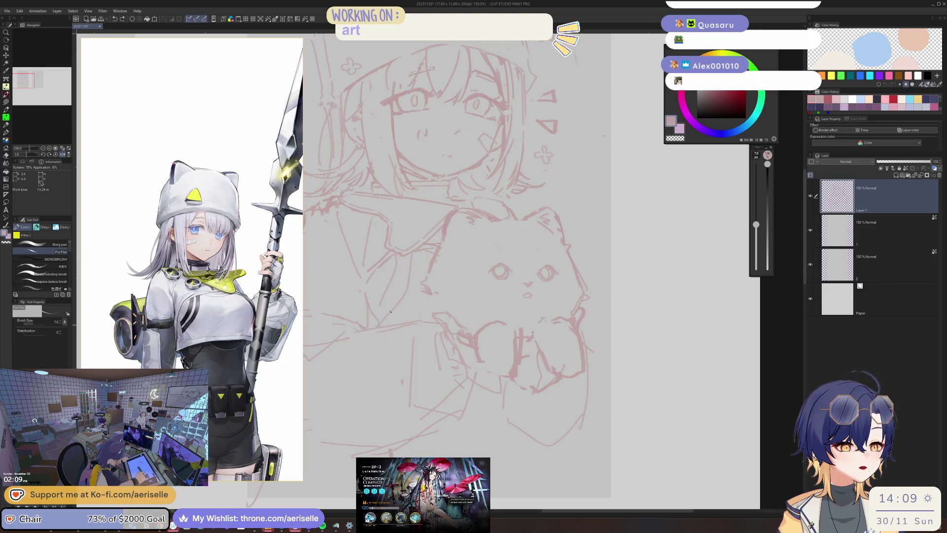
key("h")
scroll(539, 249, "down", 5)
scroll(439, 329, "up", 3)
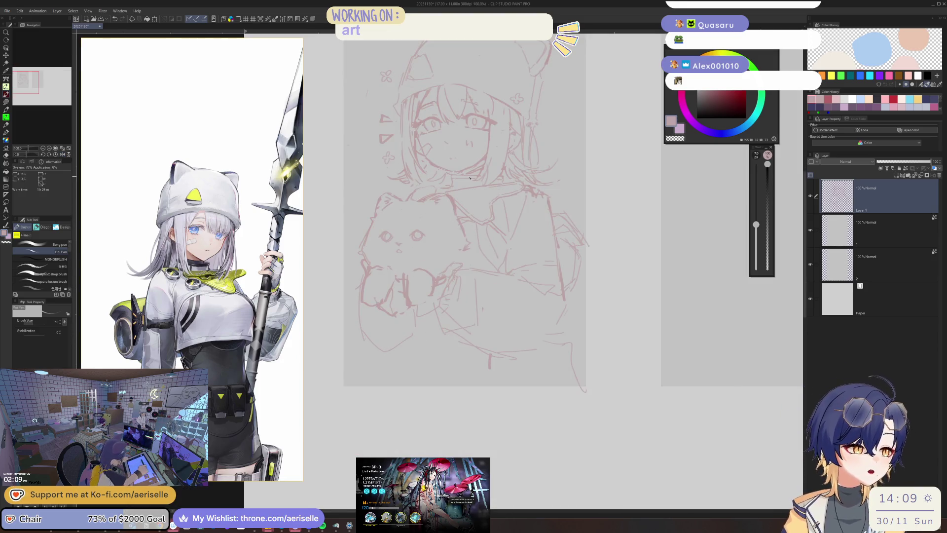
left_click(880, 168)
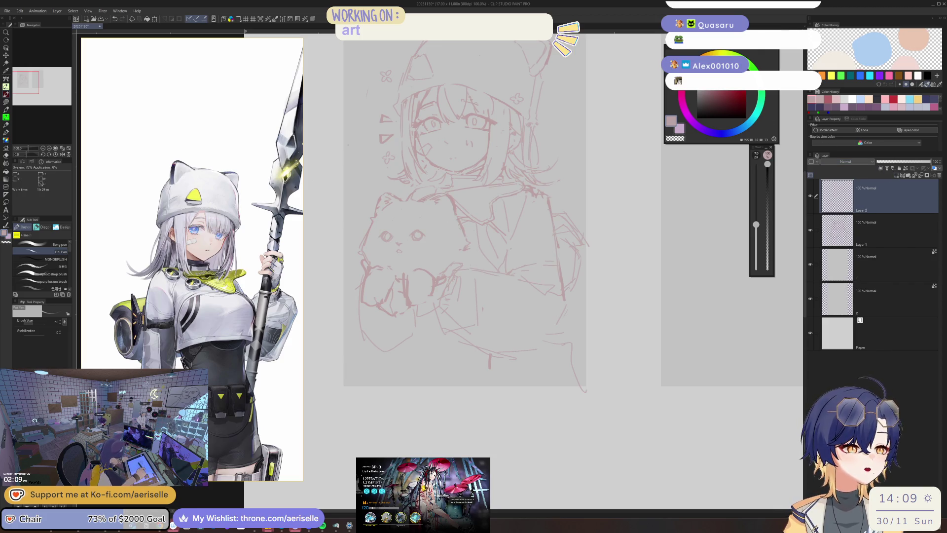
Step: Sketch pink strokes over the arms holding the cat, undo the faint one, and mirror the view
left_click_drag(418, 204, 414, 204)
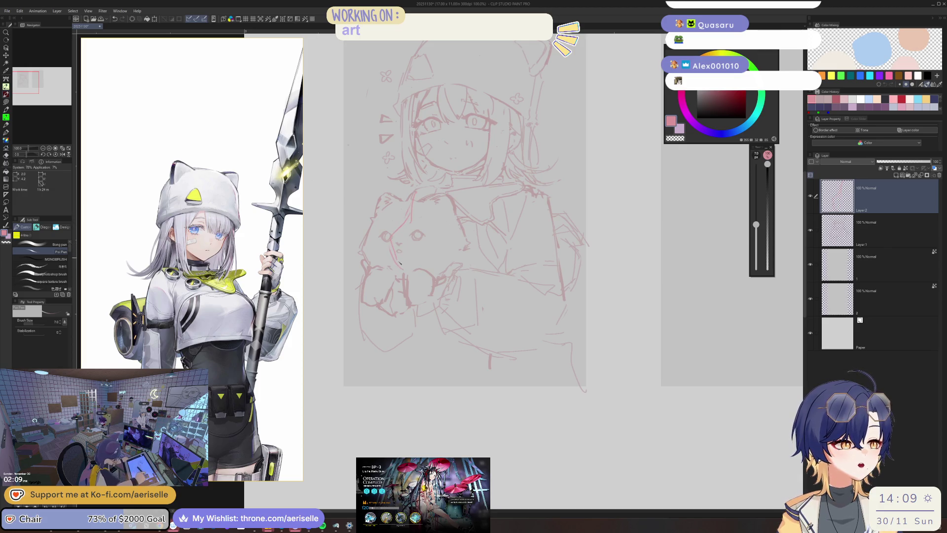
mouse_move(456, 275)
left_mouse_down()
mouse_move(492, 271)
mouse_move(501, 257)
left_mouse_up()
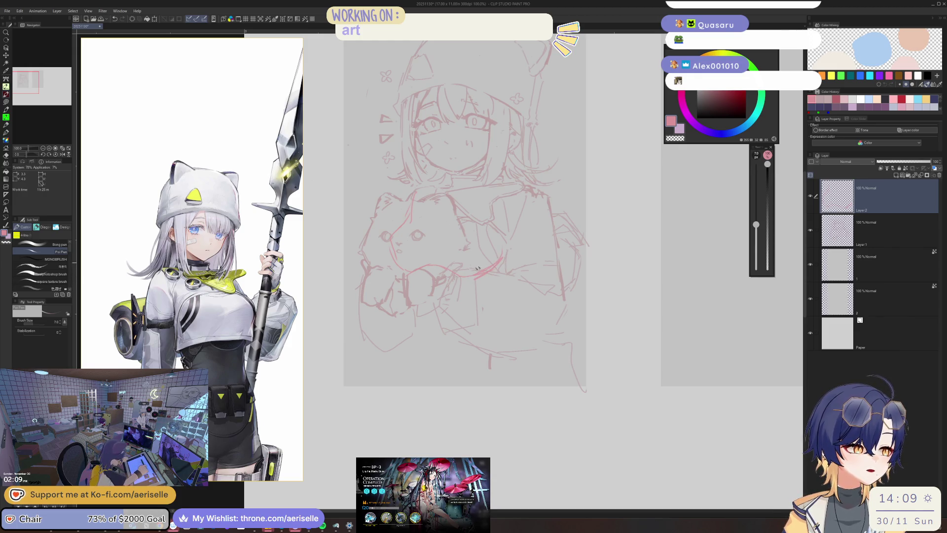
left_click_drag(407, 306, 413, 362)
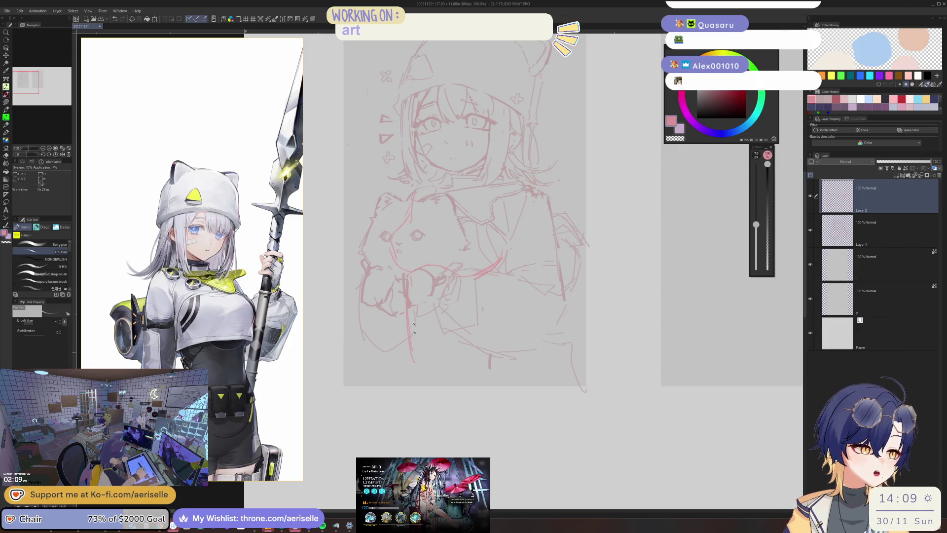
left_click_drag(491, 302, 499, 341)
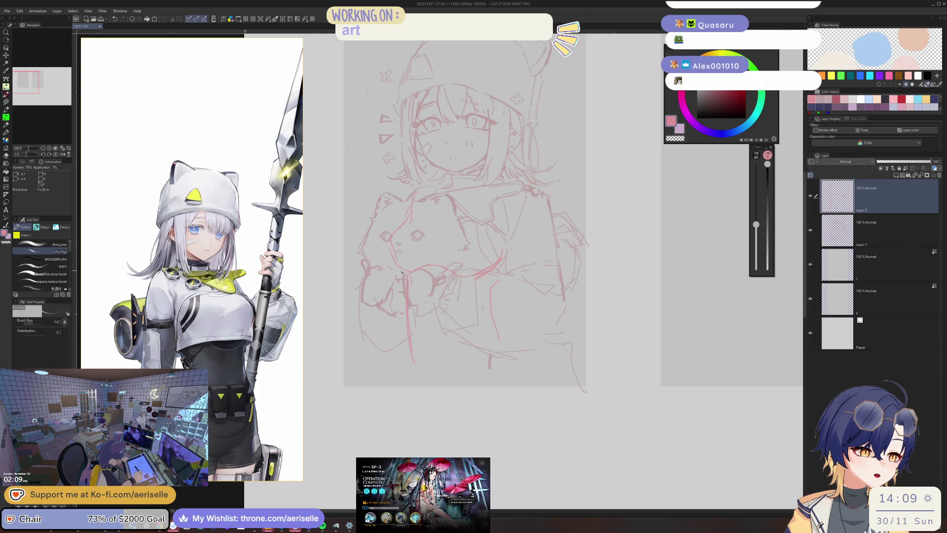
key("ctrl+z")
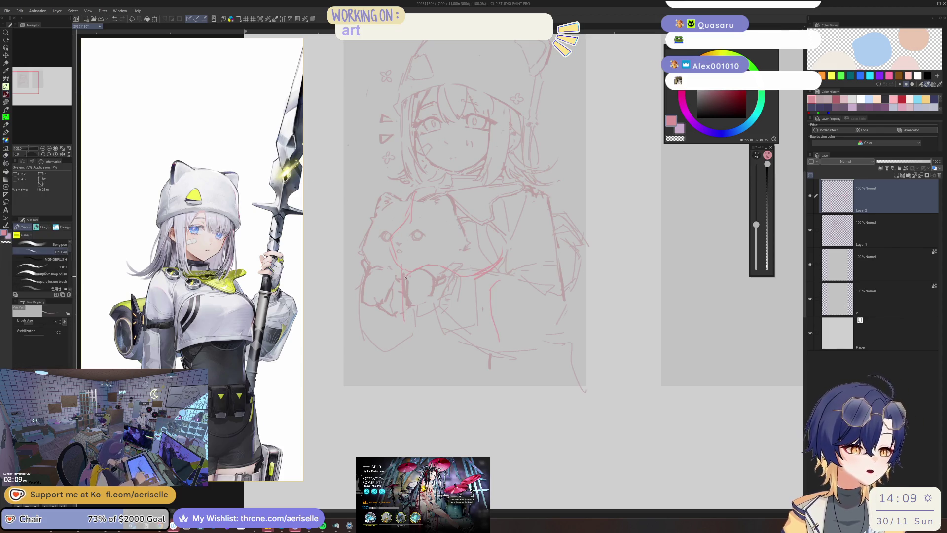
key("h")
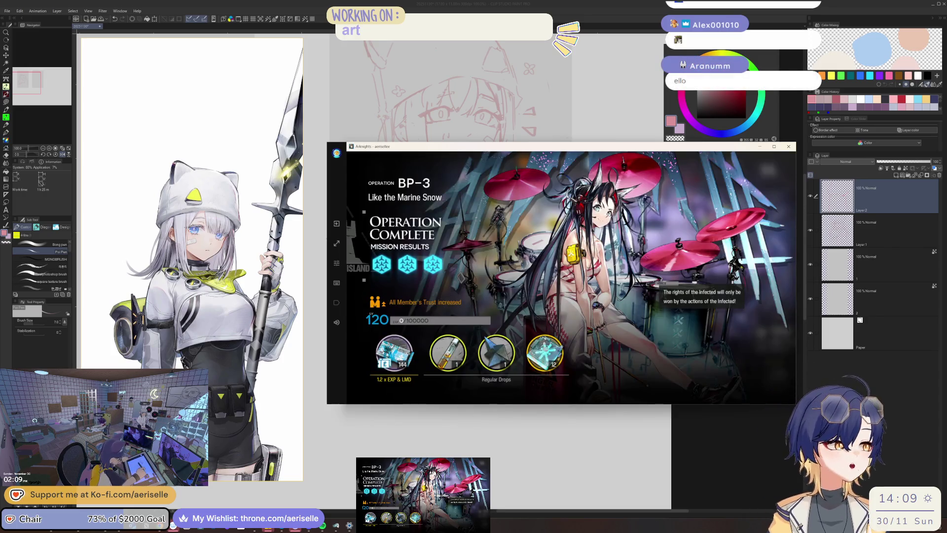
Step: Leave the results screen and launch BP-4 Price and Sacrifice with the preset squad
left_click(636, 207)
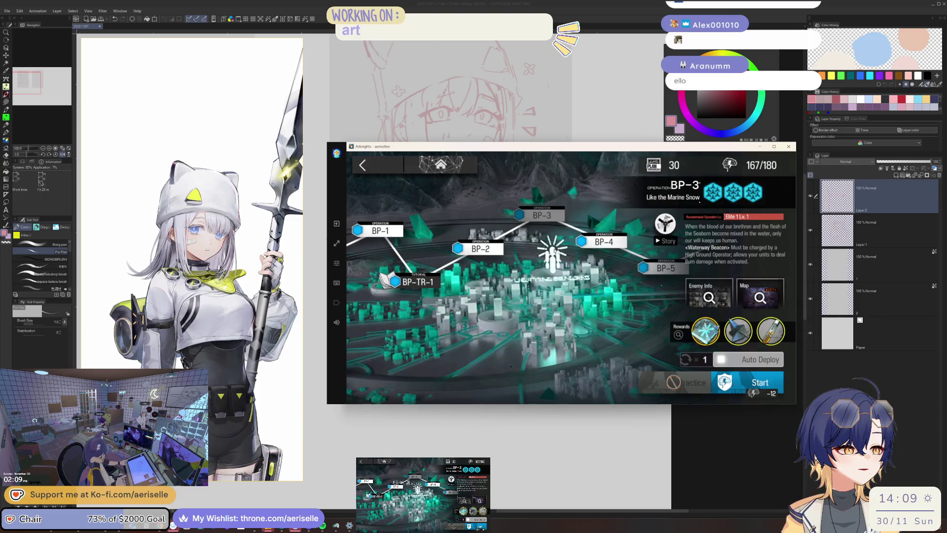
left_click(611, 243)
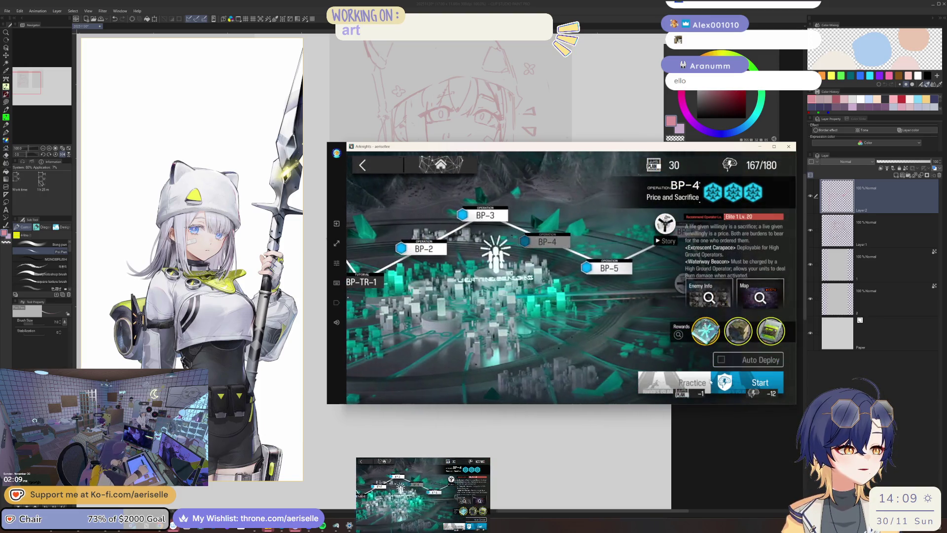
left_click(743, 387)
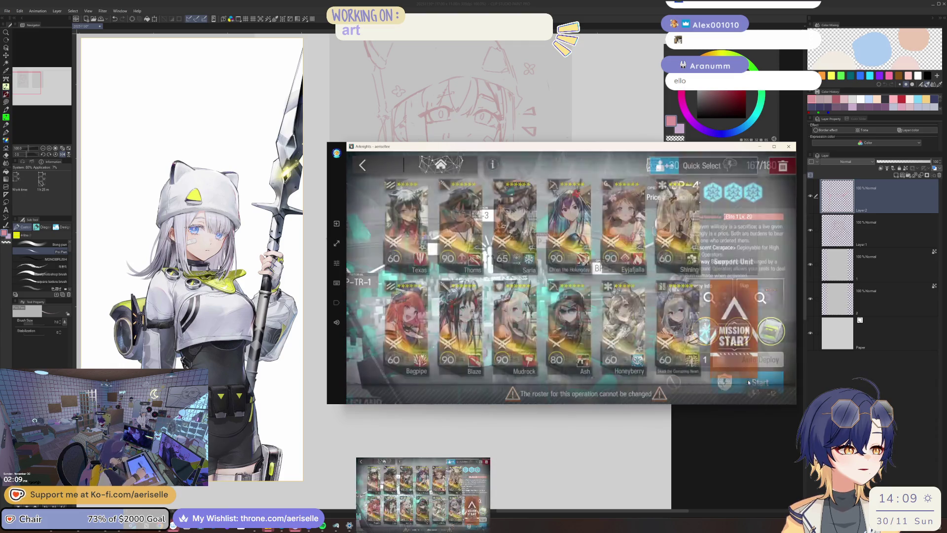
left_click(881, 189)
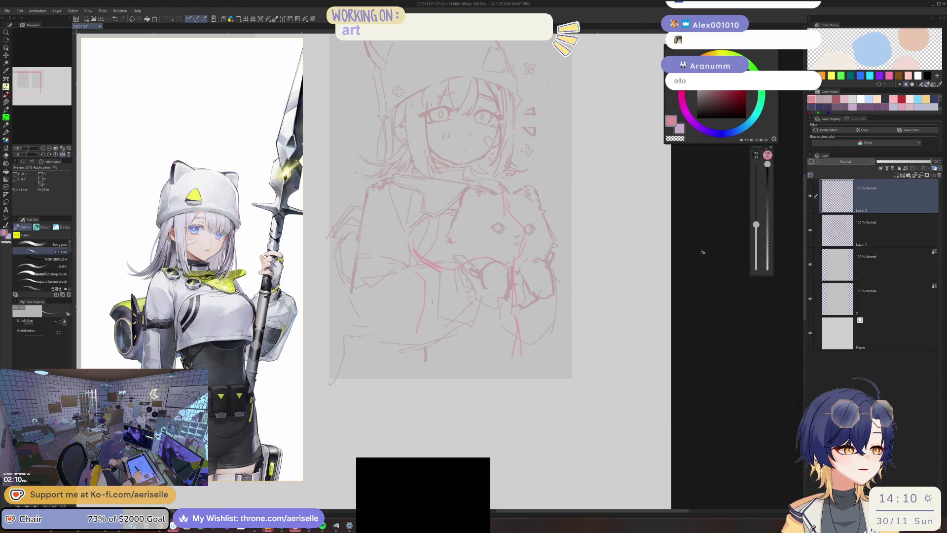
Step: Add red strokes along the lower left and right of the girl's body, redrawing one misplaced line
key("h")
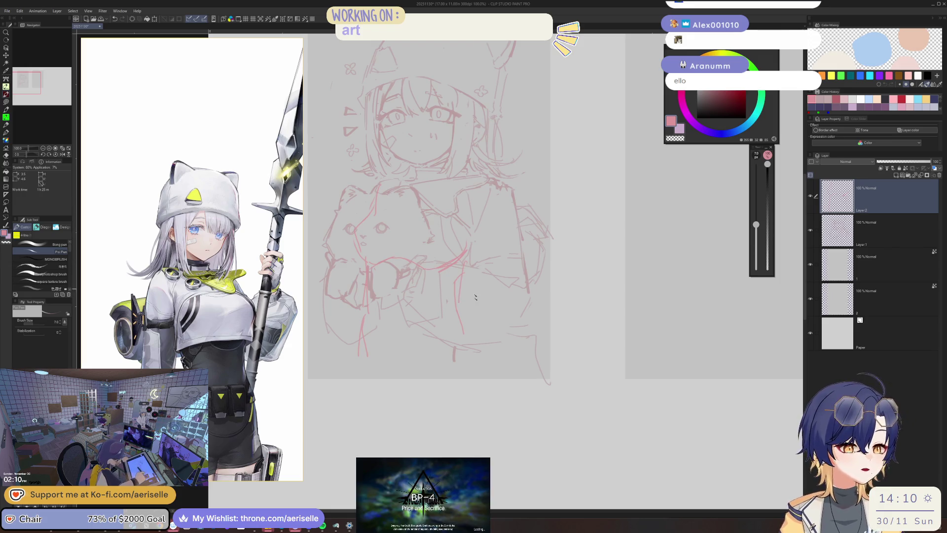
left_click_drag(460, 306, 483, 356)
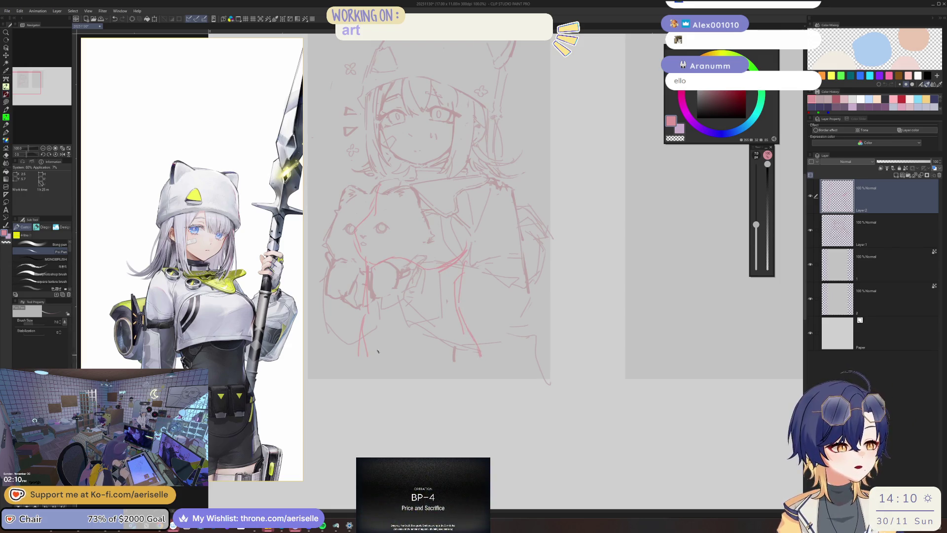
mouse_move(364, 343)
left_mouse_down()
mouse_move(383, 374)
mouse_move(414, 379)
left_mouse_up()
scroll(418, 382, "down", 3)
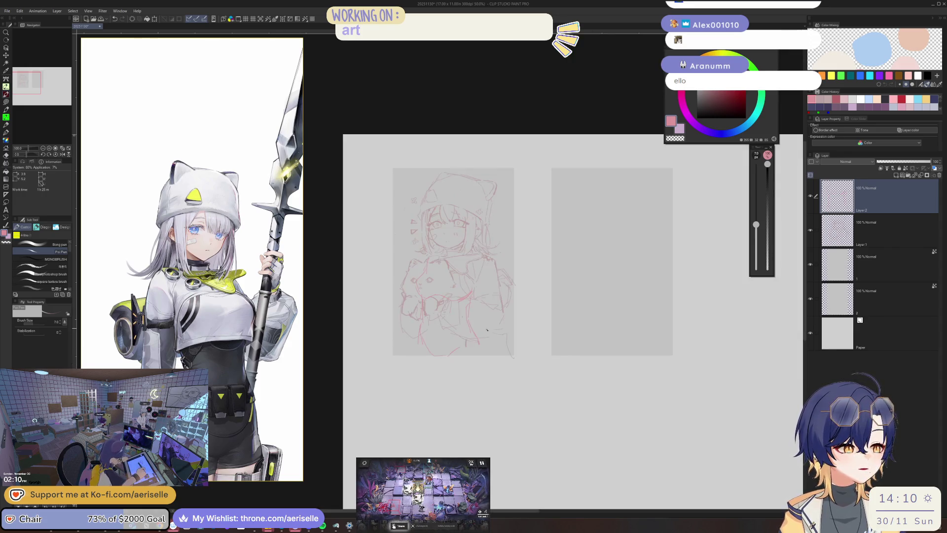
scroll(417, 331, "up", 3)
scroll(469, 184, "down", 2)
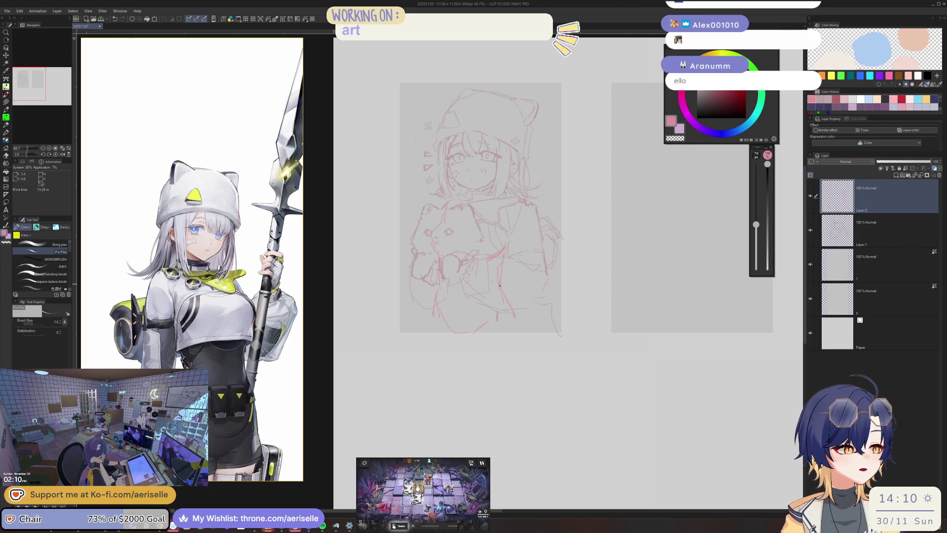
scroll(499, 285, "up", 3)
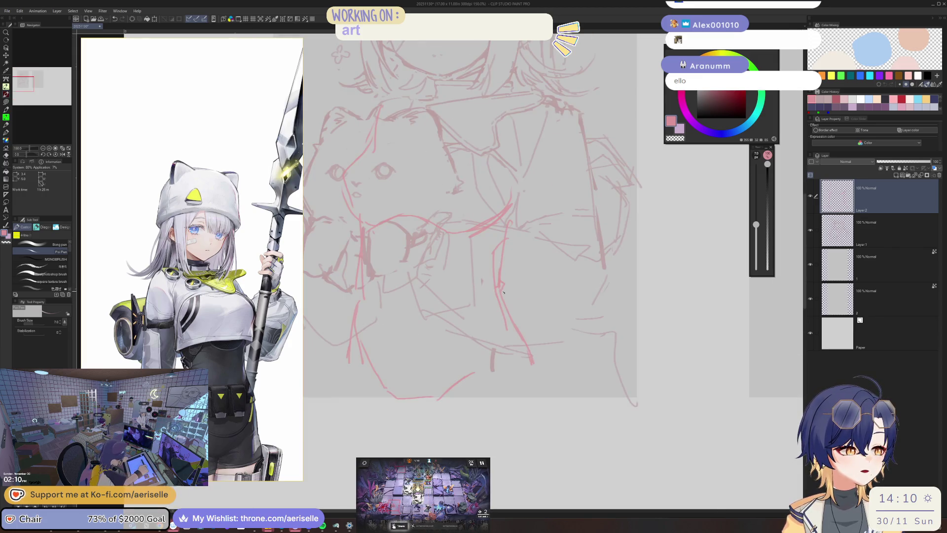
left_click_drag(533, 371, 544, 399)
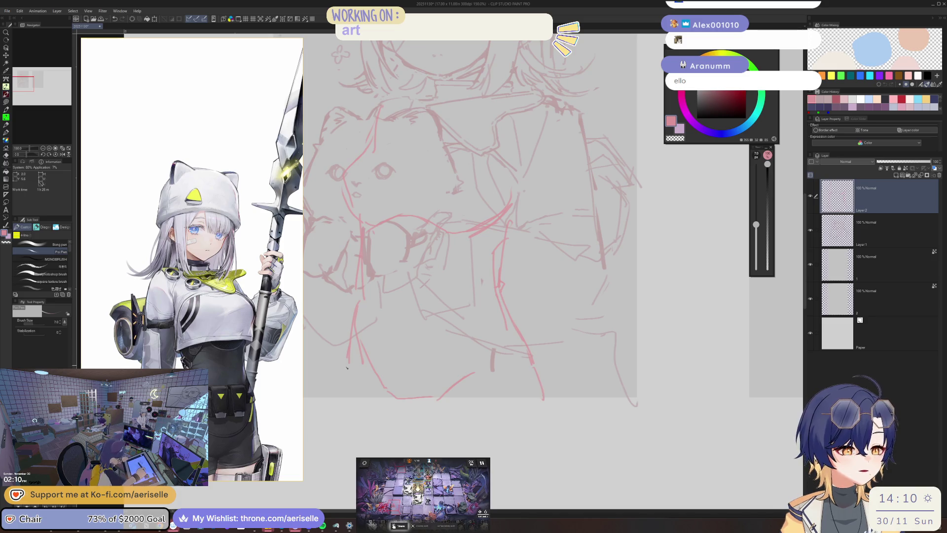
left_click_drag(351, 362, 351, 412)
key("ctrl+z")
left_click_drag(345, 359, 338, 420)
Step: Erase stray strokes in the sketch's lower middle and bottom with a resized eraser
key("e")
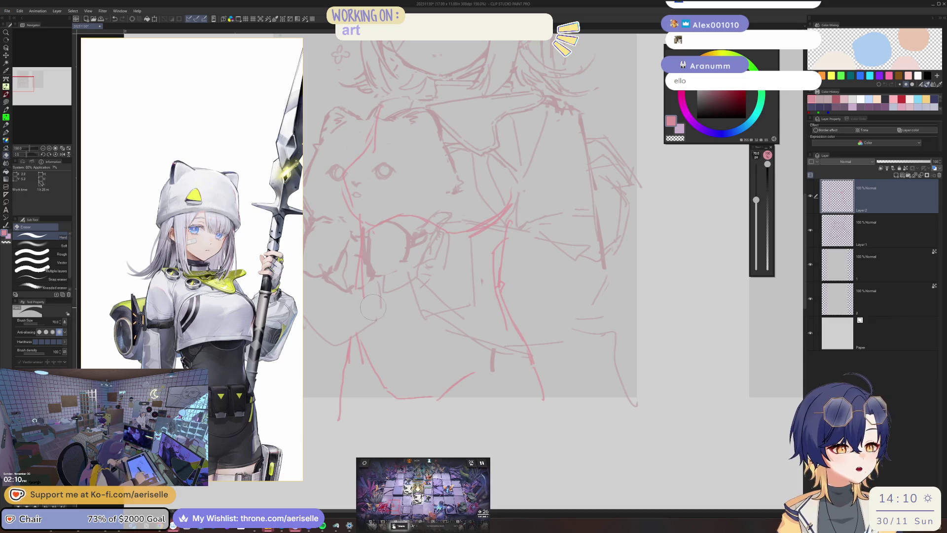
key("ctrl+minus")
key("ctrl+minus")
key("bracketright")
key("bracketright")
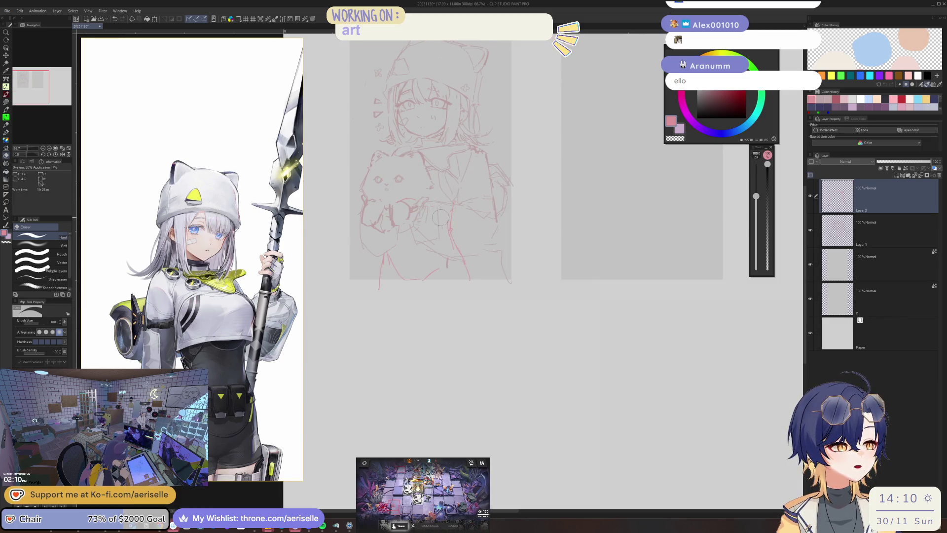
key("ctrl+plus")
key("ctrl+plus")
mouse_move(473, 193)
left_mouse_down()
mouse_move(479, 271)
mouse_move(491, 281)
left_mouse_up()
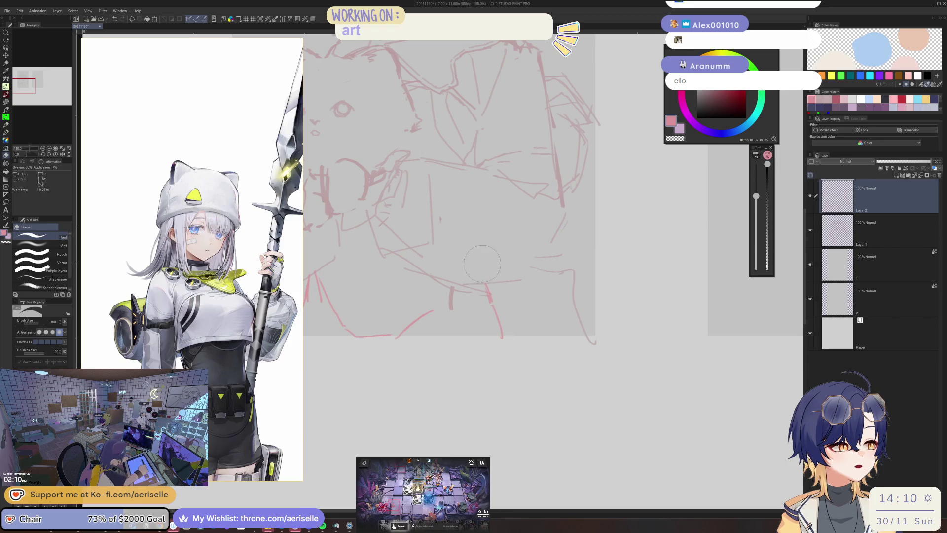
key("ctrl+plus")
key("ctrl+plus")
key("bracketleft")
key("bracketleft")
key("bracketleft")
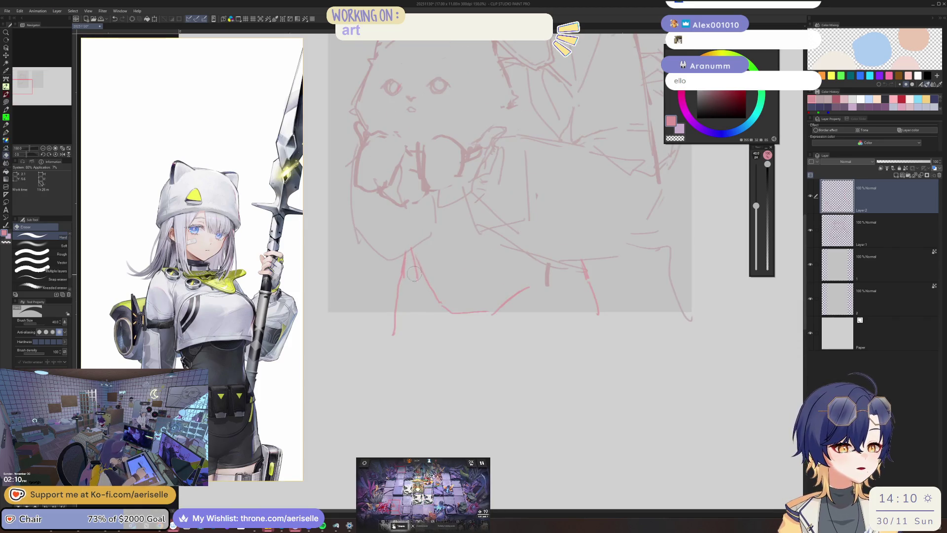
mouse_move(416, 290)
left_mouse_down()
mouse_move(412, 249)
mouse_move(475, 306)
mouse_move(474, 317)
left_mouse_up()
key("p")
Step: Mirror the view to check proportions and zoom in on the cat and the girl's arms
key("ctrl+minus")
key("e")
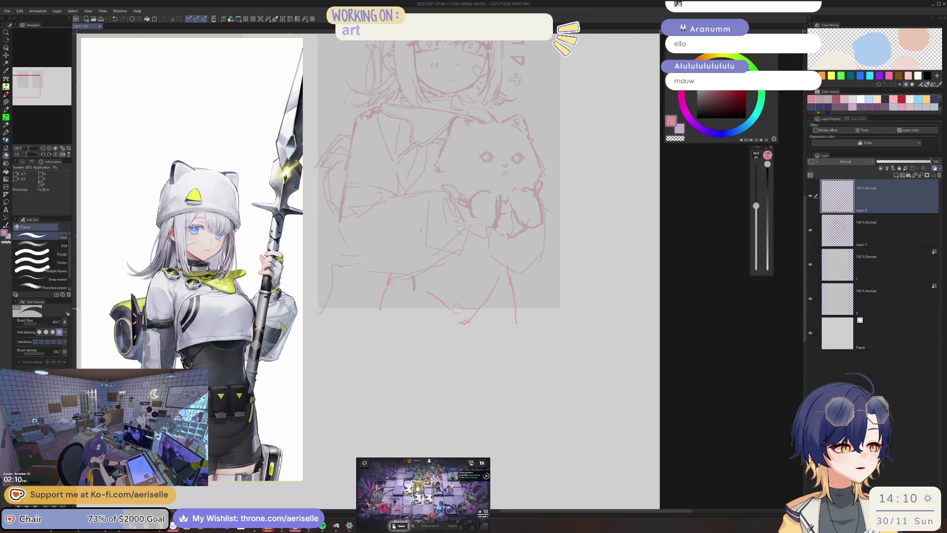
key("h")
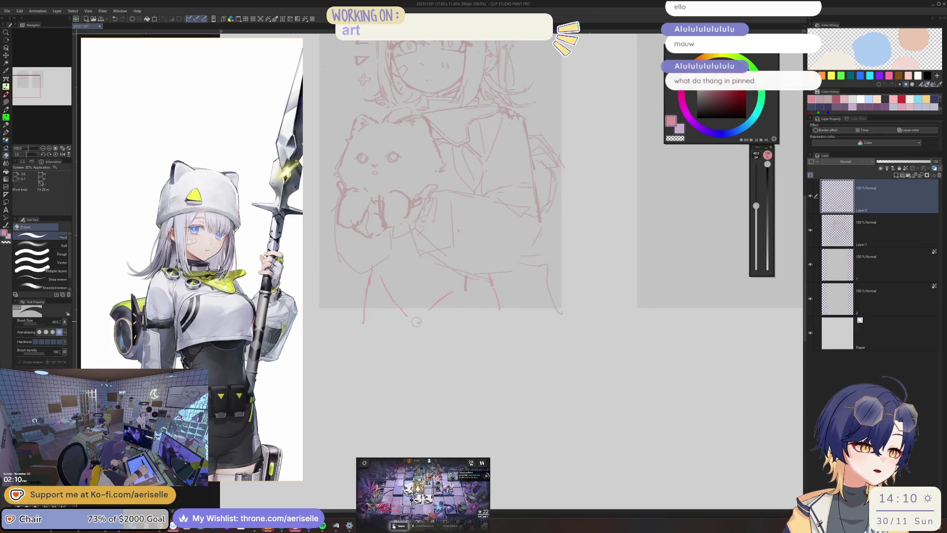
key("p")
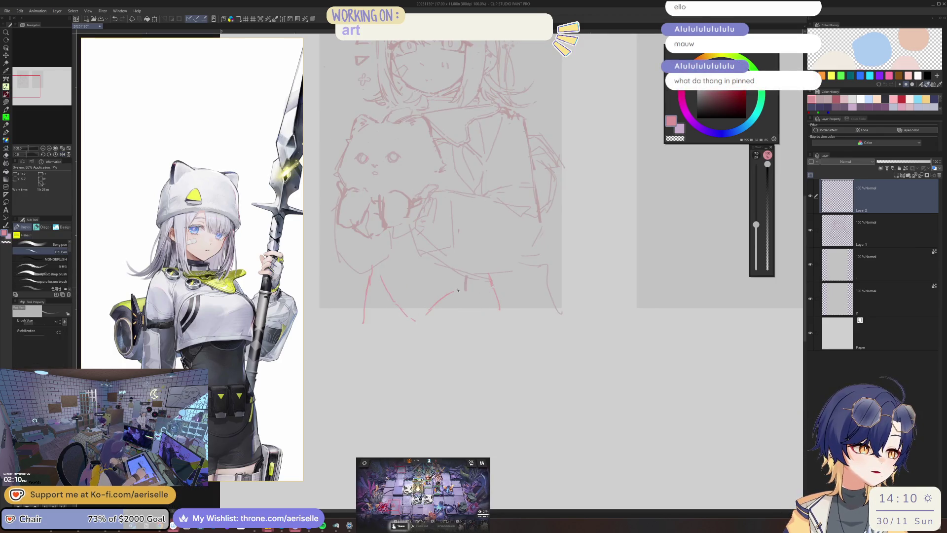
left_click_drag(400, 265, 418, 272)
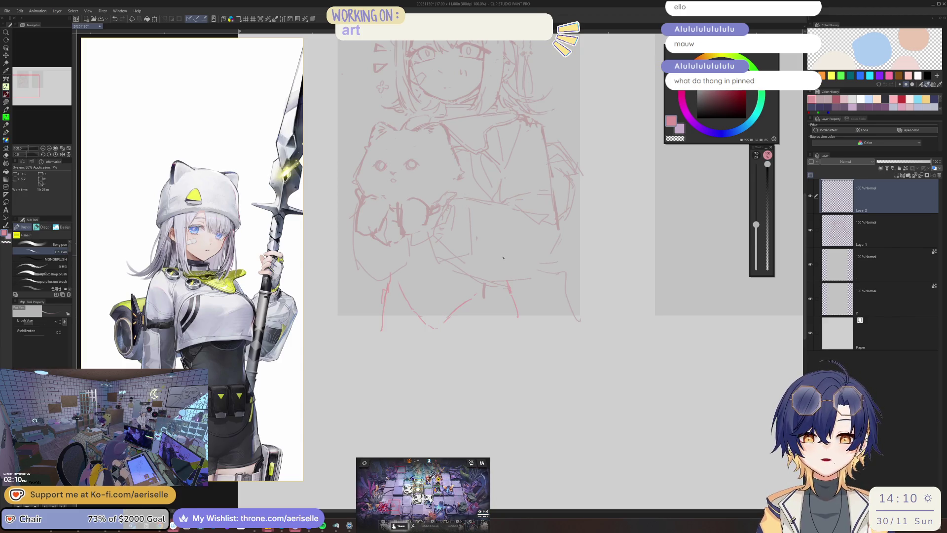
scroll(503, 257, "up", 2)
left_click_drag(503, 257, 630, 236)
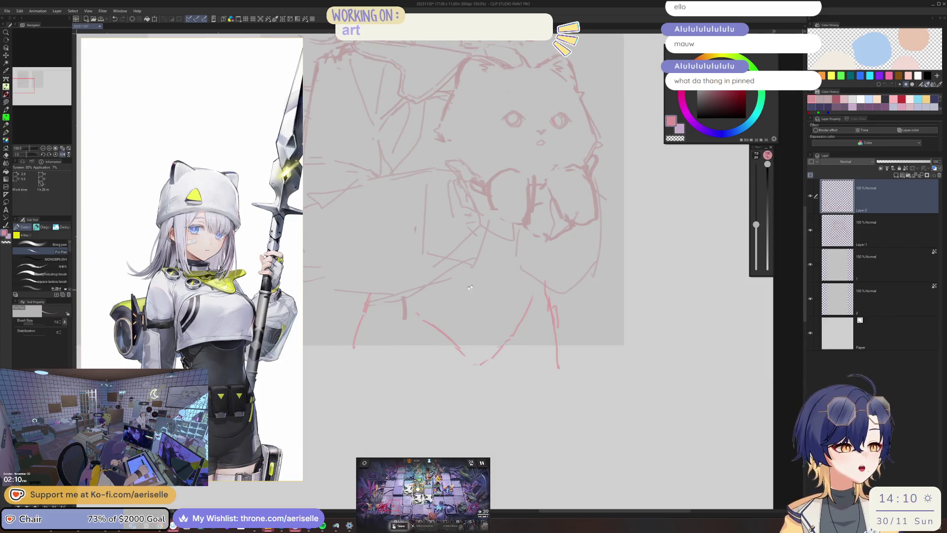
left_click_drag(416, 268, 516, 261)
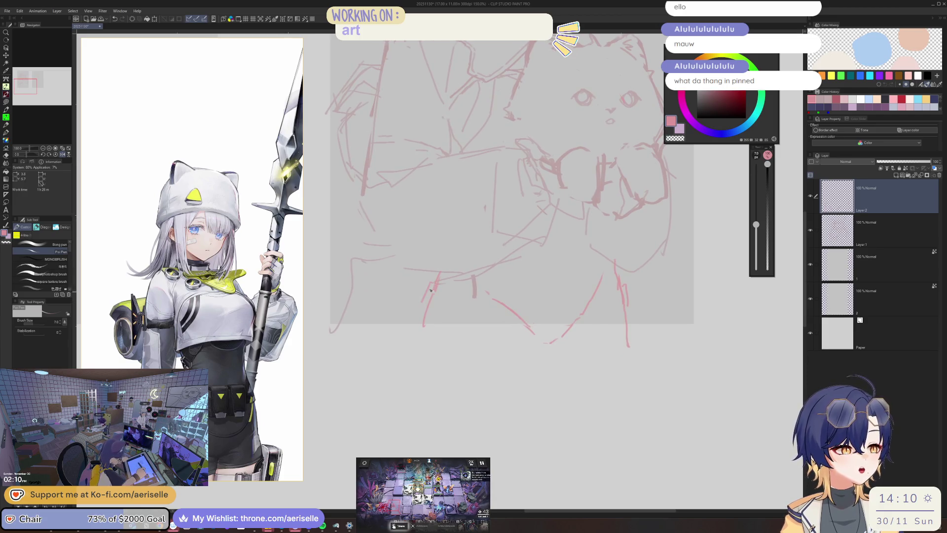
Step: Erase sketch lines below the girl's arm and bring the lower sketch into view
key("e")
left_click_drag(434, 287, 441, 285)
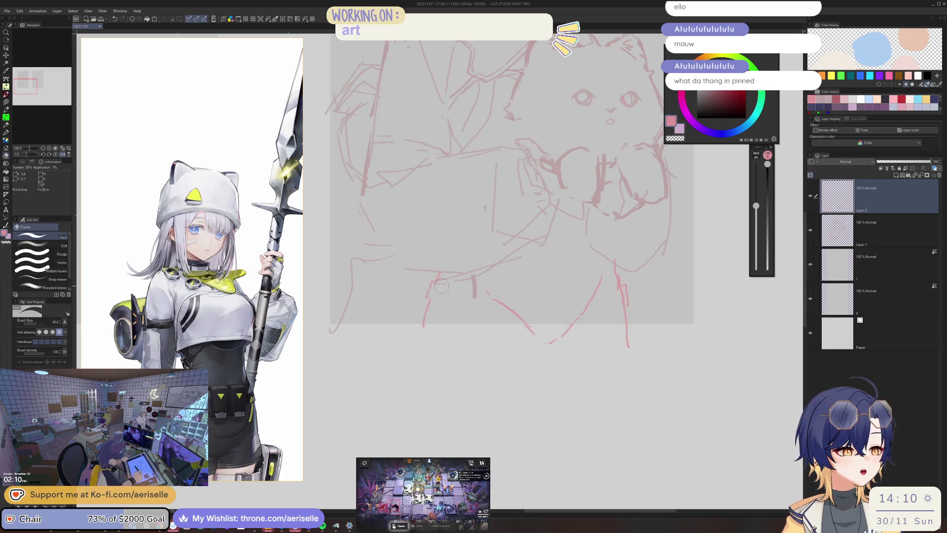
left_click_drag(504, 213, 410, 265)
scroll(410, 264, "down", 2)
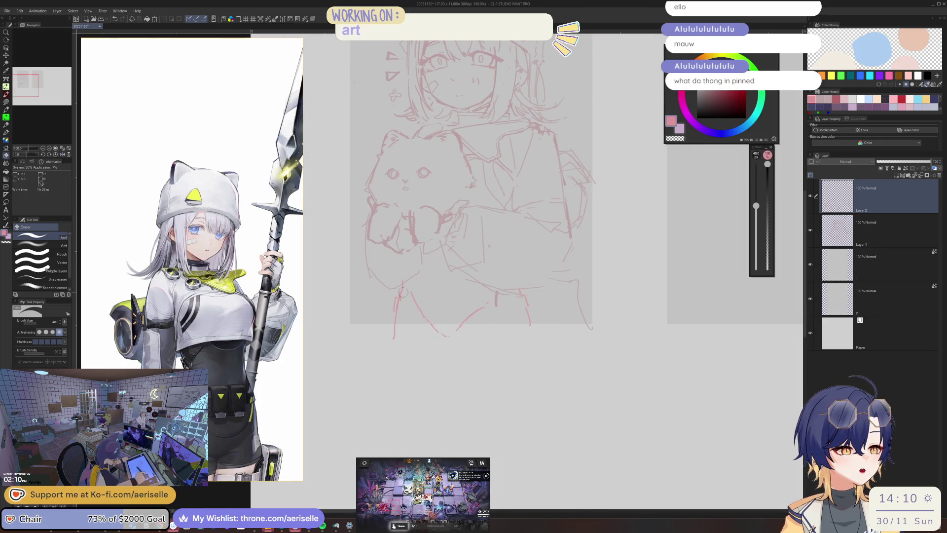
scroll(410, 265, "up", 2)
key("p")
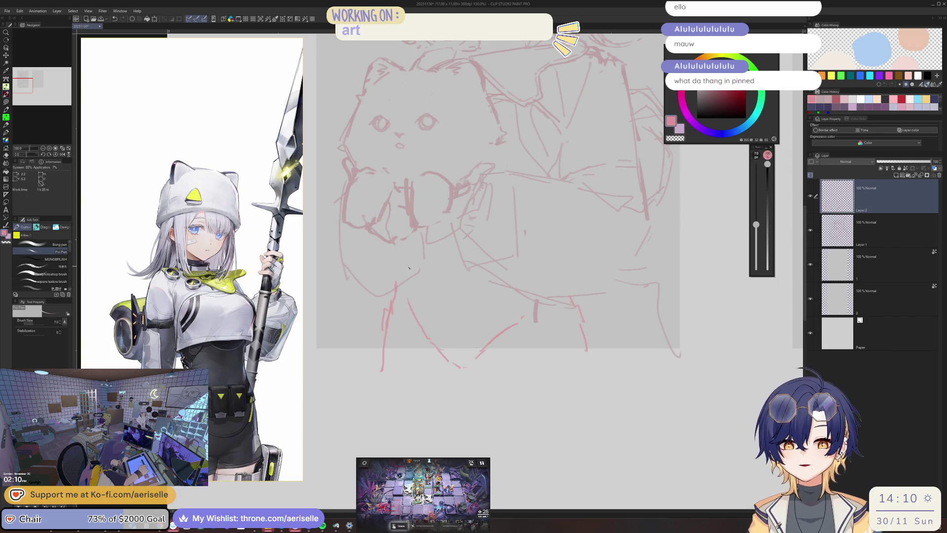
mouse_move(515, 269)
left_mouse_down()
mouse_move(503, 351)
mouse_move(486, 265)
left_mouse_up()
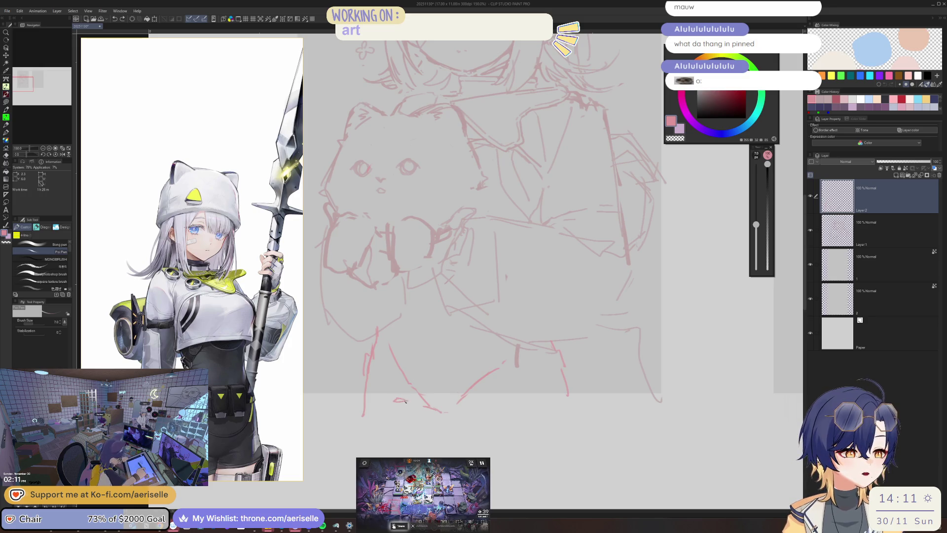
Step: Erase the diagonal stroke at the lower right of the figure
key("e")
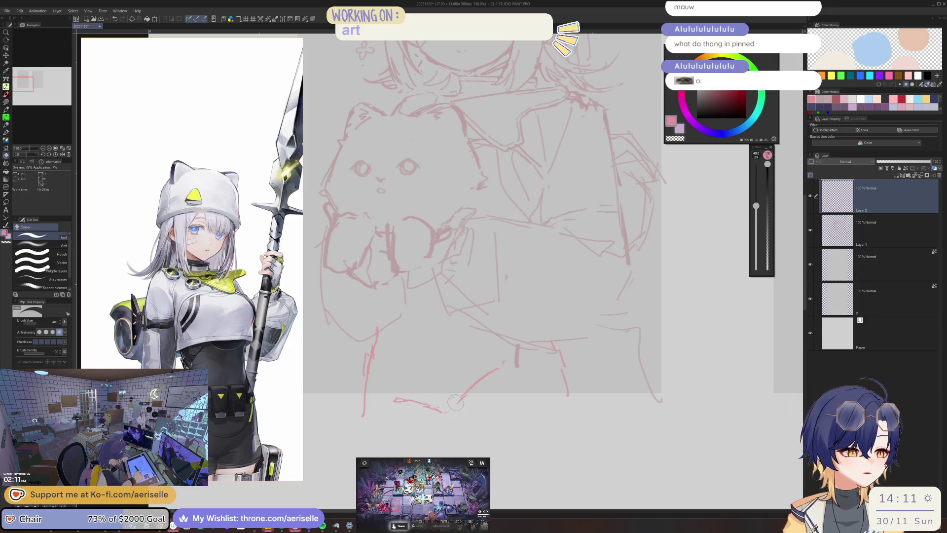
key("p")
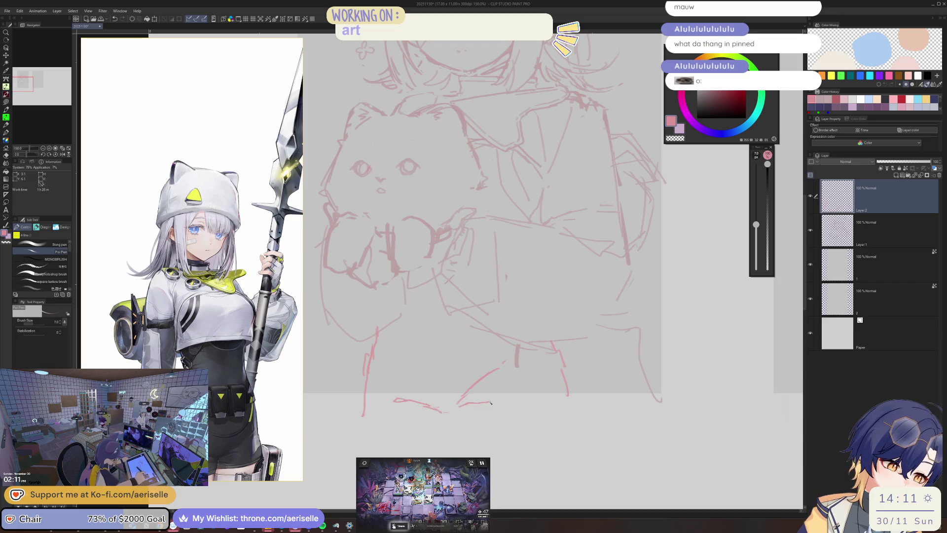
key("e")
left_click_drag(461, 402, 501, 366)
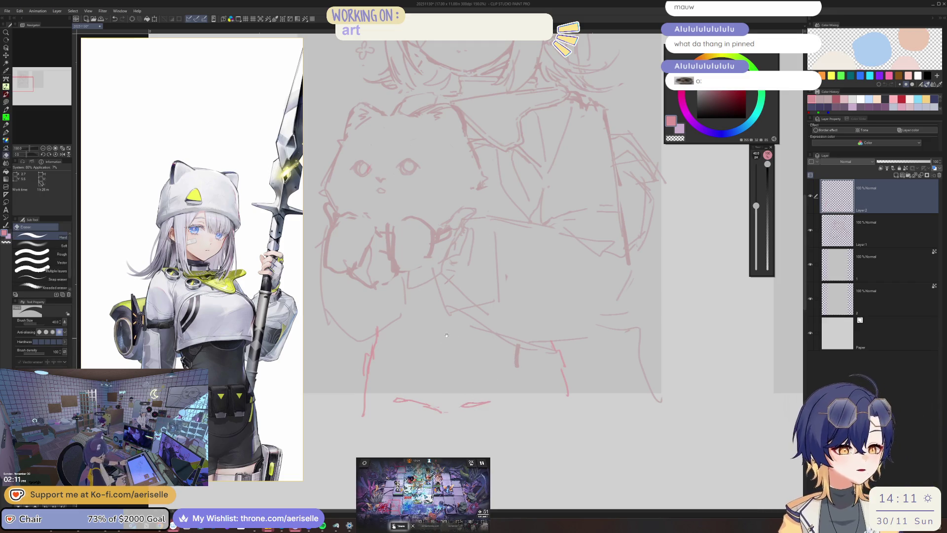
left_click_drag(446, 335, 438, 310)
key("p")
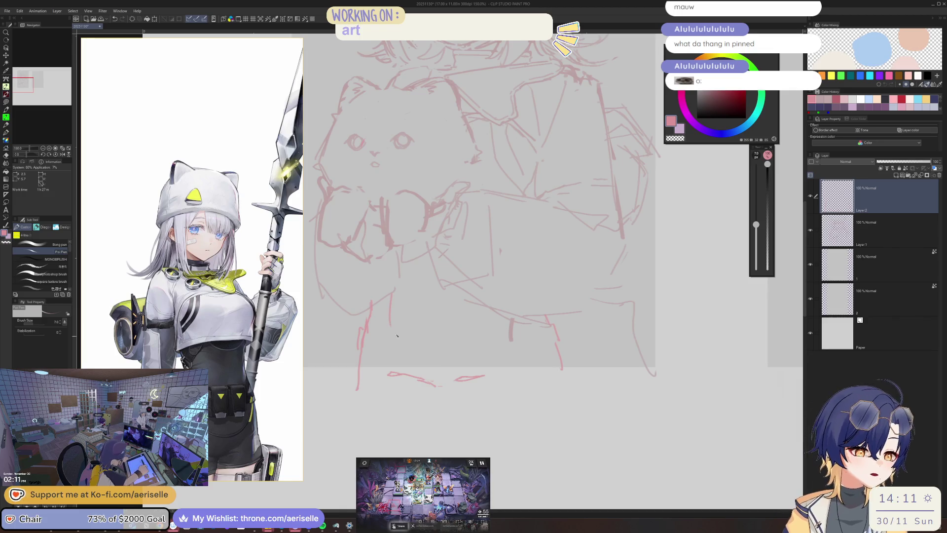
Step: Sketch a curved line along the figure's lower edge plus short strokes, checking in mirrored view
mouse_move(401, 317)
left_mouse_down()
mouse_move(434, 329)
mouse_move(412, 324)
mouse_move(464, 324)
left_mouse_up()
left_click_drag(495, 287, 491, 306)
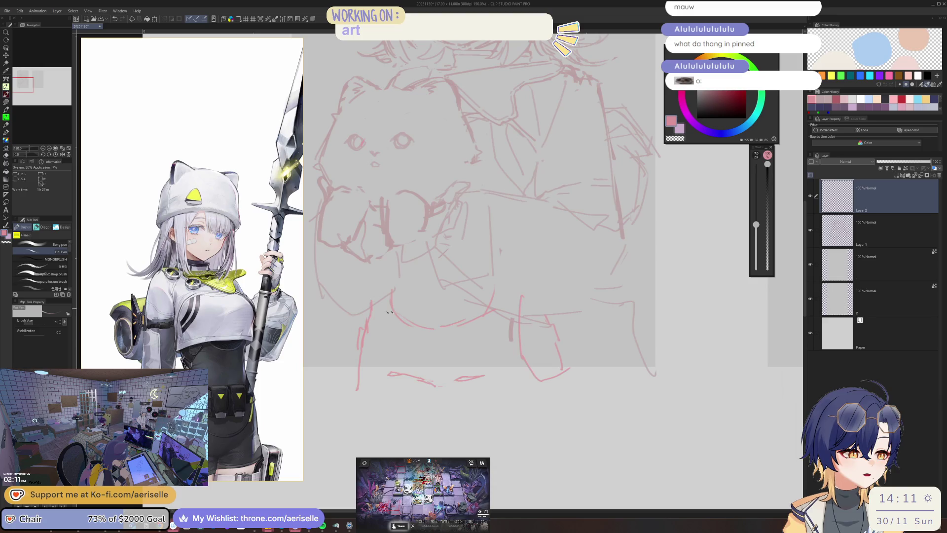
key("h")
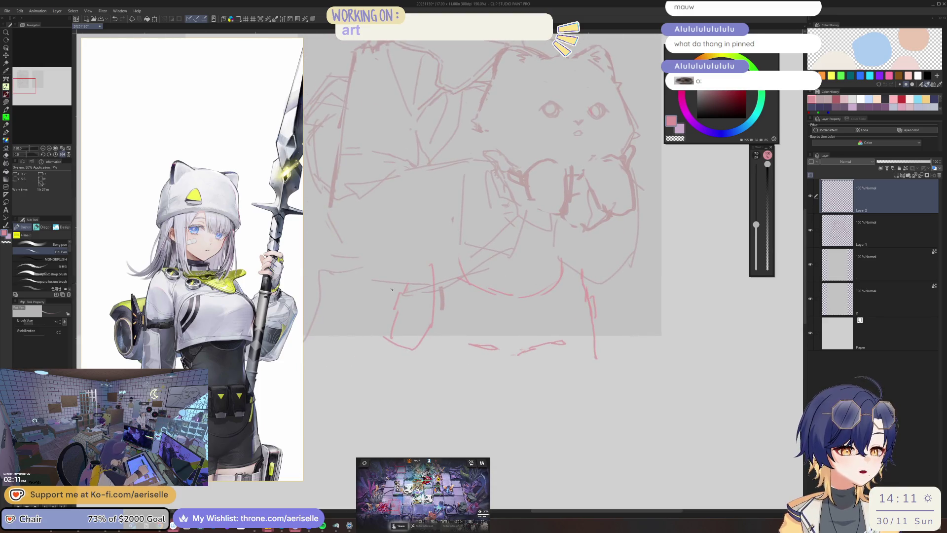
left_click_drag(390, 340, 389, 359)
key("e")
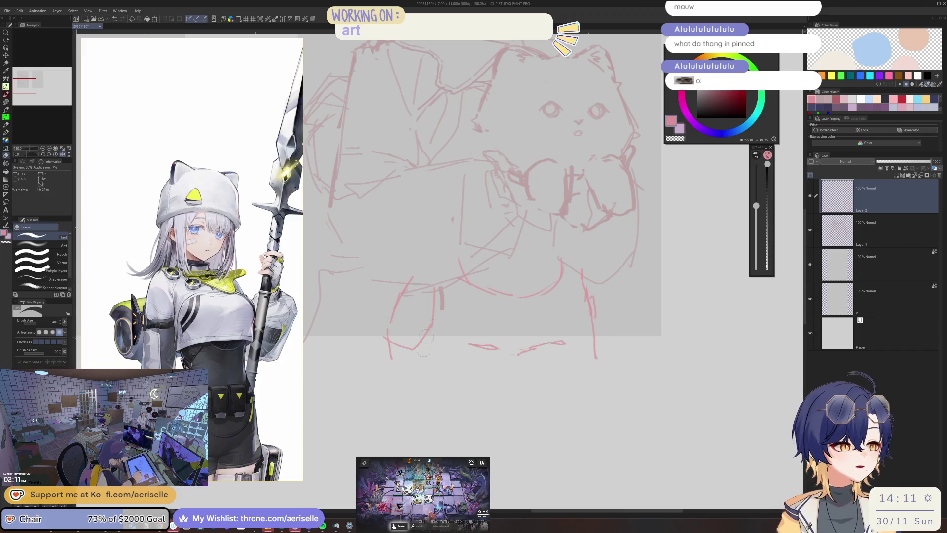
key("p")
left_click_drag(390, 340, 410, 352)
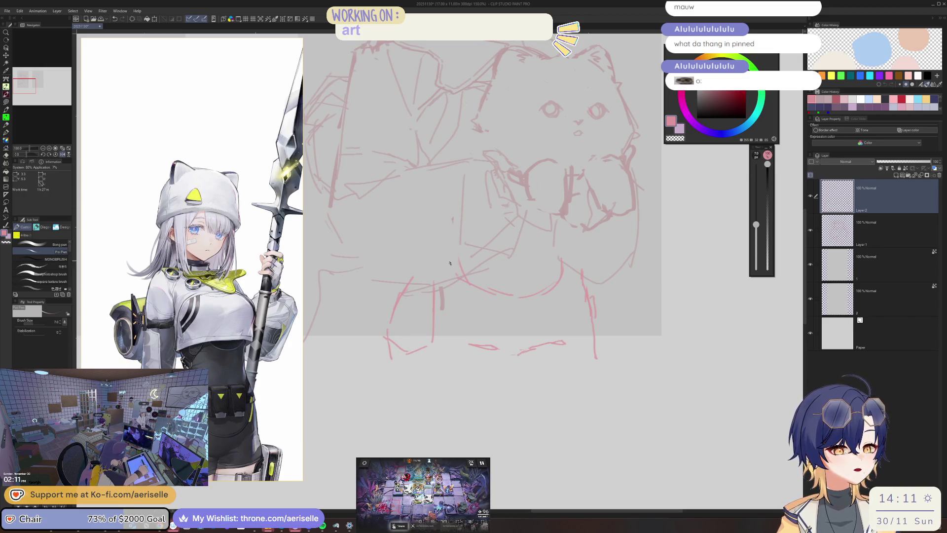
scroll(473, 275, "down", 3)
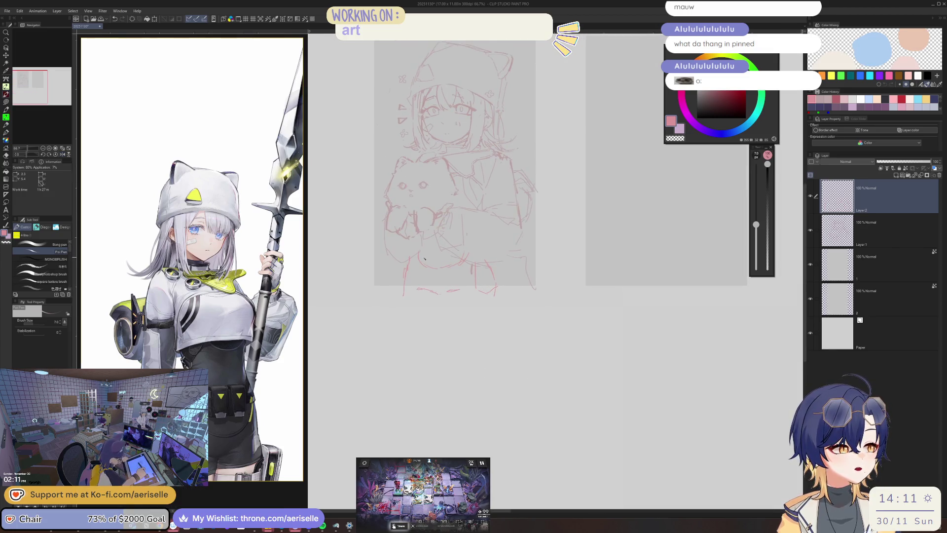
Step: Erase part of the lower pink stroke beneath the cat's paws
scroll(413, 267, "up", 3)
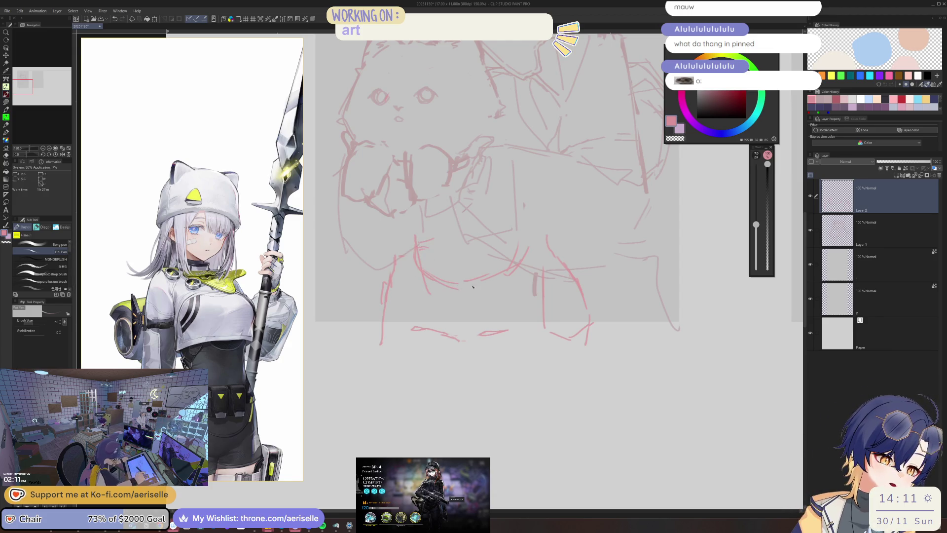
key("e")
key("p")
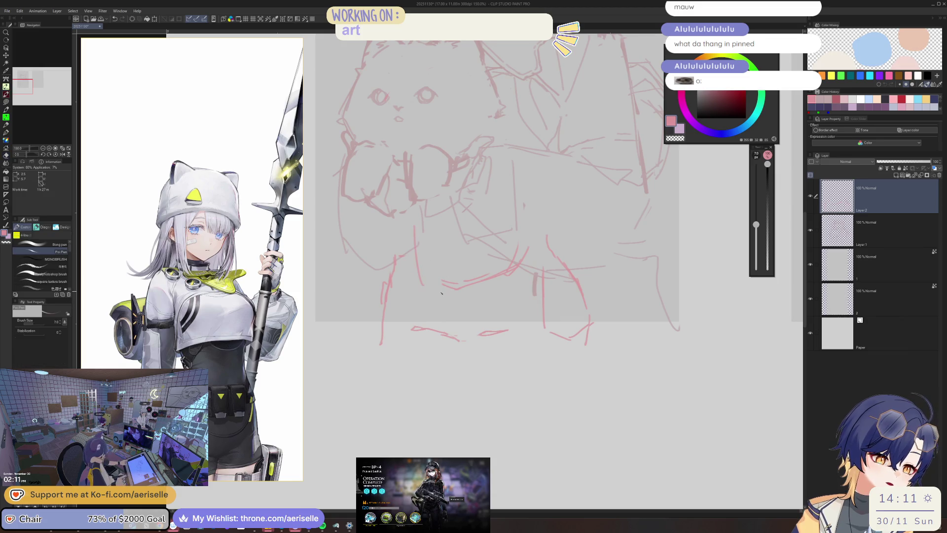
key("e")
mouse_move(444, 289)
left_mouse_down()
mouse_move(489, 277)
mouse_move(528, 242)
left_mouse_up()
key("p")
Step: Redraw a short stroke and add a short horizontal line below the cat
key("e")
key("p")
left_click_drag(476, 285, 492, 276)
key("e")
key("p")
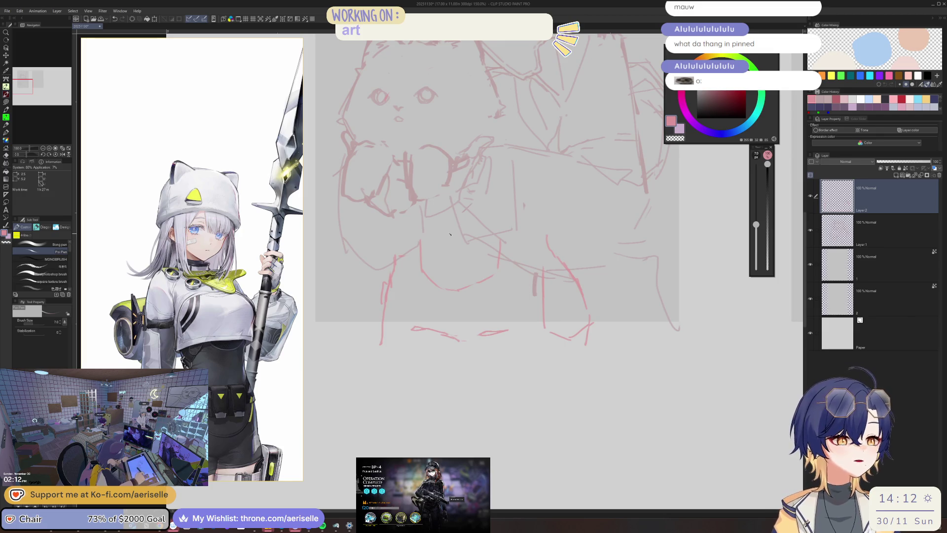
left_click_drag(454, 223, 425, 223)
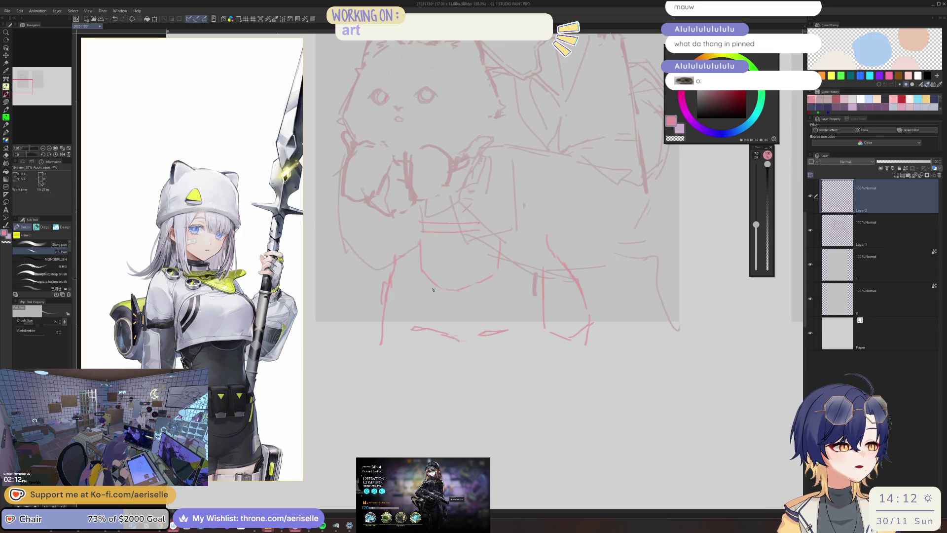
key("m")
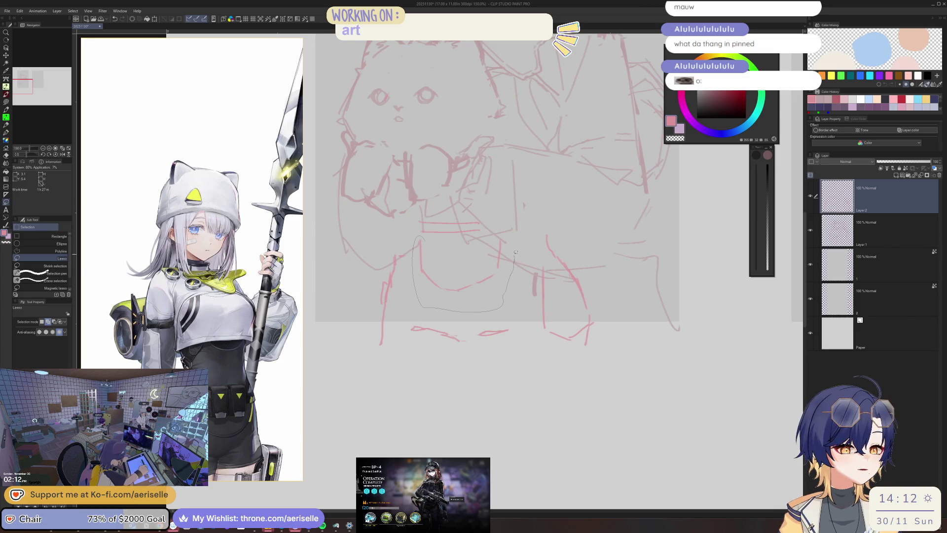
Step: Extend a short line at the bottom of the sketch
scroll(515, 253, "down", 5)
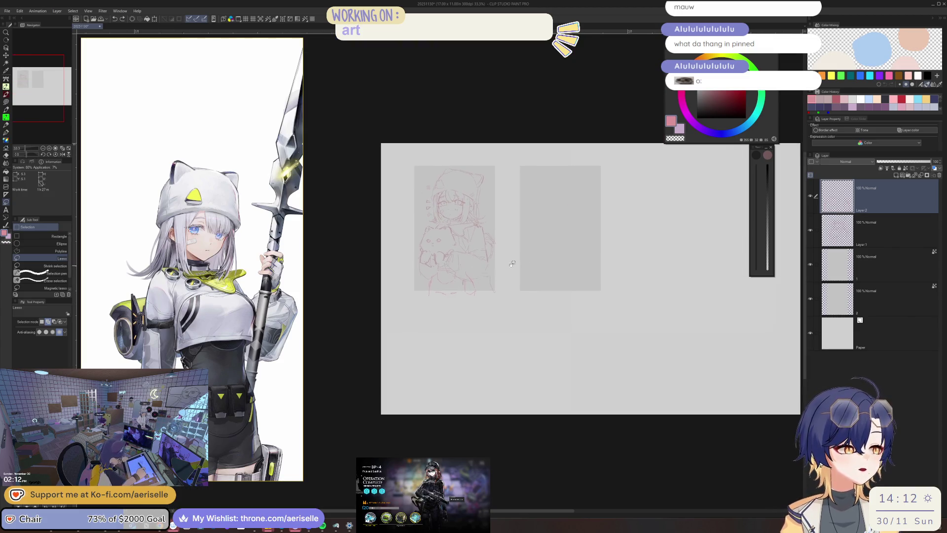
scroll(480, 269, "up", 2)
key("e")
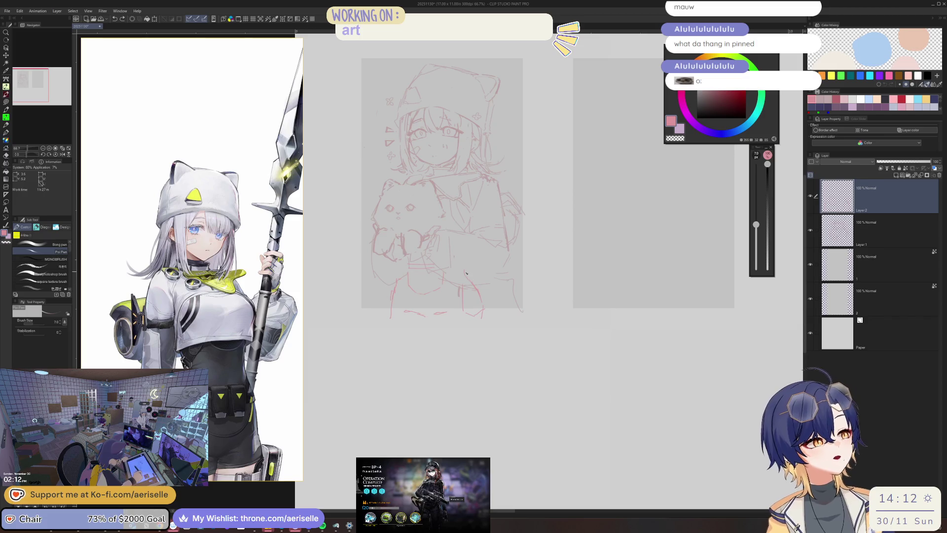
key("p")
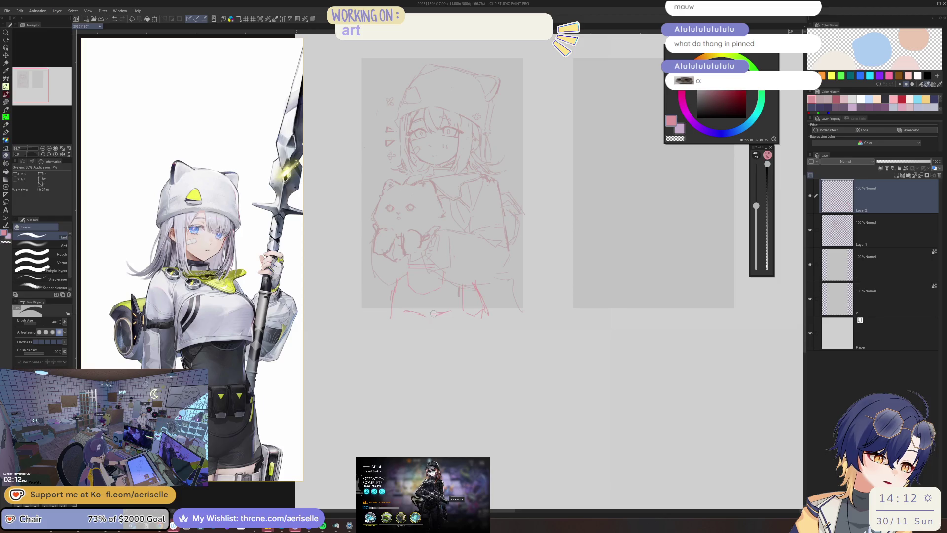
mouse_move(416, 314)
left_mouse_down()
mouse_move(440, 317)
mouse_move(425, 319)
left_mouse_up()
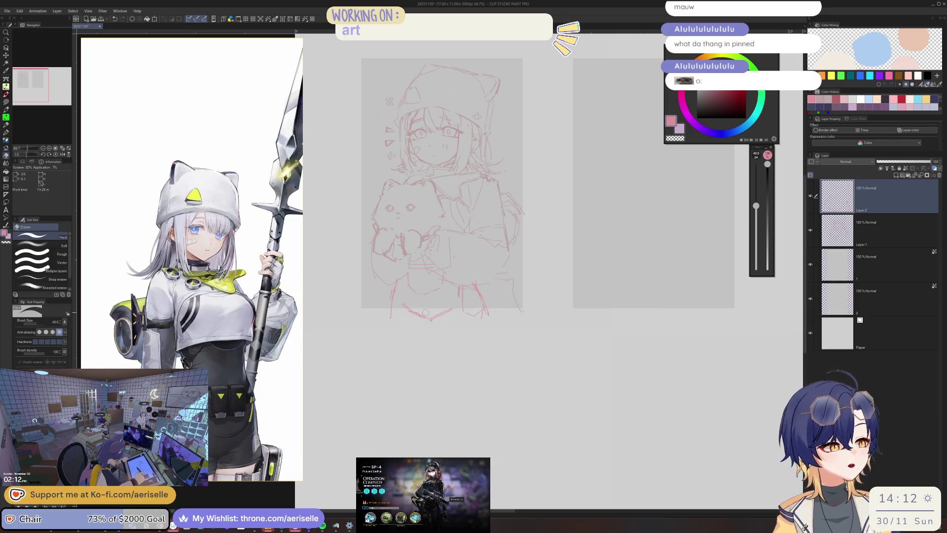
Step: Mirror the canvas view to check the sketch
key("h")
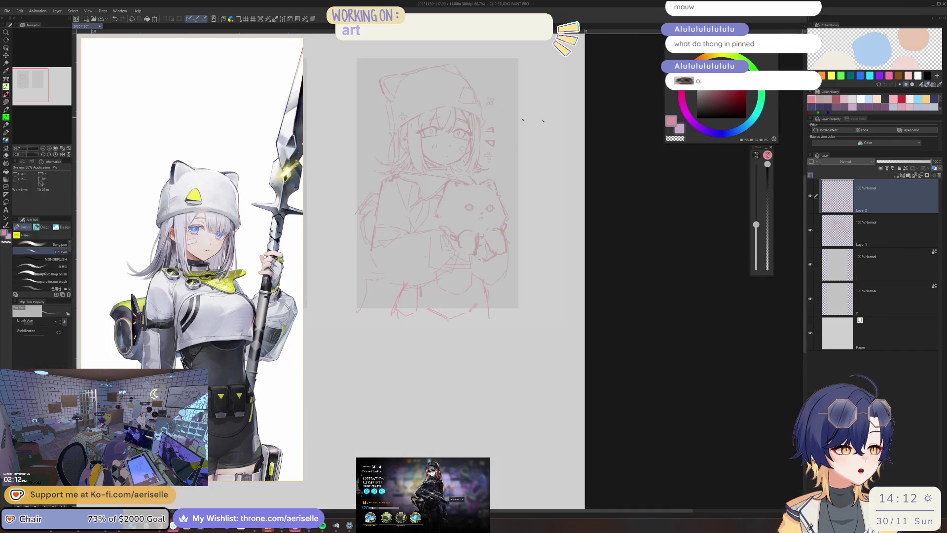
key("e")
key("p")
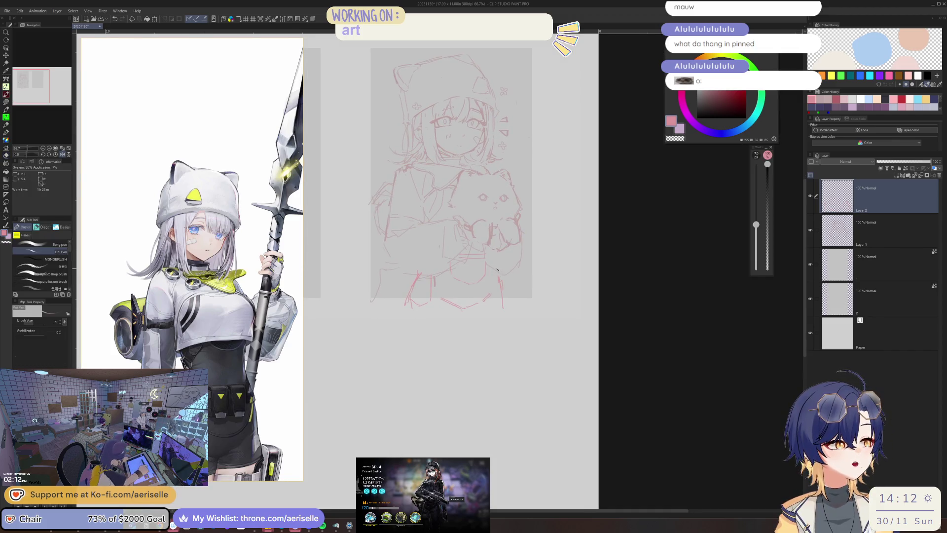
key("e")
key("p")
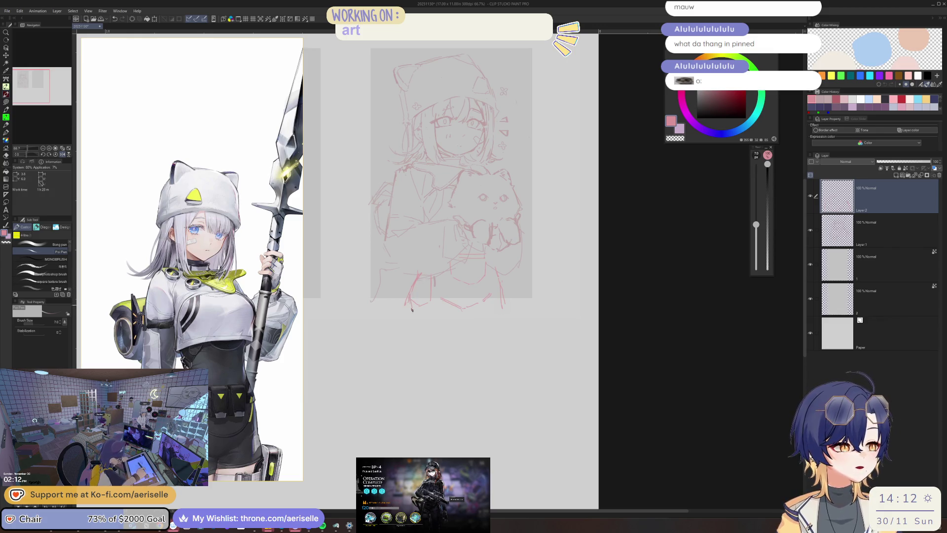
Step: Switch to the Arknights window and dismiss the operation complete screen
key("e")
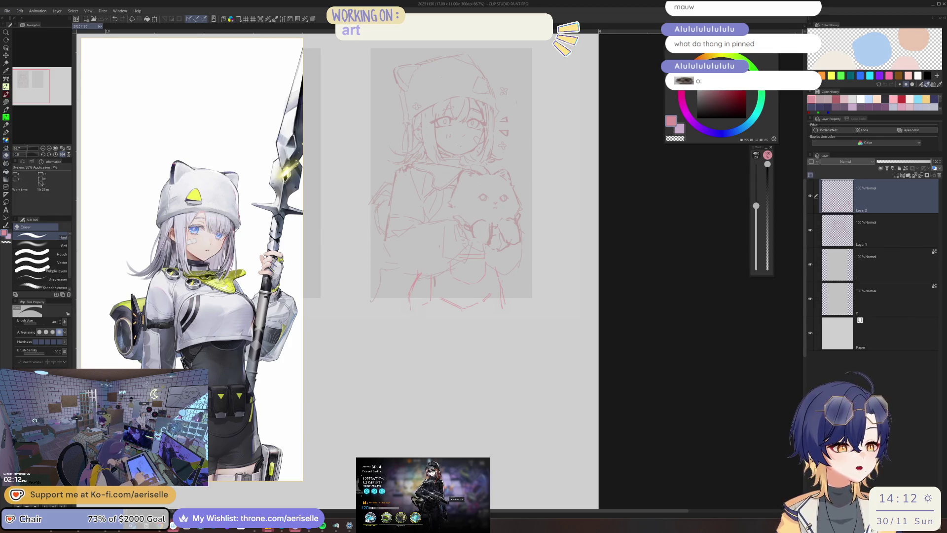
key("alt+Tab")
left_click(582, 268)
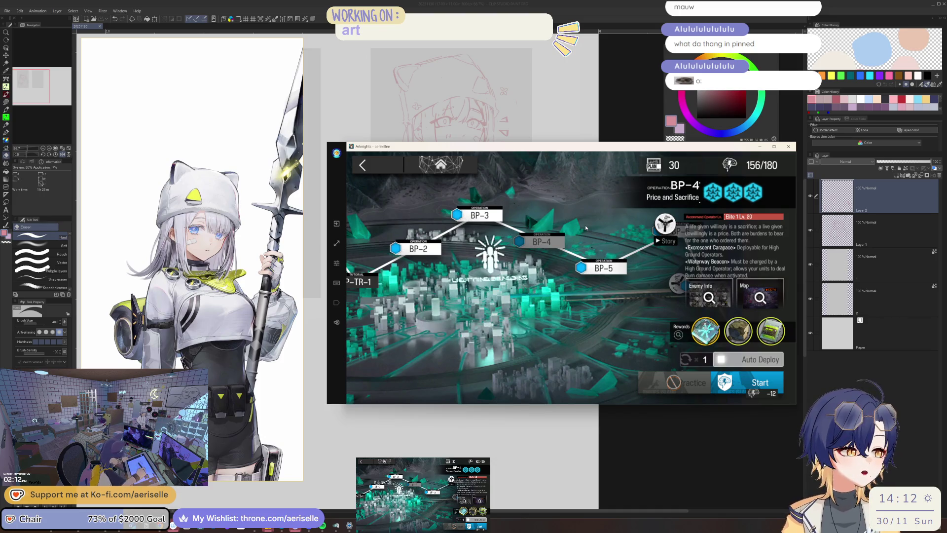
Step: Collect all event mission rewards, including the new Underflow operator
left_click(610, 273)
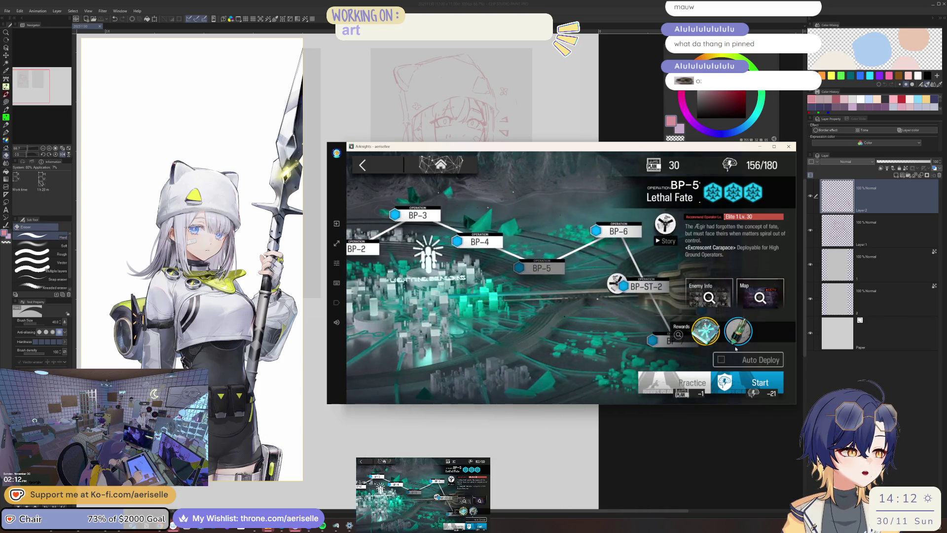
left_click(401, 184)
key("Escape")
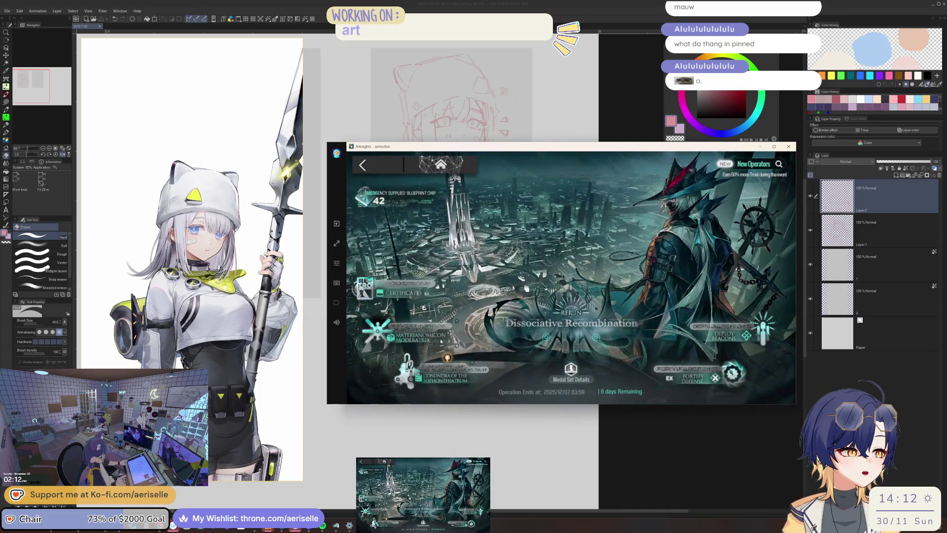
left_click(447, 372)
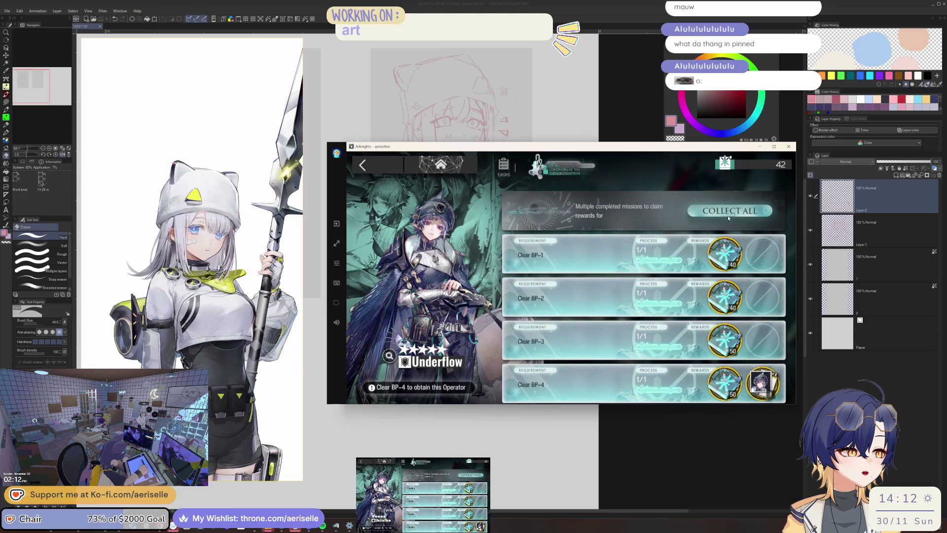
left_click(723, 218)
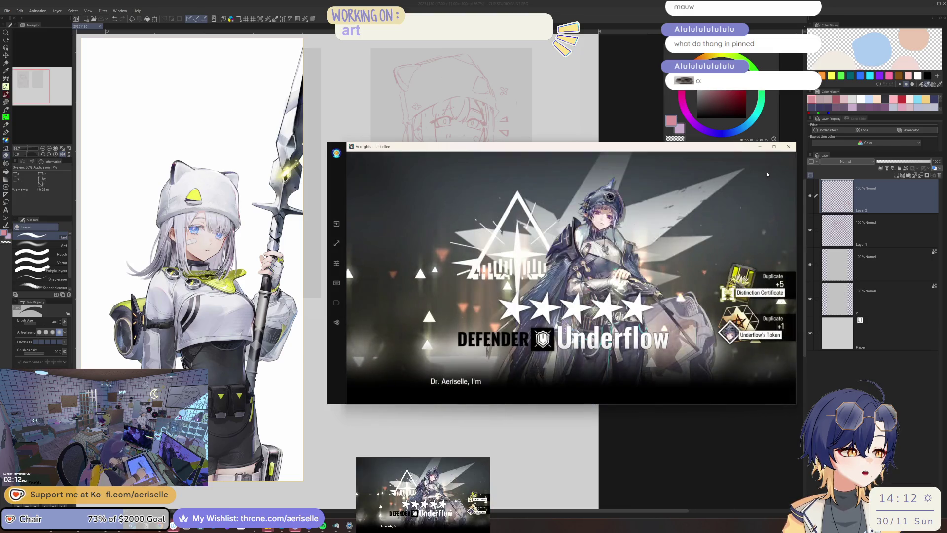
left_click(749, 188)
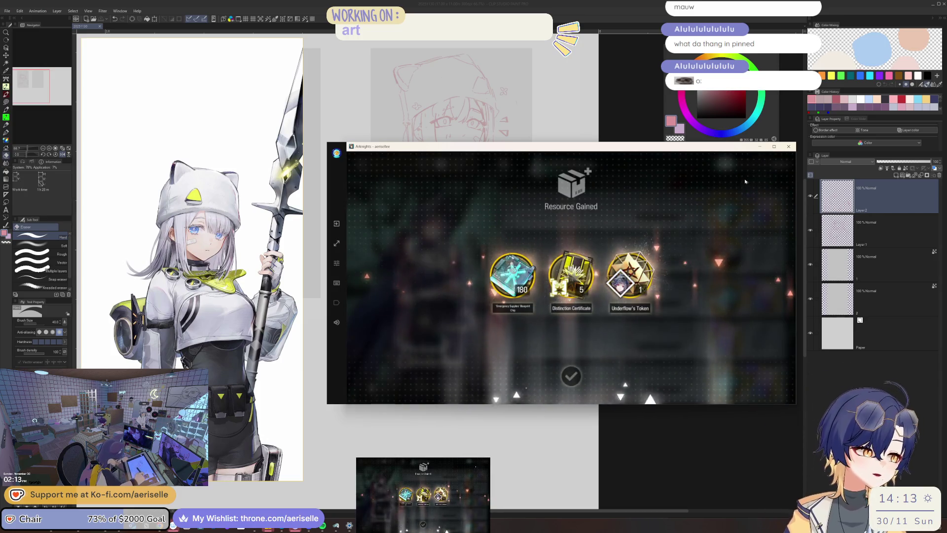
left_click(745, 182)
key("Escape")
Step: Start stage BP-5 Lethal Fate with Auto Deploy on, then return to the drawing canvas
left_click(740, 339)
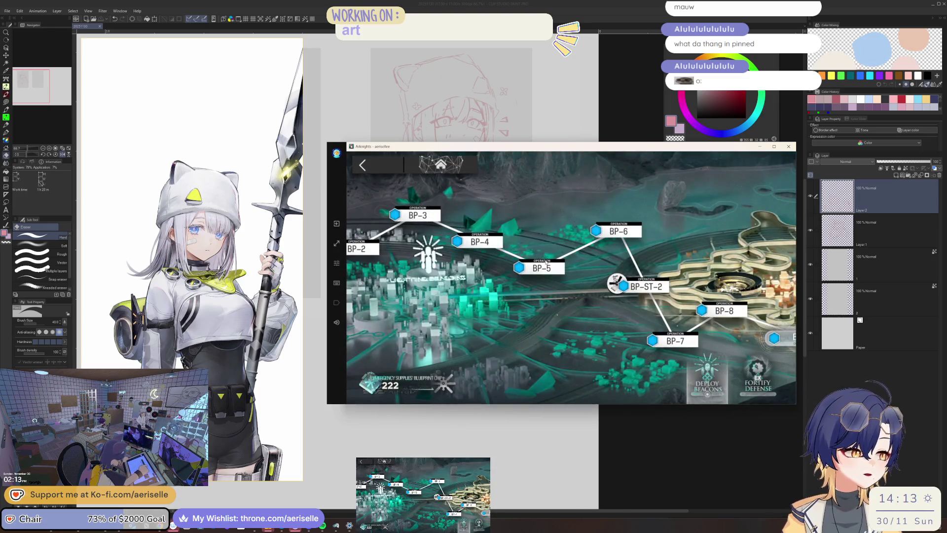
left_click(724, 310)
left_click(637, 280)
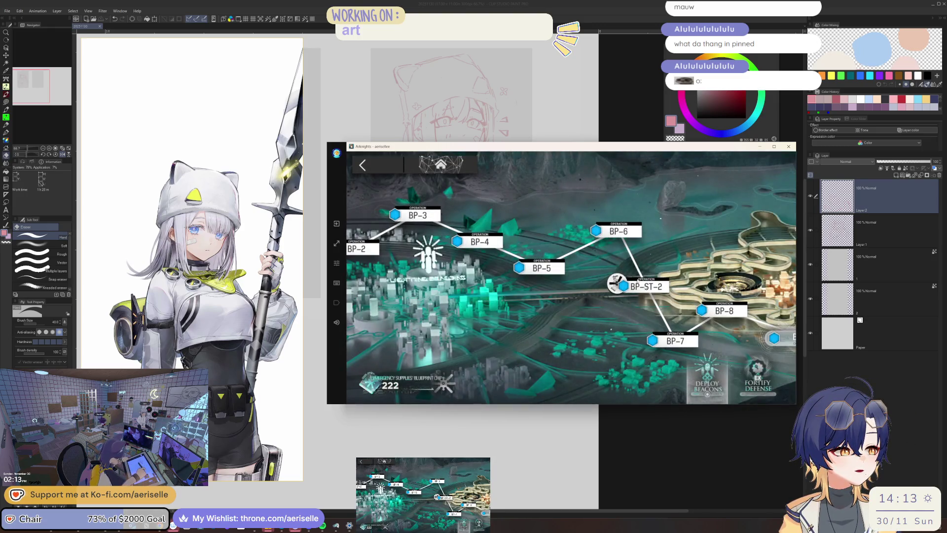
left_click(625, 232)
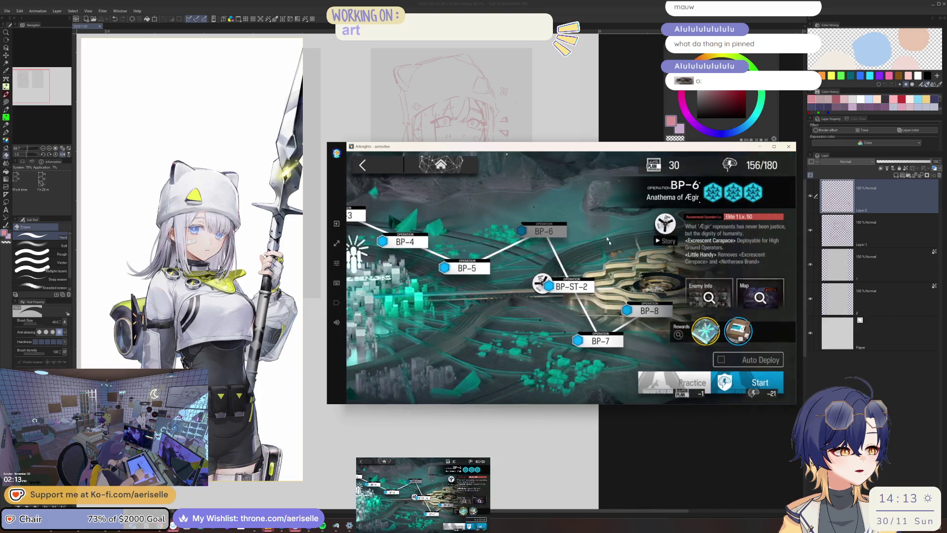
left_click(462, 268)
left_click(739, 364)
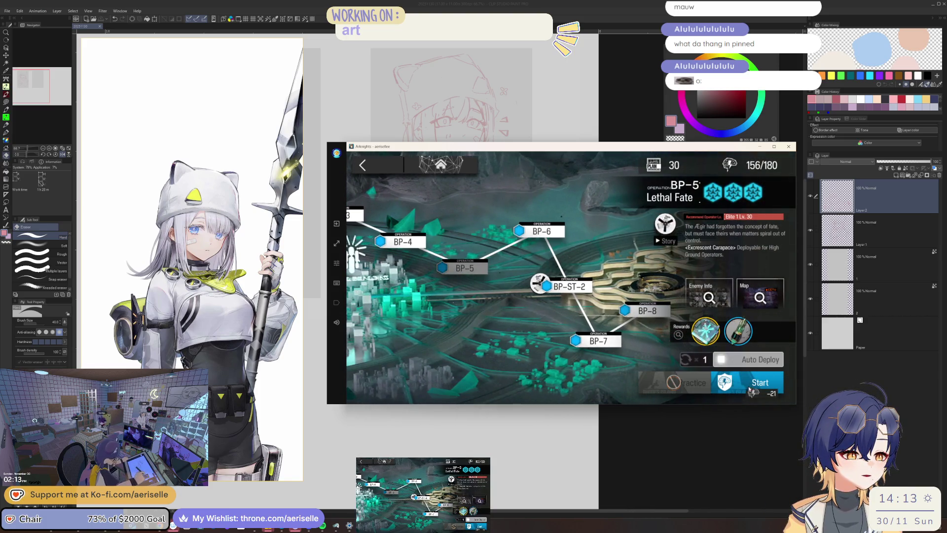
left_click(752, 381)
left_click(733, 354)
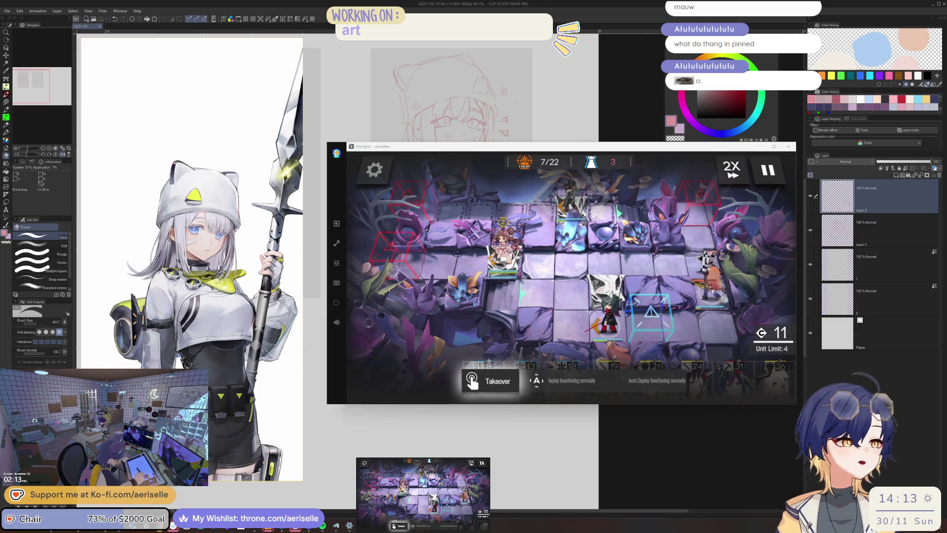
key("alt+Tab")
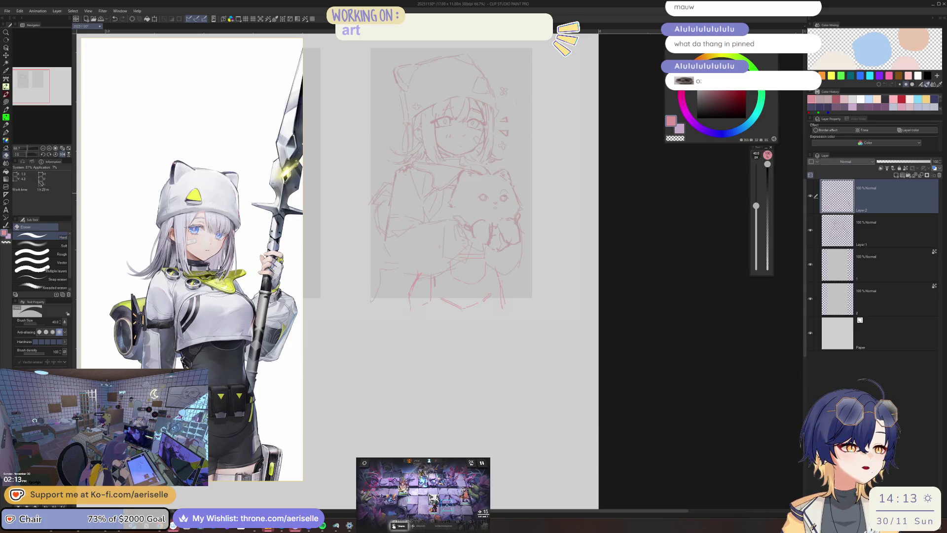
Step: On Layer 1, move the lassoed left eye down about 30 px
scroll(483, 200, "up", 8)
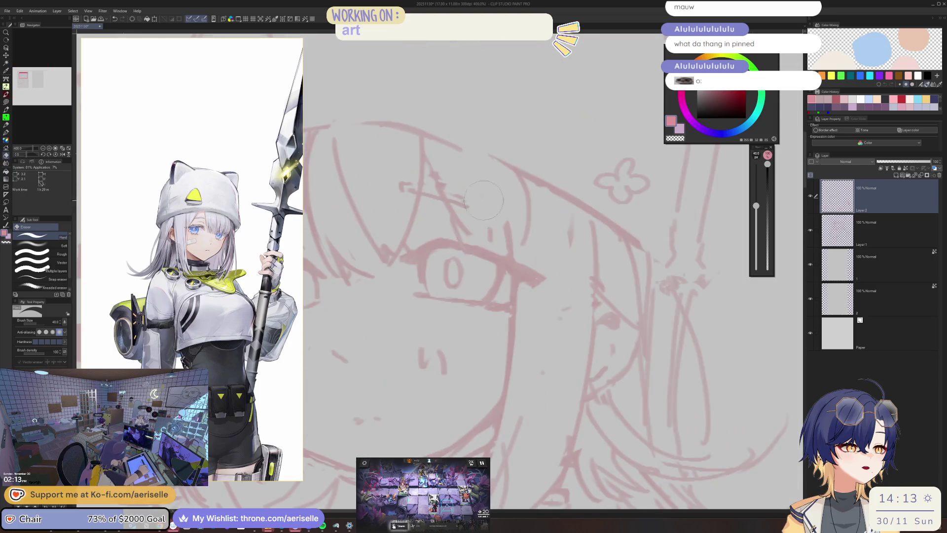
scroll(483, 200, "down", 5)
scroll(404, 242, "up", 5)
left_click(405, 243, "ctrl+shift")
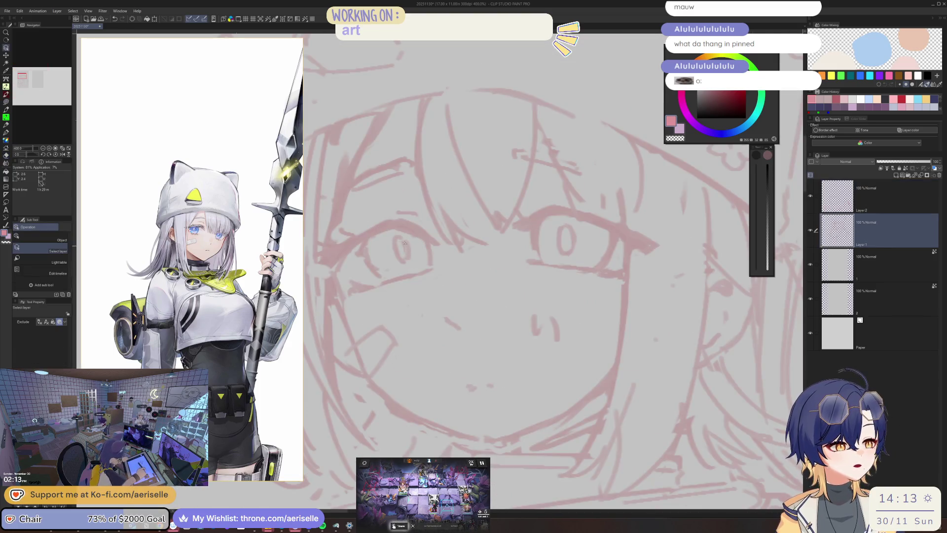
key("k")
left_click_drag(407, 234, 408, 266)
left_click(345, 295)
Step: Lasso the right eye, lower it slightly, and narrow it to 86% width
key("m")
left_click_drag(557, 220, 562, 254)
key("k")
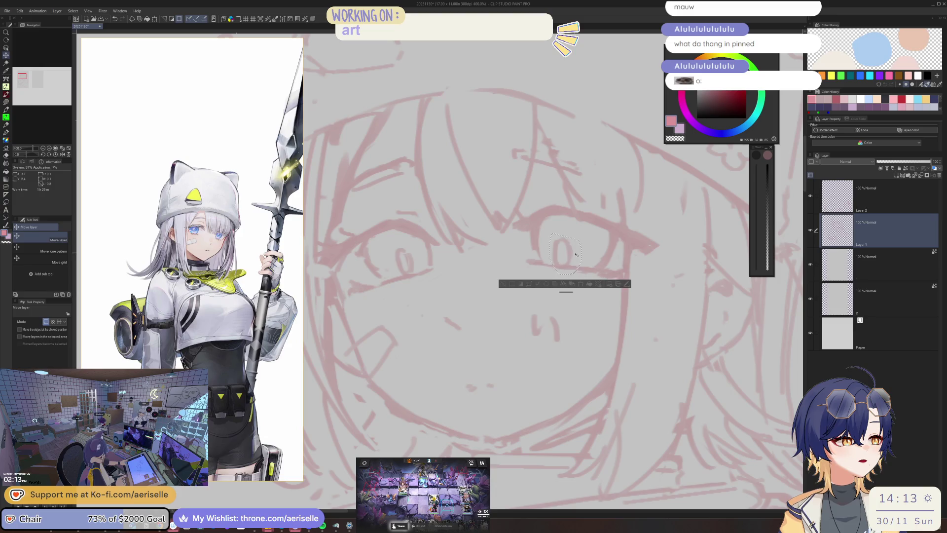
left_click(579, 283)
left_click_drag(583, 251, 577, 252)
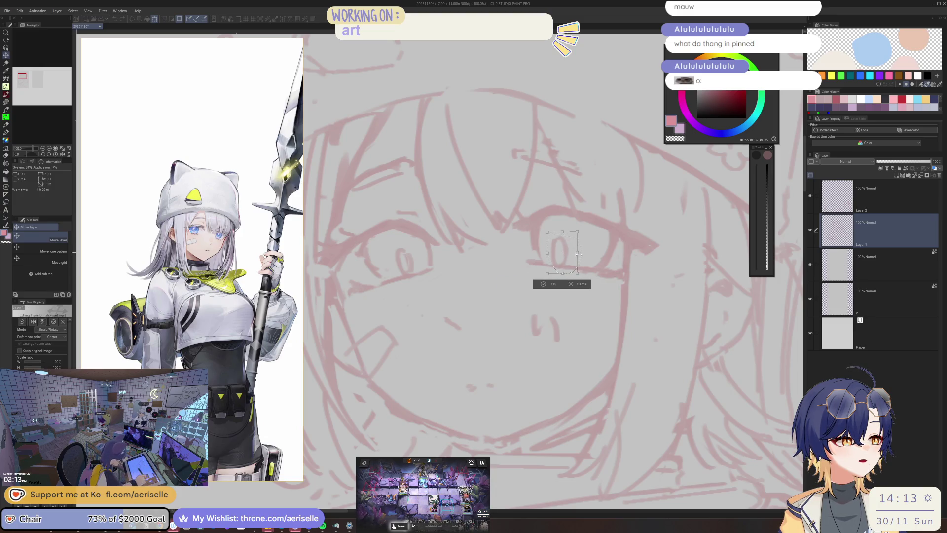
left_click(546, 284)
scroll(581, 247, "down", 6)
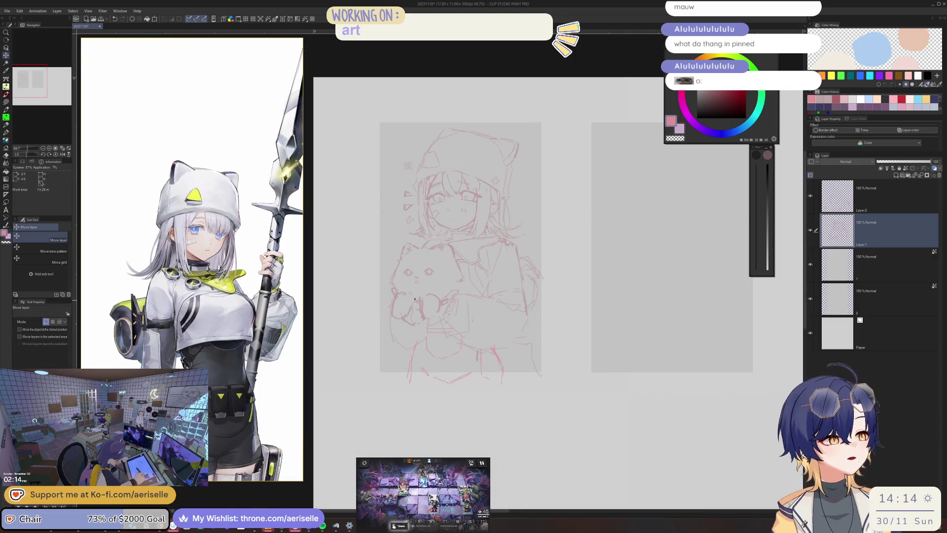
Step: Undo the stray stroke by the cat's mouth, make Layer 2 active, and erase part of a red line
scroll(433, 304, "up", 4)
key("u")
key("p")
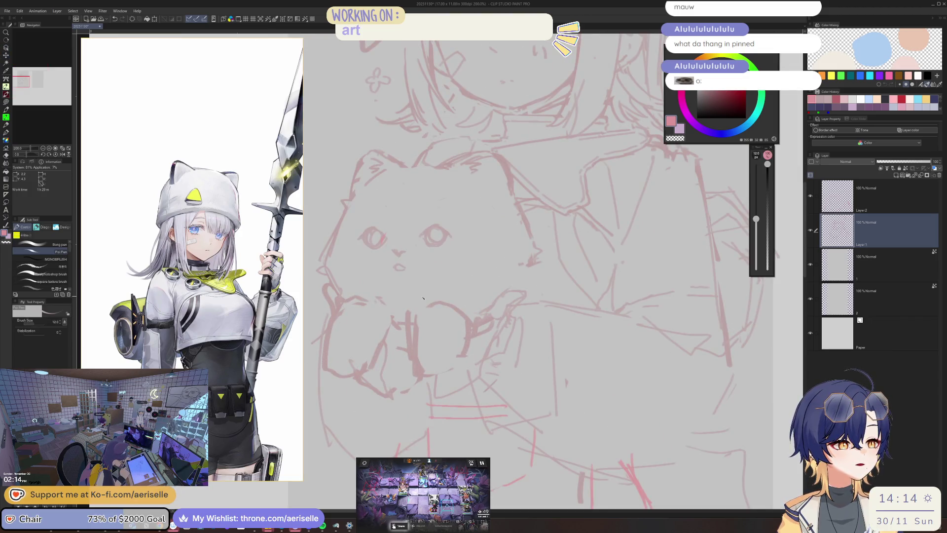
key("ctrl+z")
scroll(447, 296, "down", 5)
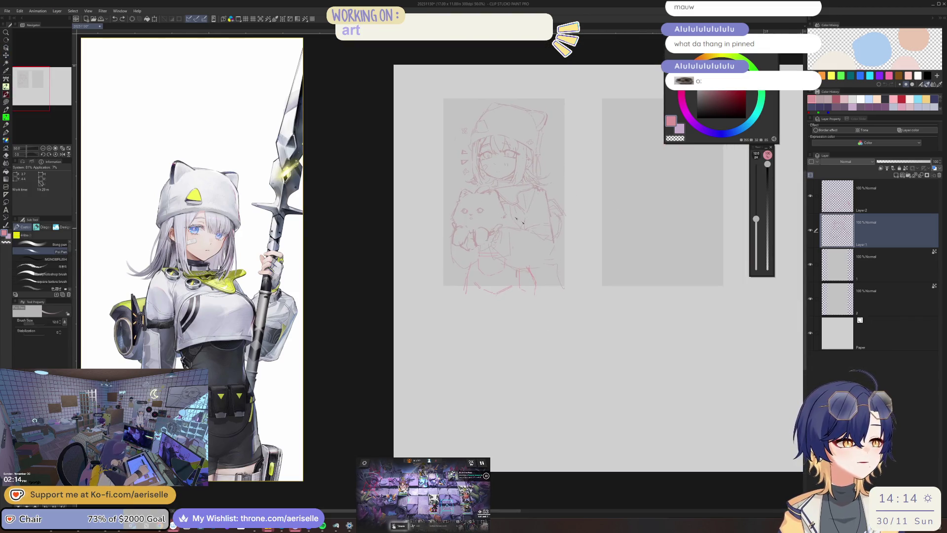
scroll(533, 73, "up", 4)
key("e")
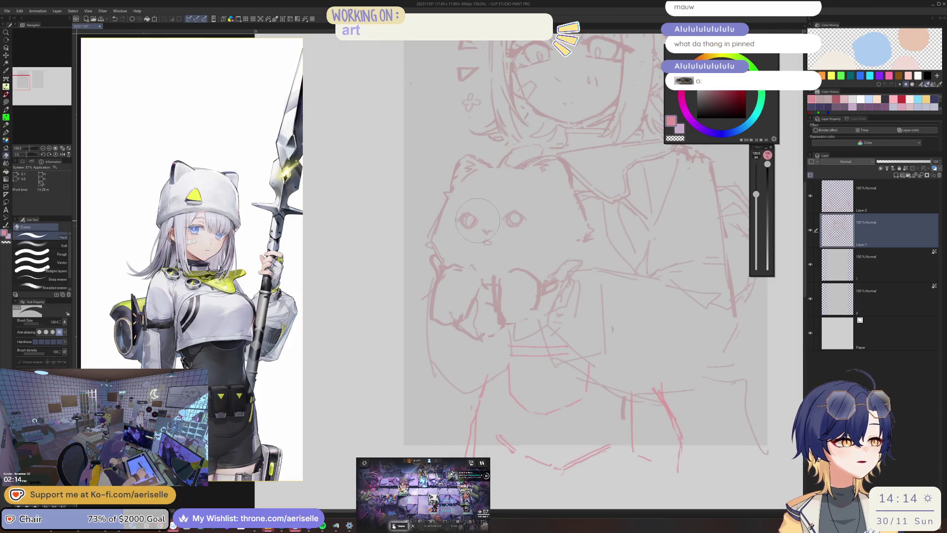
left_click(848, 191)
scroll(595, 116, "down", 2)
scroll(595, 115, "up", 3)
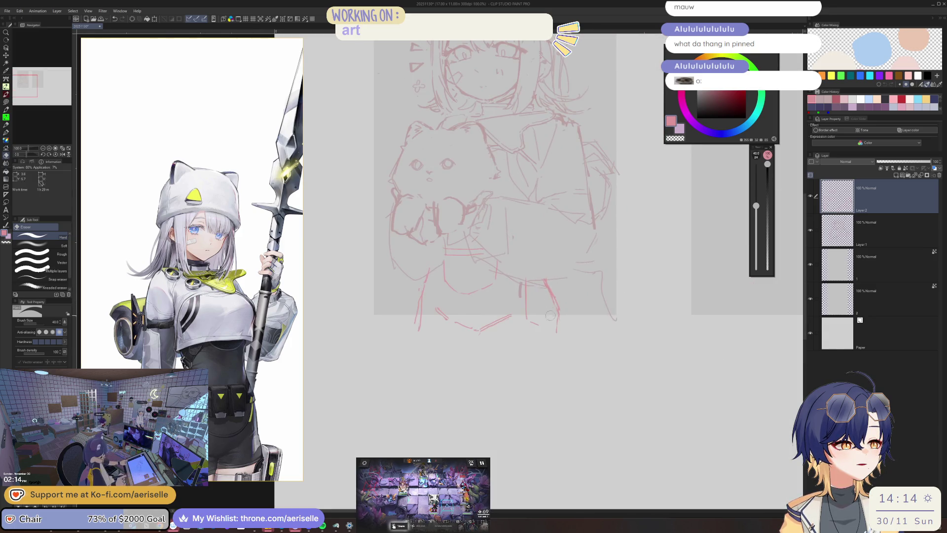
key("p")
key("e")
left_click_drag(541, 273, 556, 310)
key("p")
Step: Check the sketch mirrored, add a short stroke at the lower body, and erase a short lower stroke
scroll(564, 284, "down", 2)
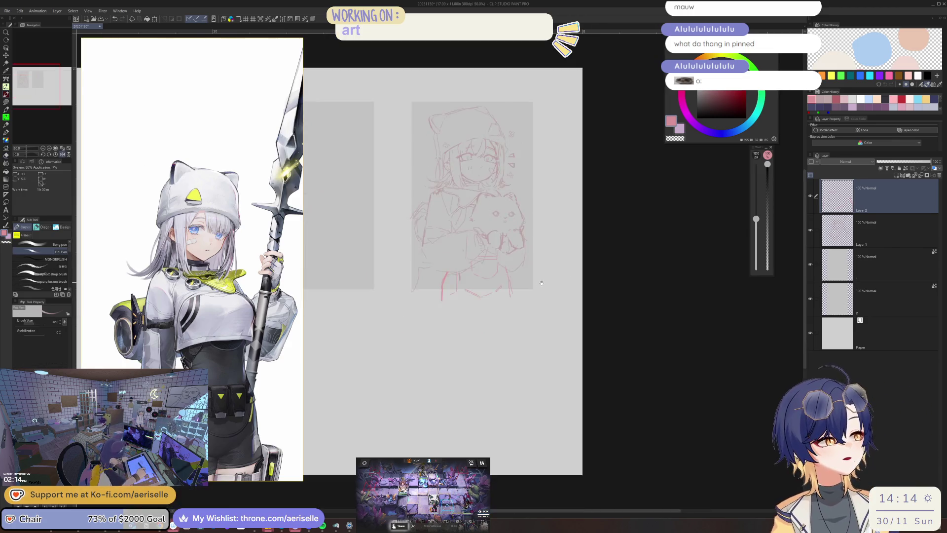
key("h")
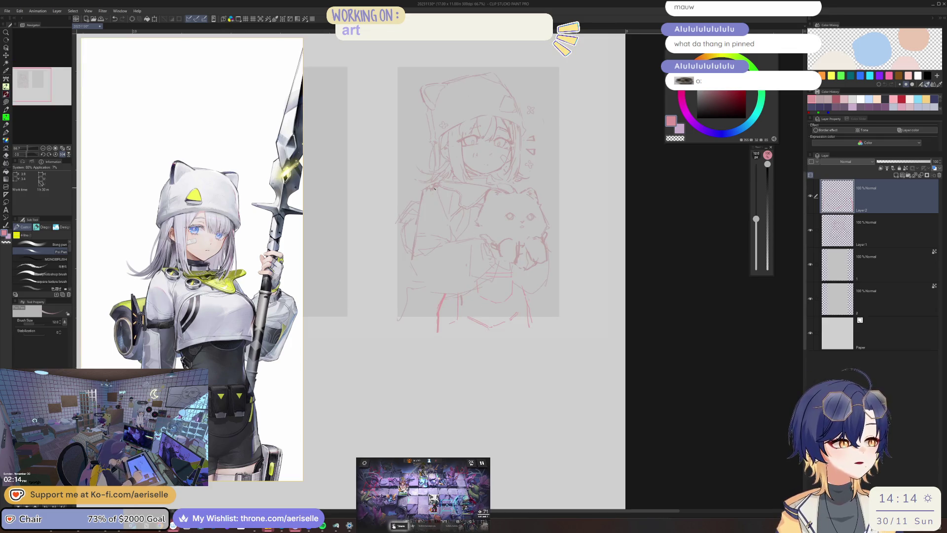
left_click_drag(432, 192, 441, 216)
key("ctrl+z")
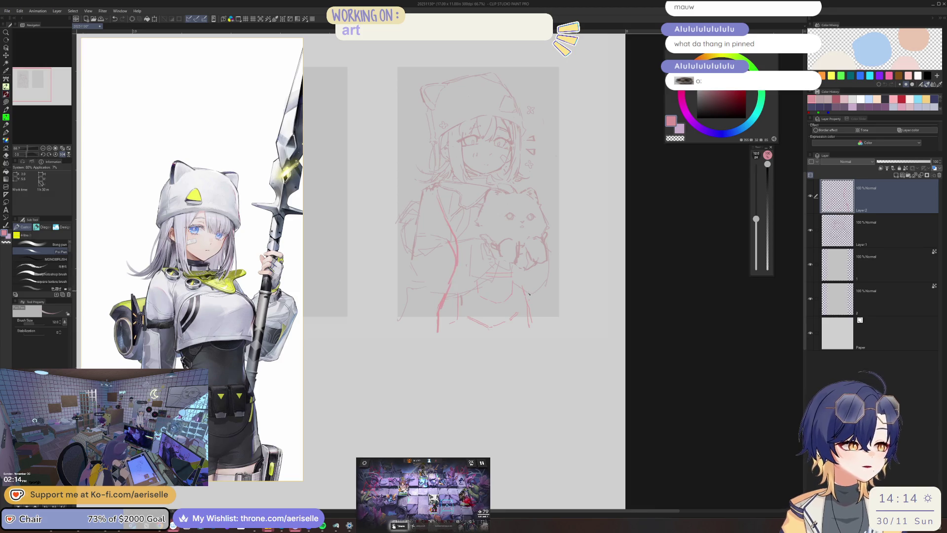
key("e")
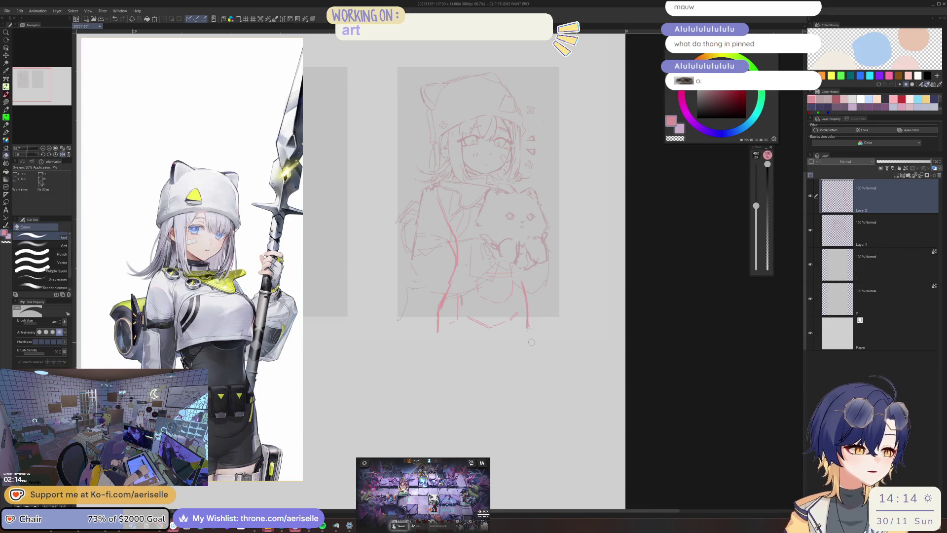
key("p")
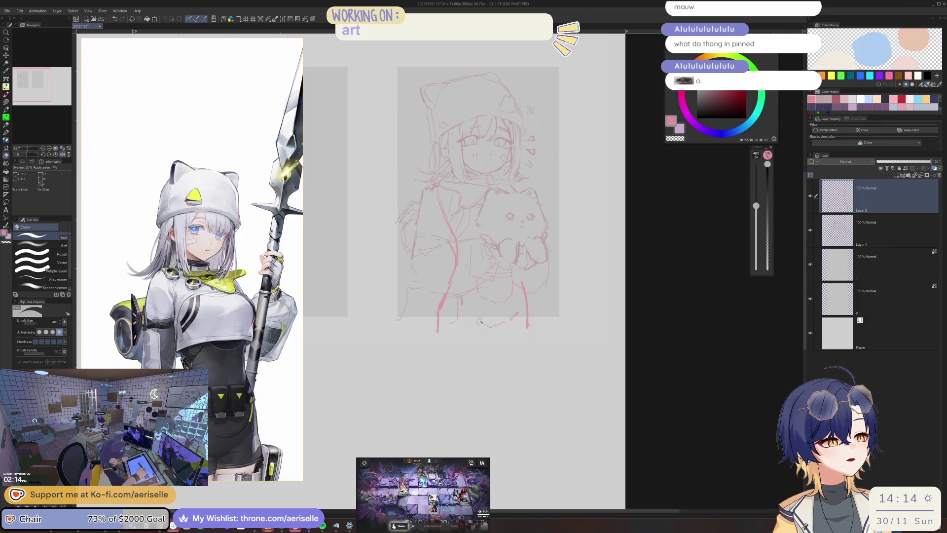
key("p")
left_click_drag(474, 315, 496, 332)
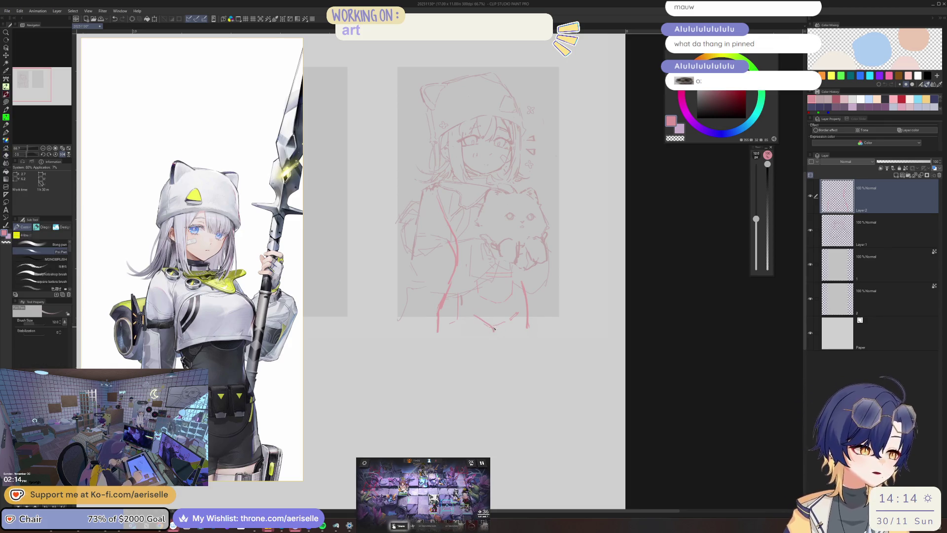
key("h")
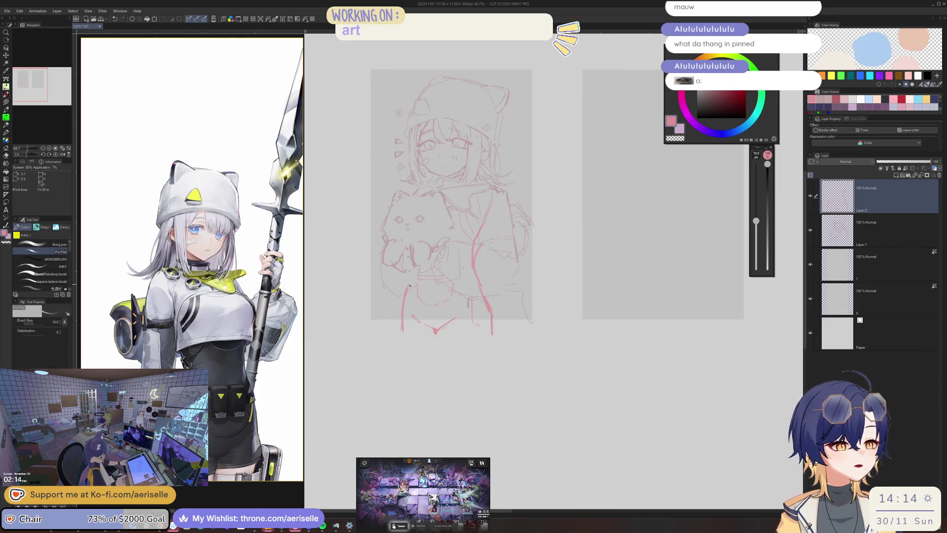
key("e")
left_click_drag(405, 305, 403, 330)
key("p")
Step: Erase a stray sketch line, shrink the eraser to 60, zoom in, and add a curving stroke
key("h")
key("e")
left_click_drag(404, 209, 401, 274)
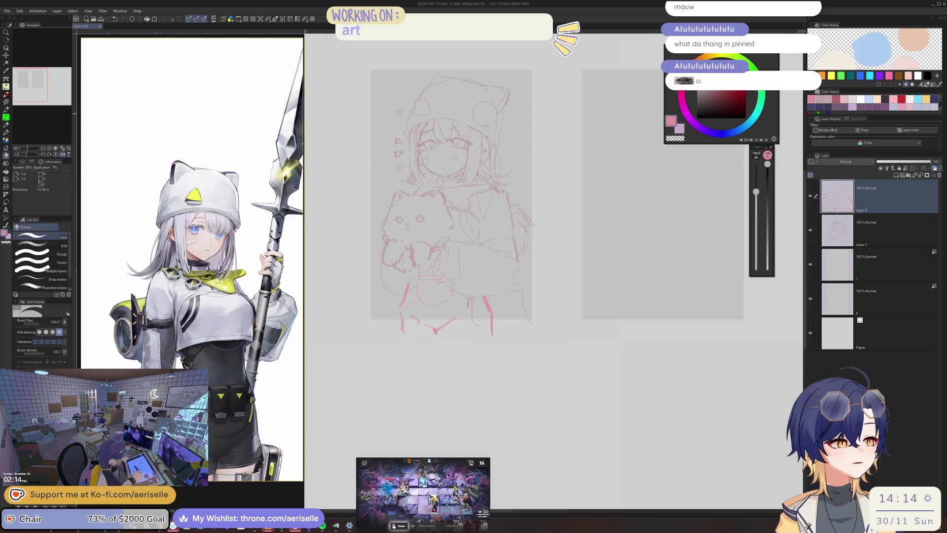
key("h")
key("bracketleft")
key("bracketleft")
key("bracketleft")
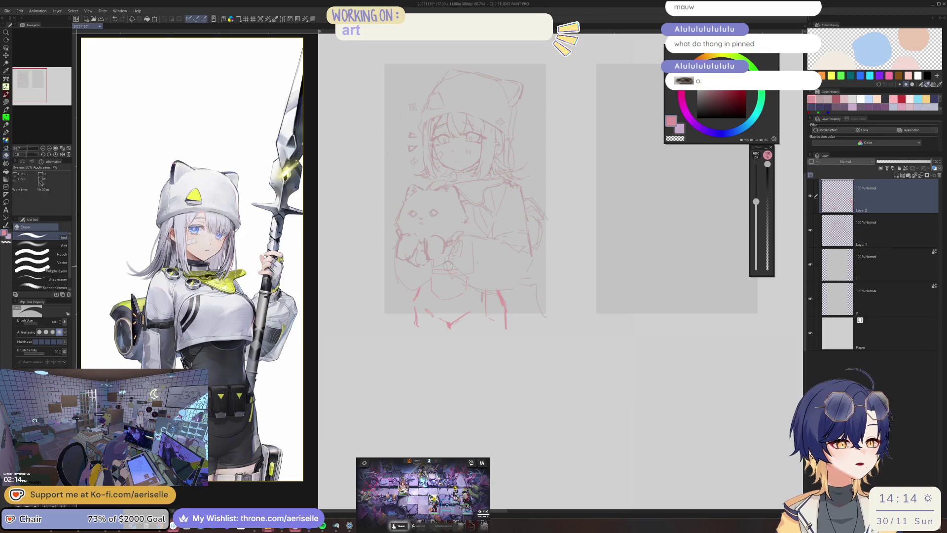
key("h")
key("ctrl+equal")
key("ctrl+equal")
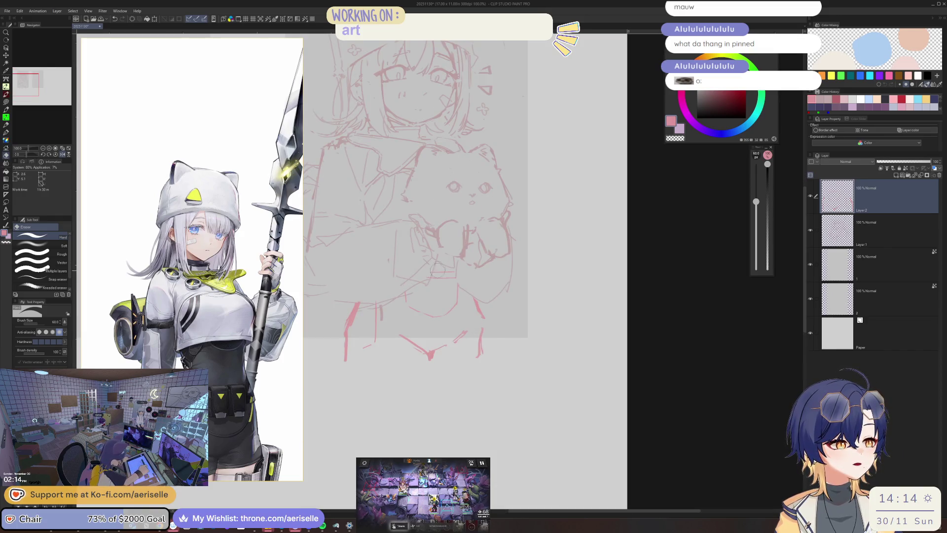
key("p")
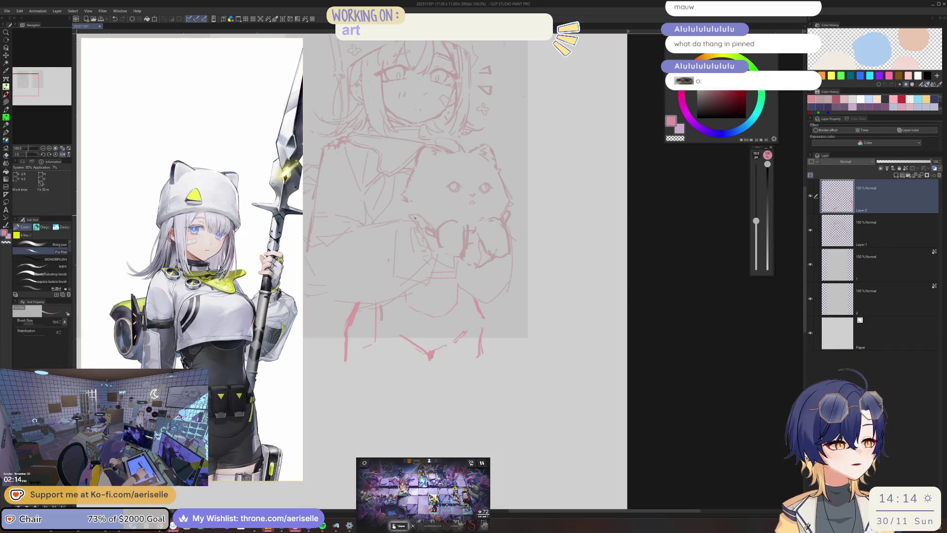
left_click_drag(399, 229, 450, 220)
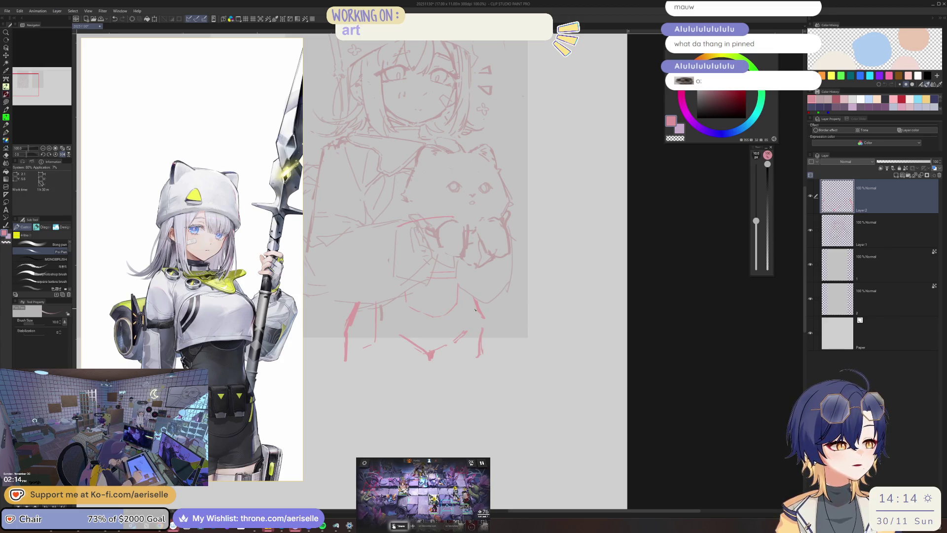
Step: Lasso the lower sketch lines and move them down slightly
key("m")
mouse_move(398, 271)
left_mouse_down()
mouse_move(328, 374)
mouse_move(414, 274)
left_mouse_up()
key("k")
left_click_drag(503, 328, 503, 342)
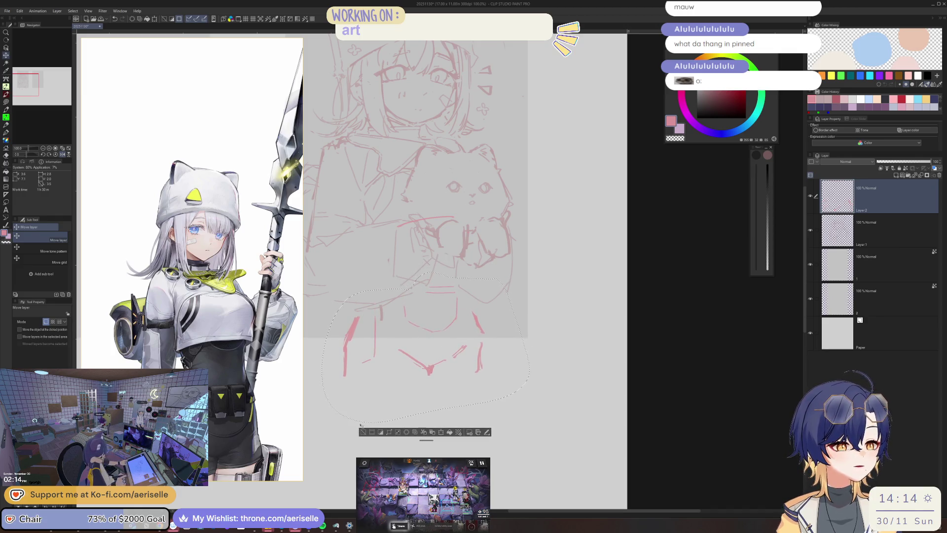
Step: Clear the selection and try vertical strokes on the lower sketch, undoing them
key("ctrl+d")
key("p")
mouse_move(468, 246)
left_mouse_down()
mouse_move(480, 367)
mouse_move(478, 305)
mouse_move(485, 352)
mouse_move(450, 352)
mouse_move(464, 349)
mouse_move(439, 366)
left_mouse_up()
key("ctrl+z")
key("e")
key("p")
key("ctrl+z")
key("e")
key("p")
Step: Draw and redraw the bottom hem line, then check the sketch mirrored
left_click_drag(347, 365, 410, 372)
key("ctrl+z")
mouse_move(348, 364)
left_mouse_down()
mouse_move(424, 372)
mouse_move(407, 364)
mouse_move(427, 365)
mouse_move(427, 331)
mouse_move(458, 328)
left_mouse_up()
key("ctrl+z")
key("h")
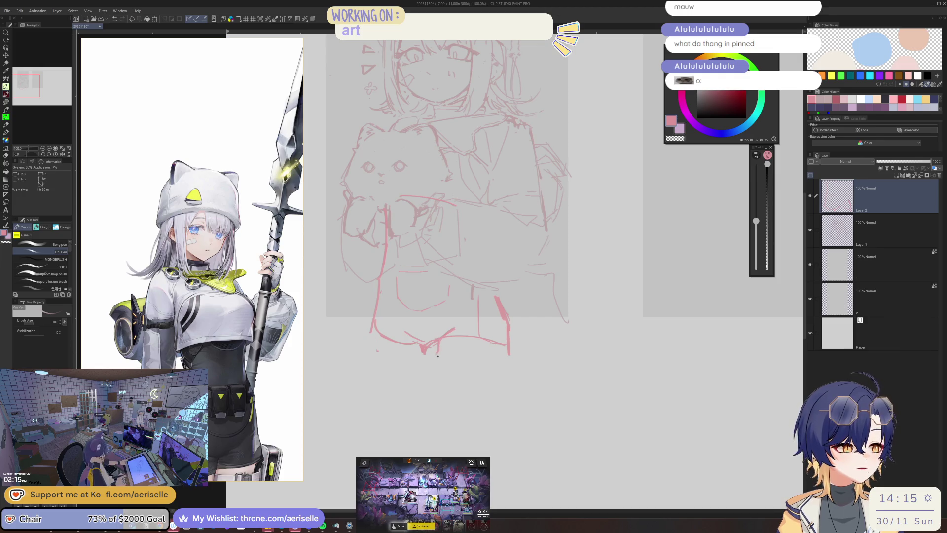
Step: Erase part of the bottom stroke and redraw the right-side leg line a bit higher
key("e")
left_click_drag(423, 352, 437, 347)
key("p")
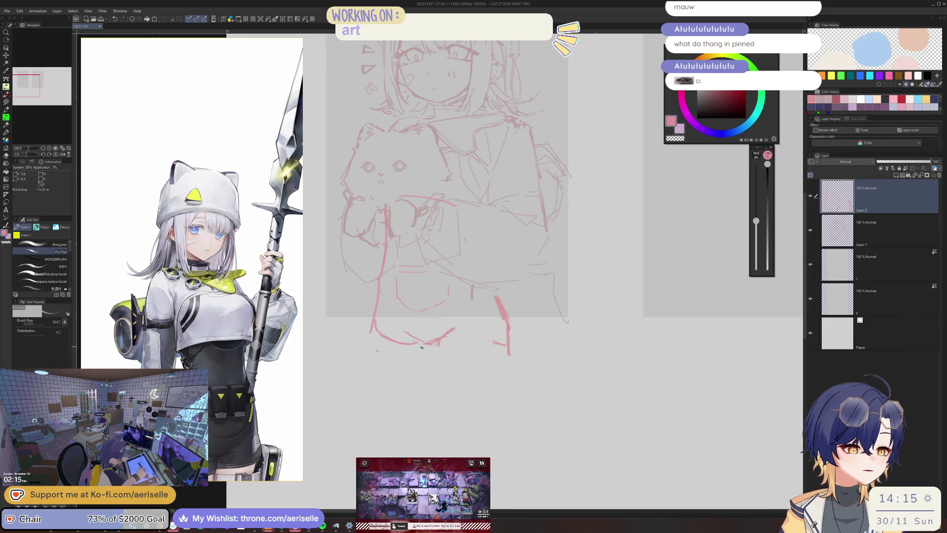
mouse_move(375, 330)
left_mouse_down()
mouse_move(411, 337)
mouse_move(380, 355)
mouse_move(449, 329)
left_mouse_up()
key("ctrl+z")
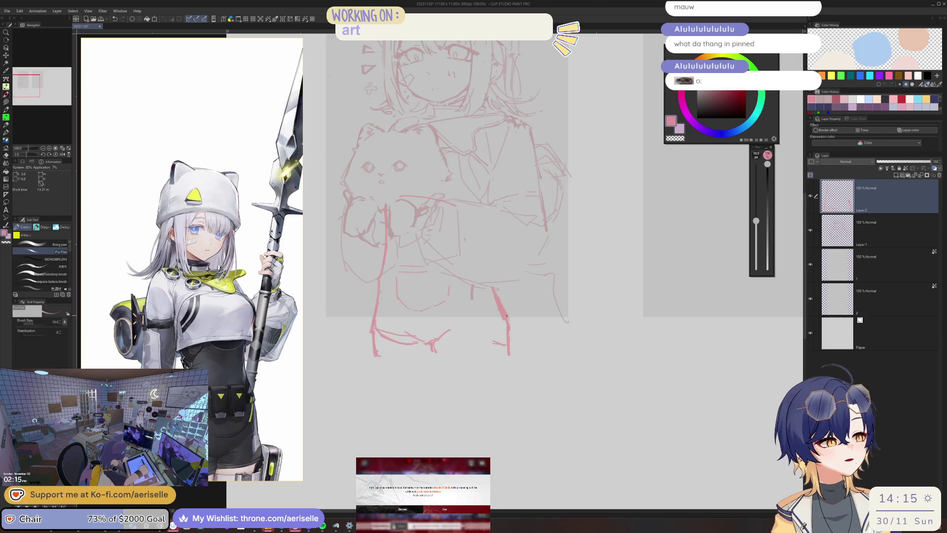
key("ctrl+z")
mouse_move(487, 275)
left_mouse_down()
mouse_move(507, 316)
mouse_move(501, 346)
left_mouse_up()
key("e")
key("p")
key("h")
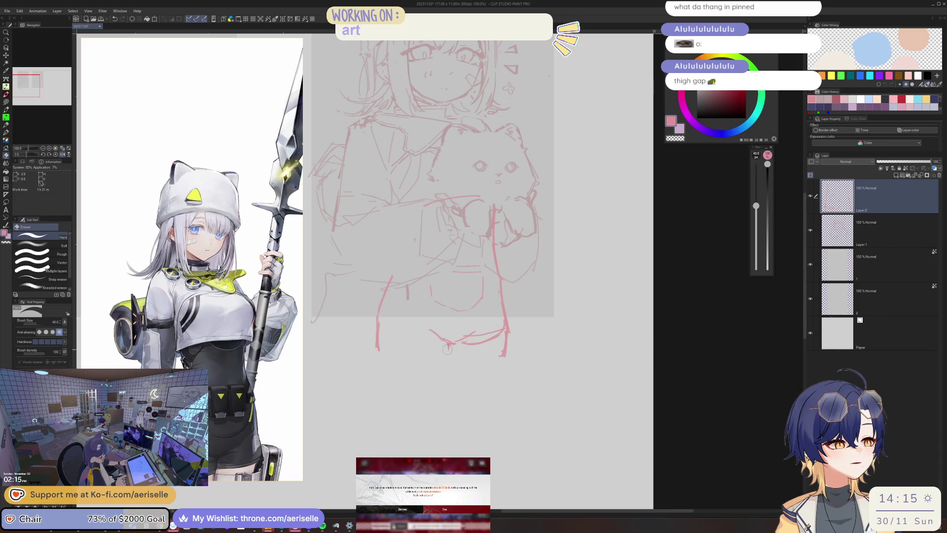
key("h")
Step: Redraw a short stroke further right and add new strokes along the sketch's bottom edge
scroll(502, 269, "up", 3)
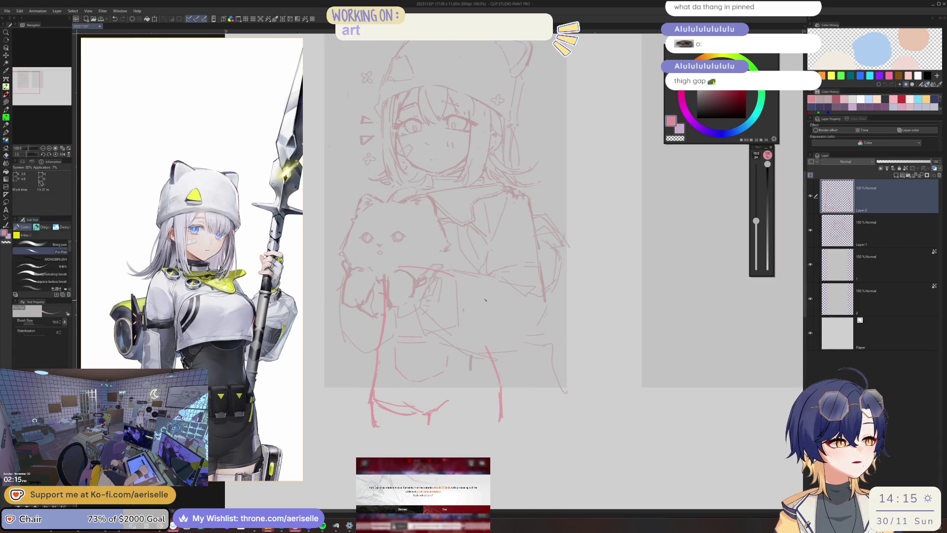
key("ctrl+z")
left_click_drag(475, 291, 472, 302)
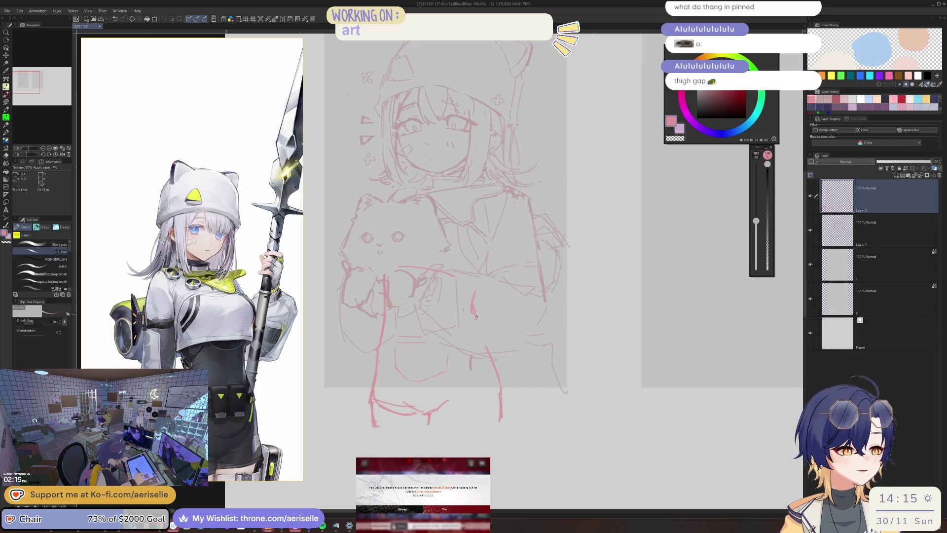
key("h")
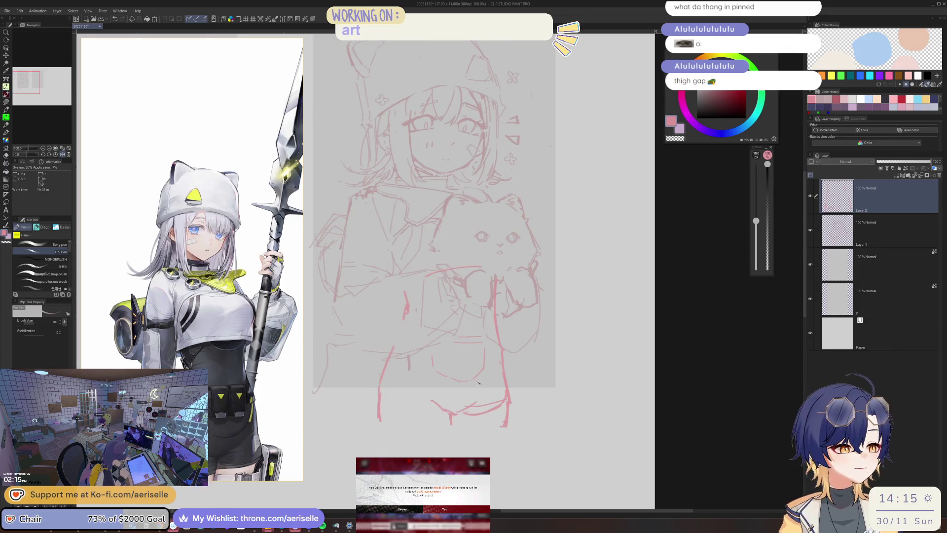
key("e")
left_click_drag(449, 413, 432, 403)
key("p")
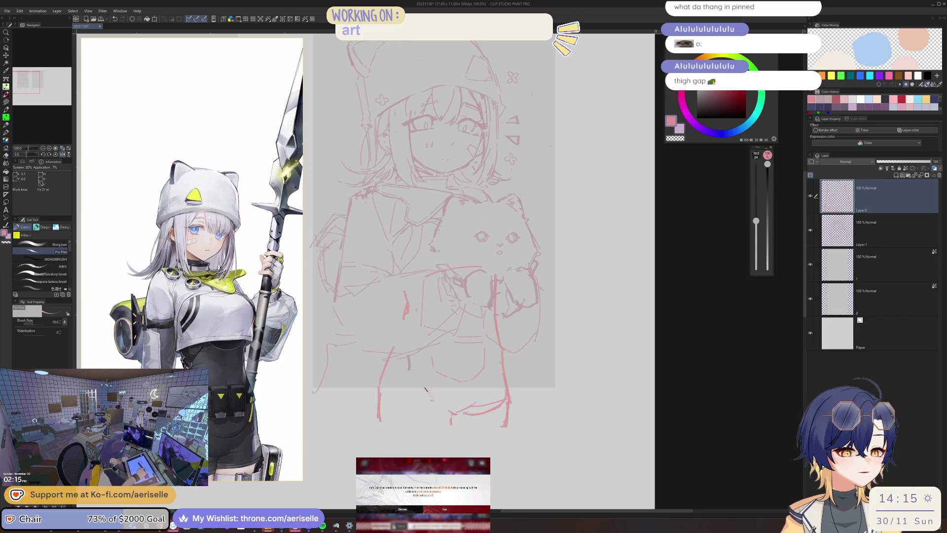
mouse_move(379, 420)
left_mouse_down()
mouse_move(474, 412)
mouse_move(464, 413)
left_mouse_up()
key("e")
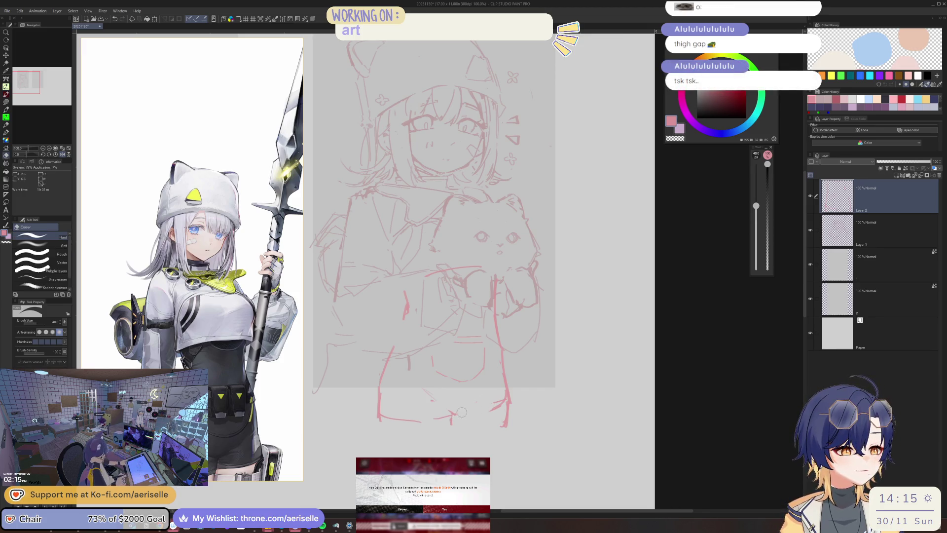
key("h")
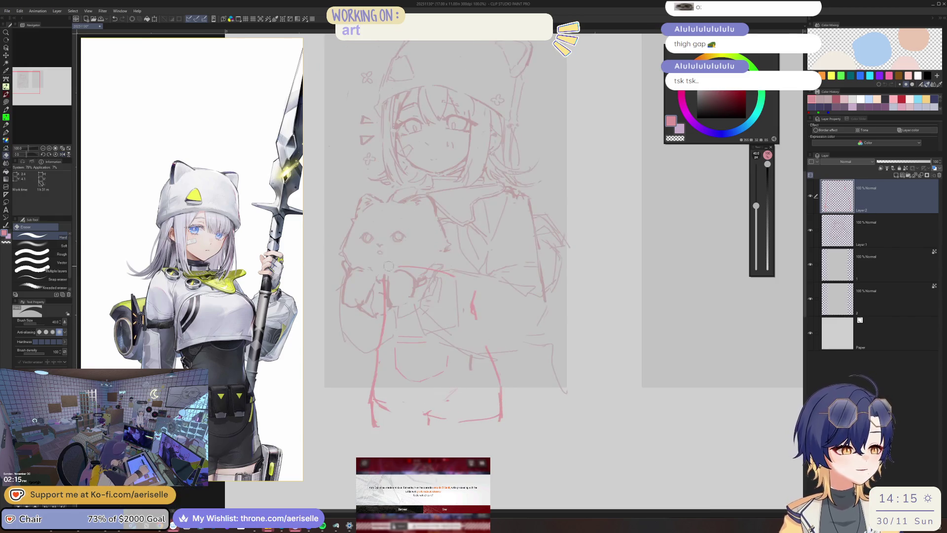
key("p")
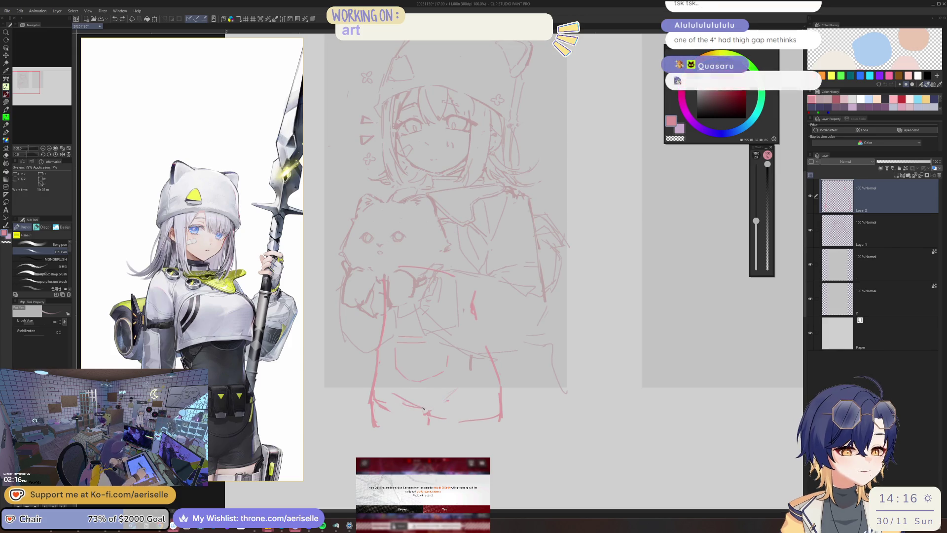
key("h")
mouse_move(453, 396)
left_mouse_down()
mouse_move(491, 370)
mouse_move(505, 385)
left_mouse_up()
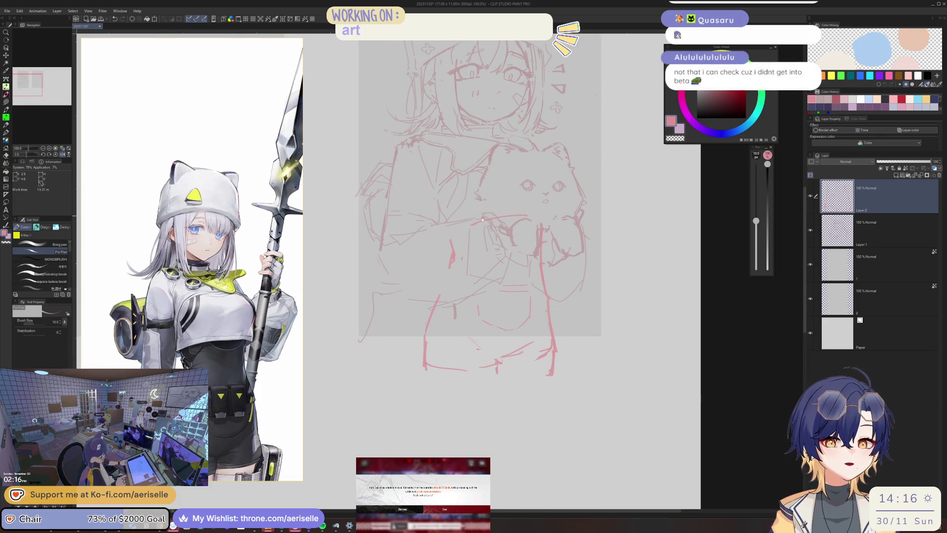
Step: Erase the faint bottom line, extend the left leg line downward, and save the drawing
key("e")
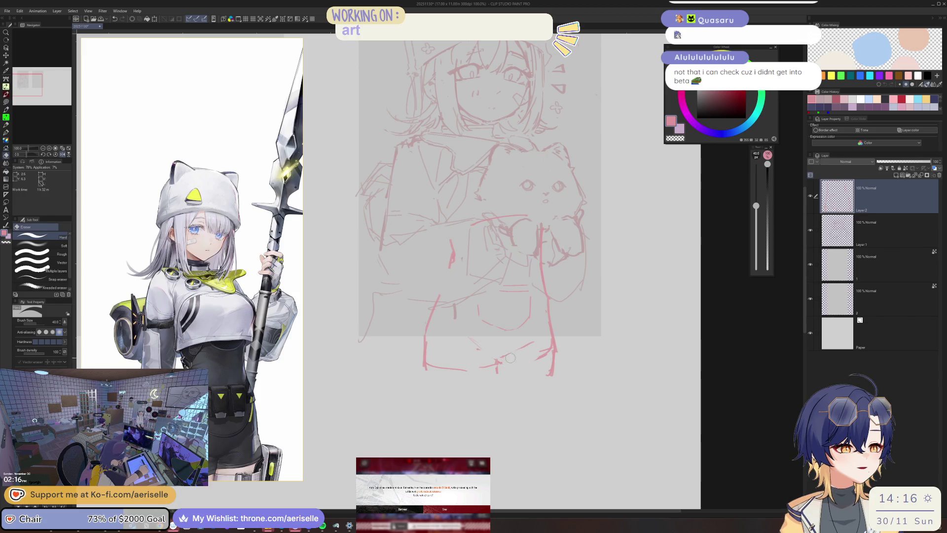
key("p")
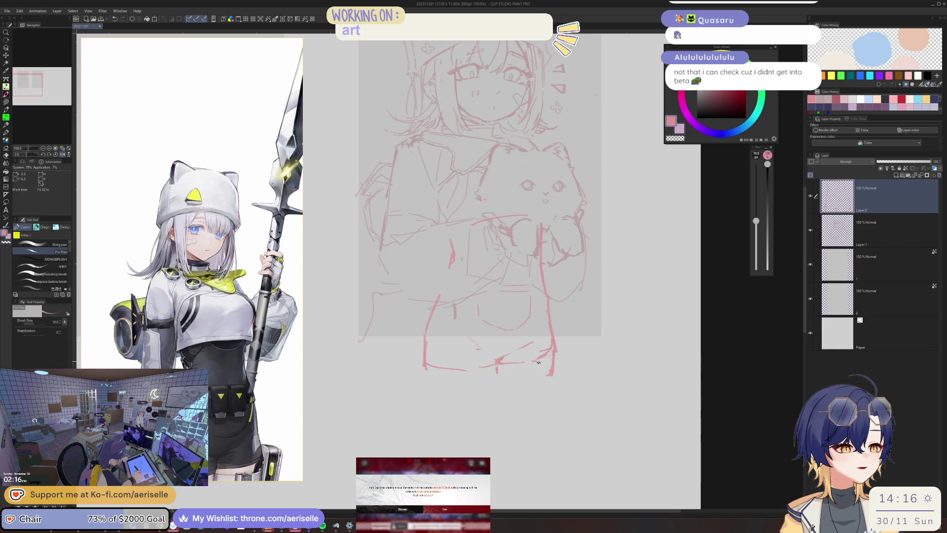
key("e")
key("p")
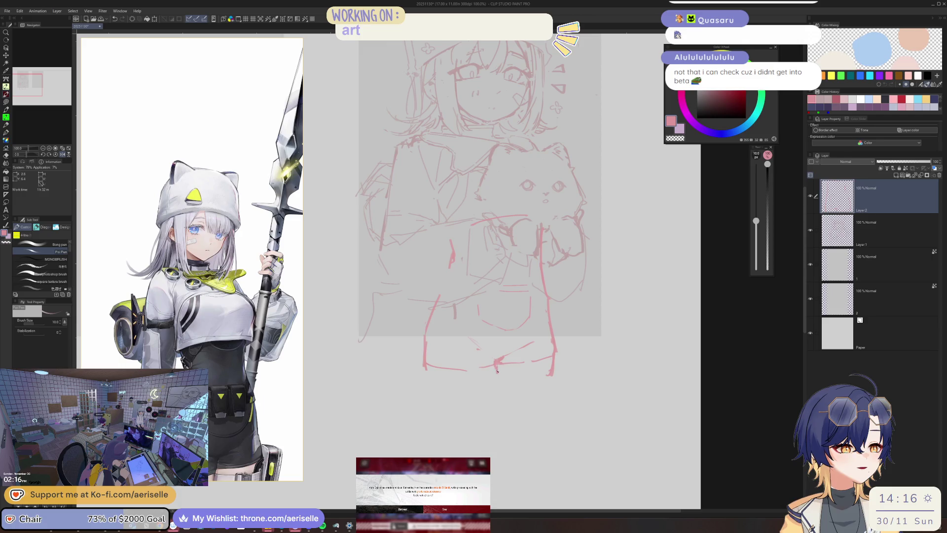
left_click_drag(490, 372, 491, 365)
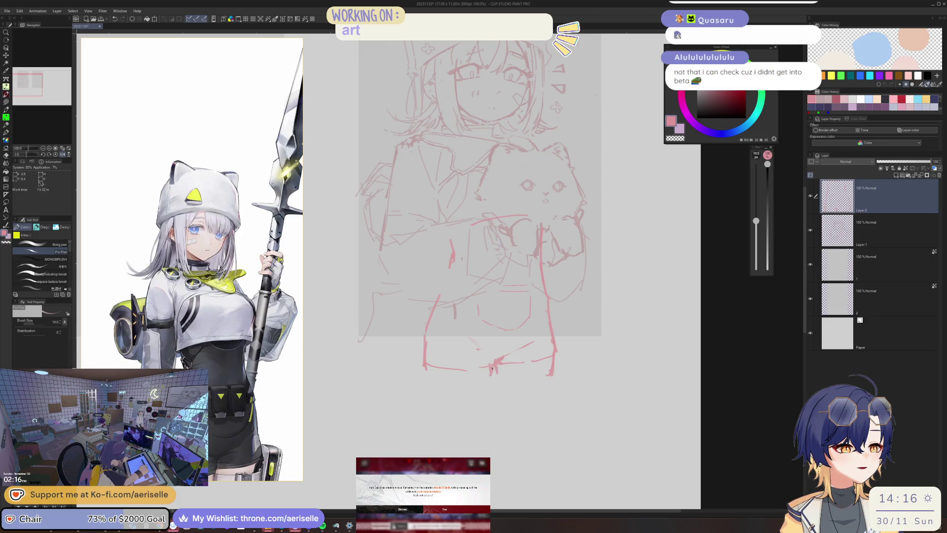
key("h")
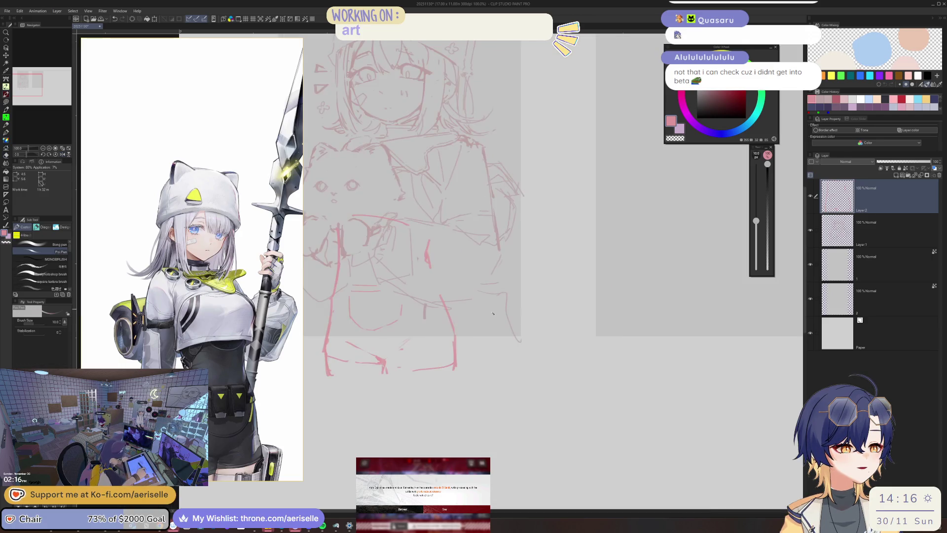
left_click_drag(453, 367, 393, 362)
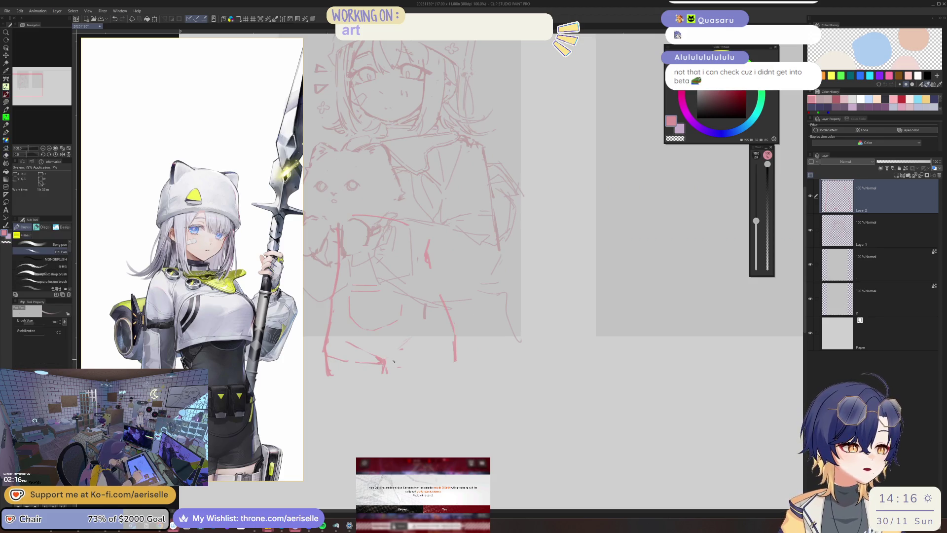
key("h")
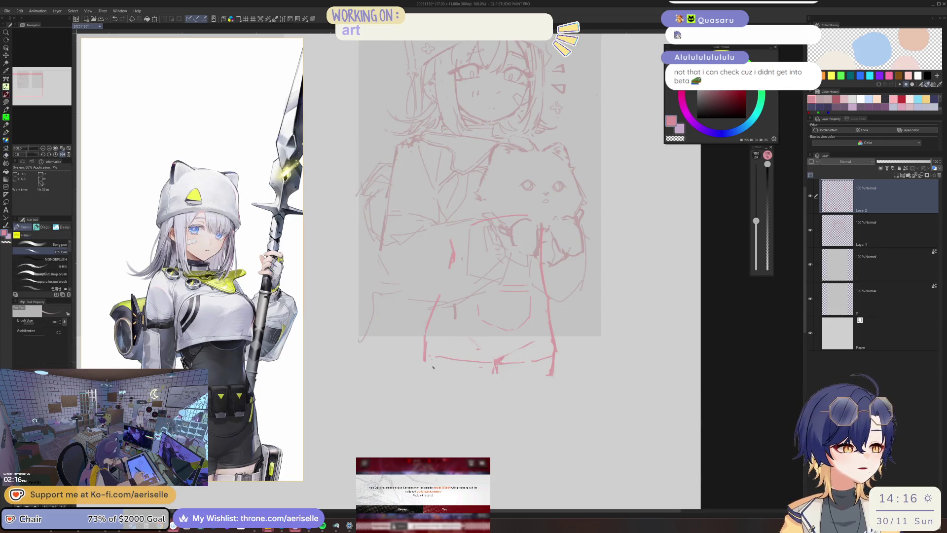
left_click_drag(426, 362, 424, 371)
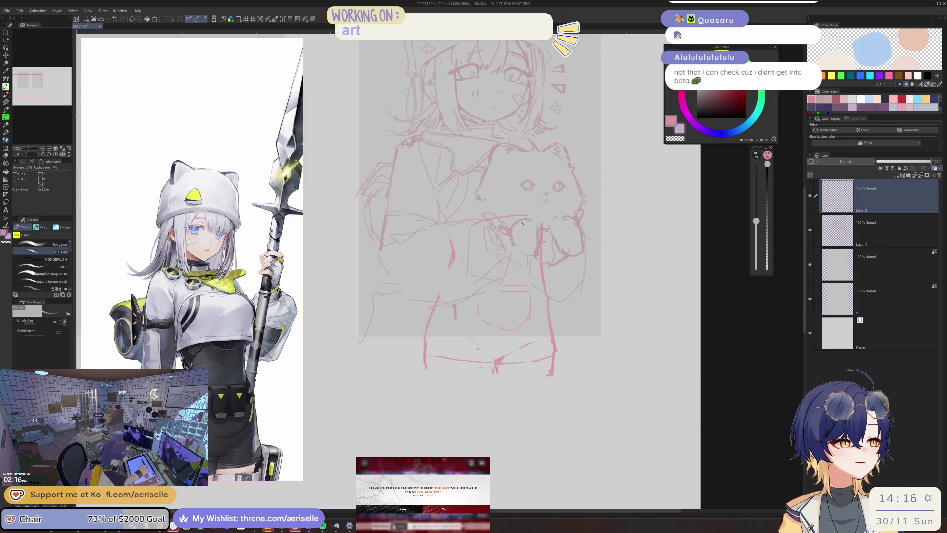
key("ctrl+s")
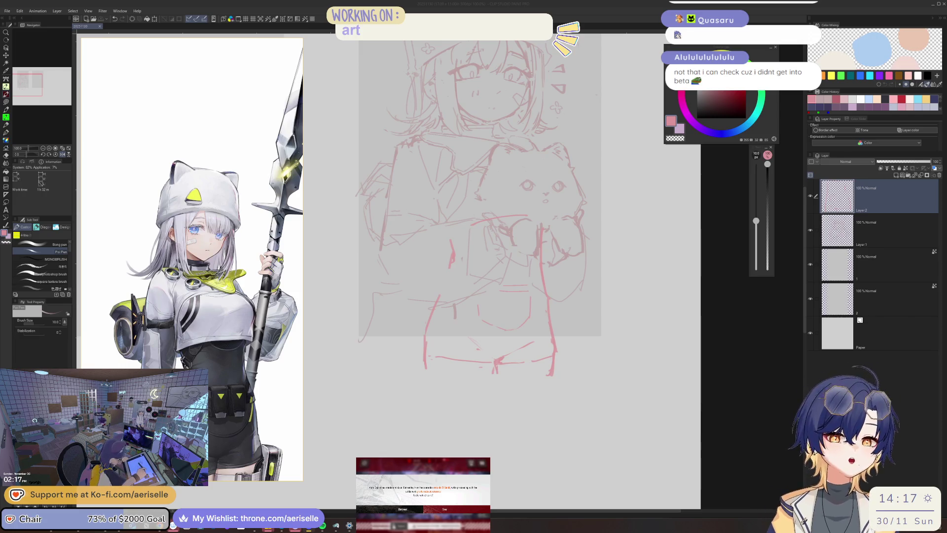
Step: Draw vertical lines through the torso and lower sketch
key("h")
key("h")
key("h")
key("h")
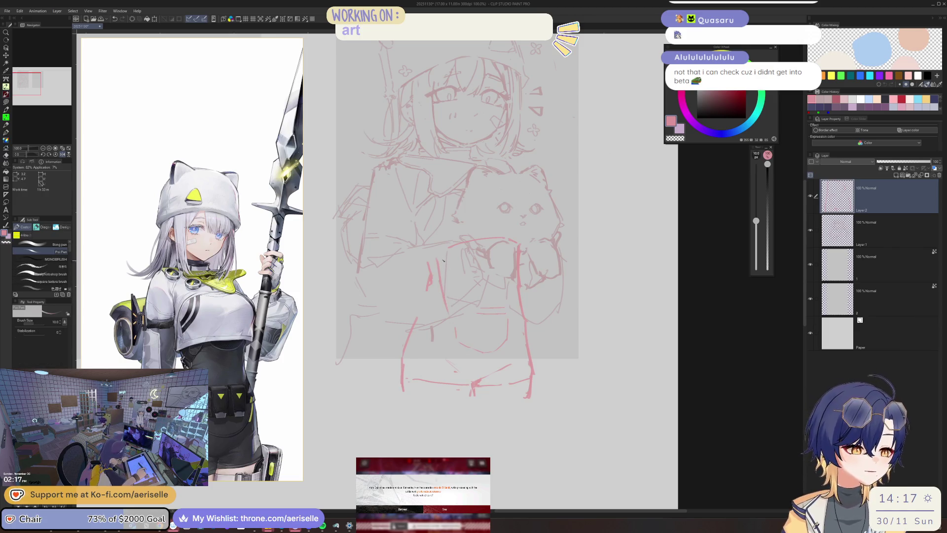
left_click_drag(450, 251, 453, 335)
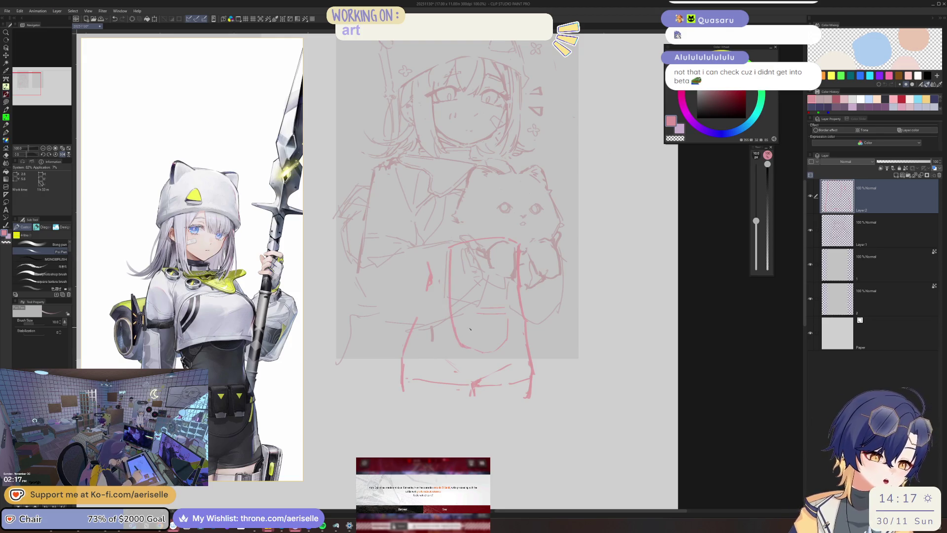
key("h")
left_click_drag(465, 293, 474, 293)
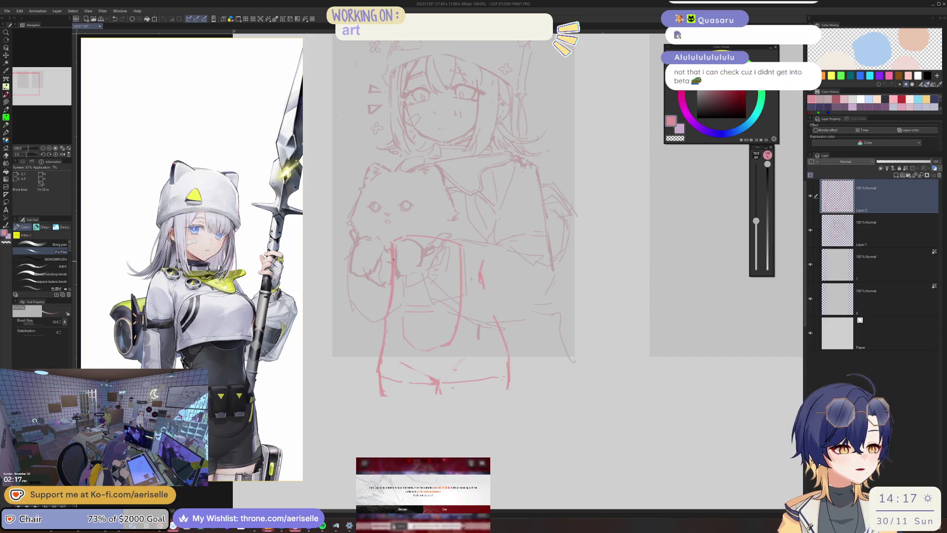
left_click_drag(400, 279, 401, 327)
key("e")
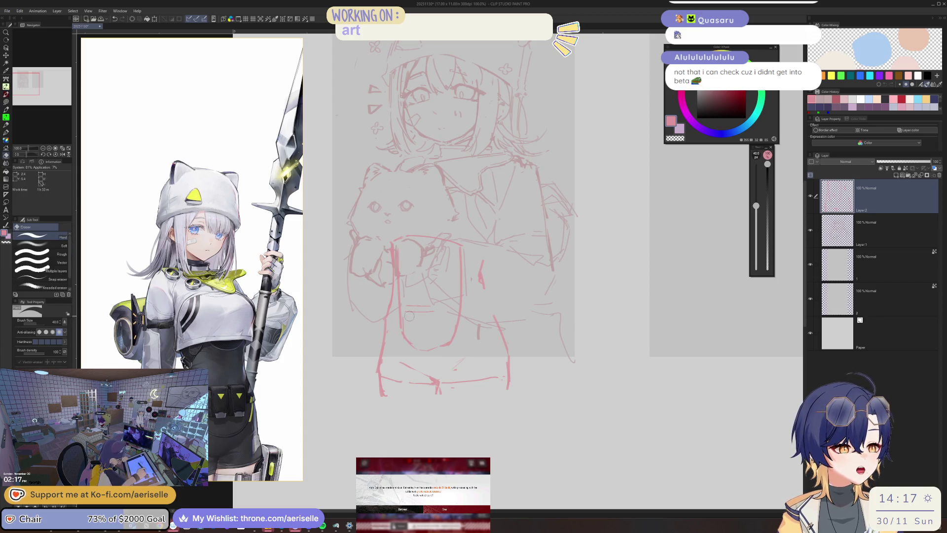
key("p")
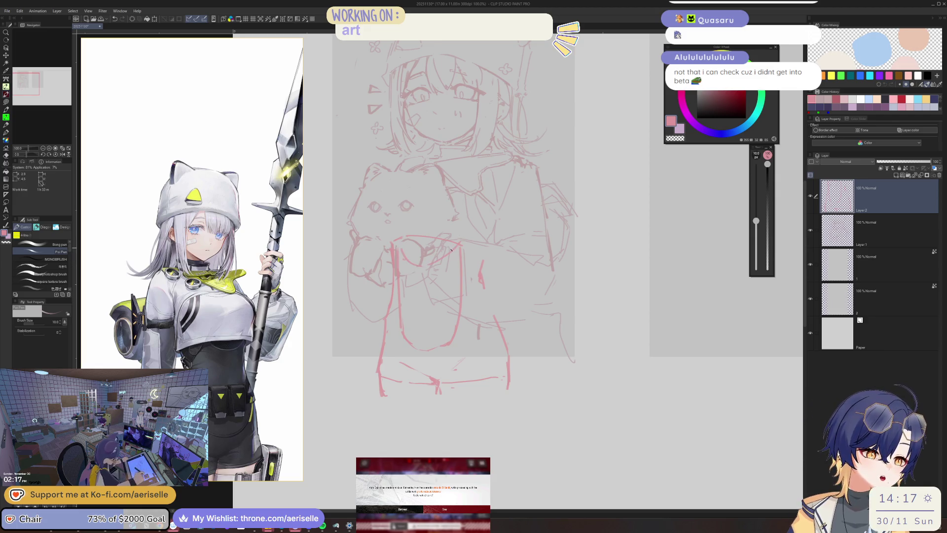
Step: Add an arched line and a short stroke to the skirt lines
key("h")
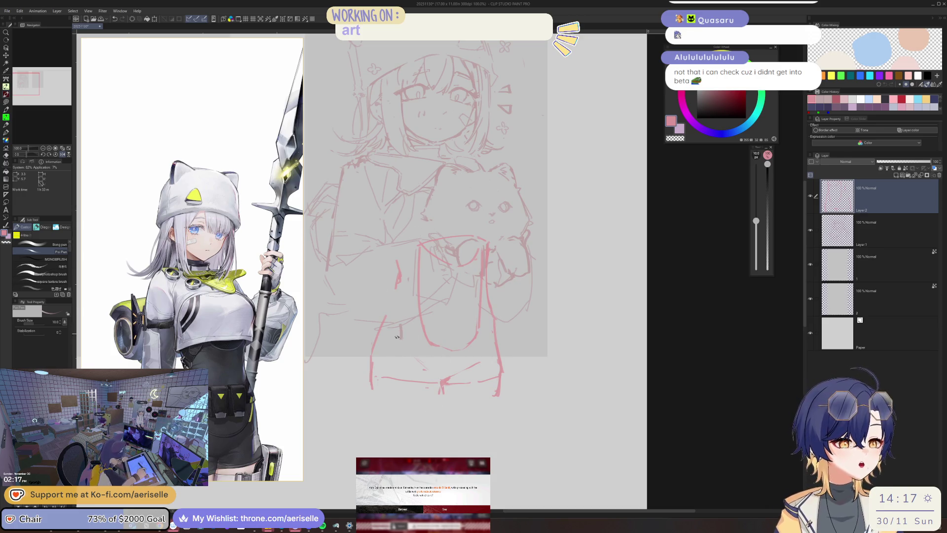
mouse_move(388, 313)
left_mouse_down()
mouse_move(400, 315)
mouse_move(403, 359)
left_mouse_up()
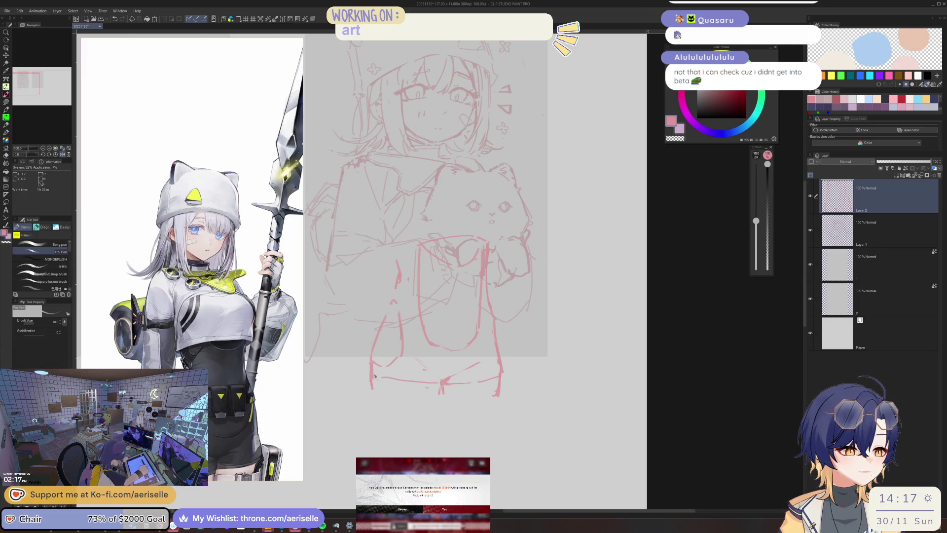
key("e")
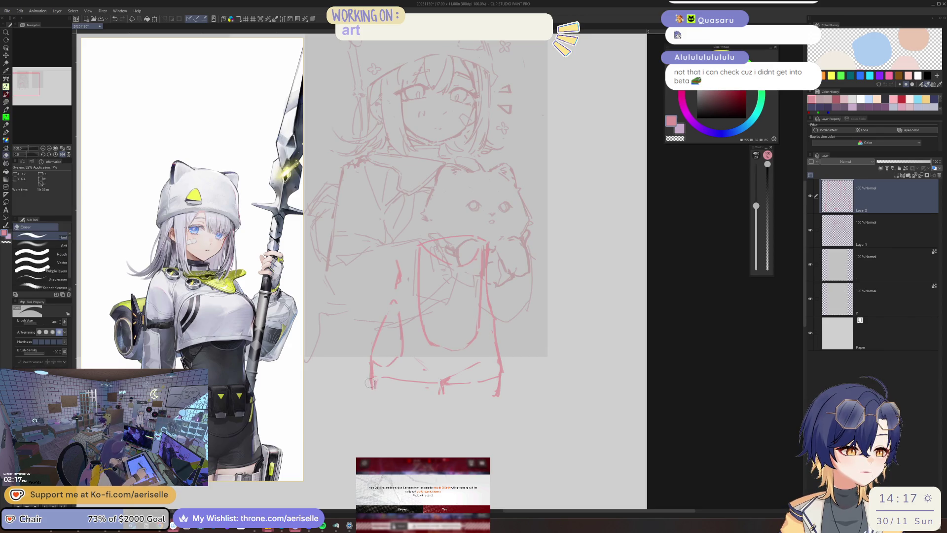
key("p")
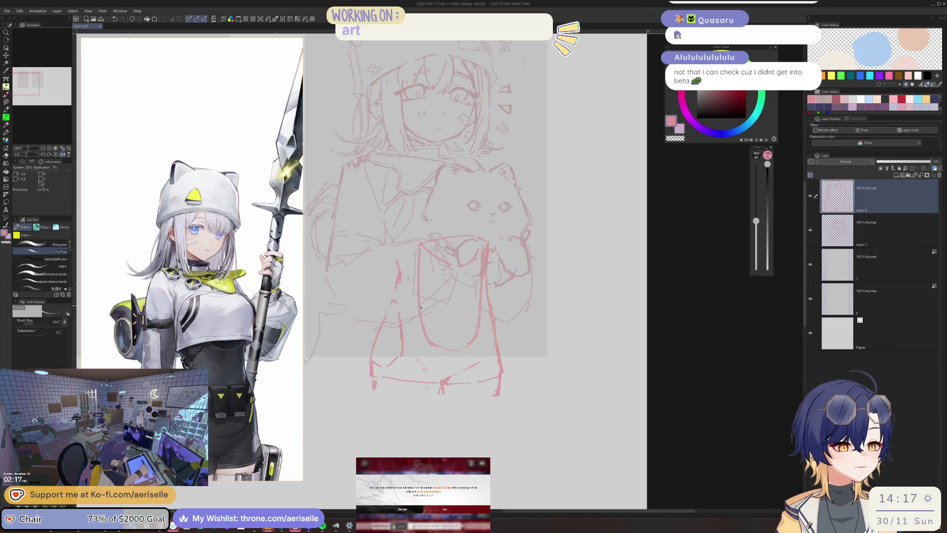
left_click_drag(423, 303, 427, 330)
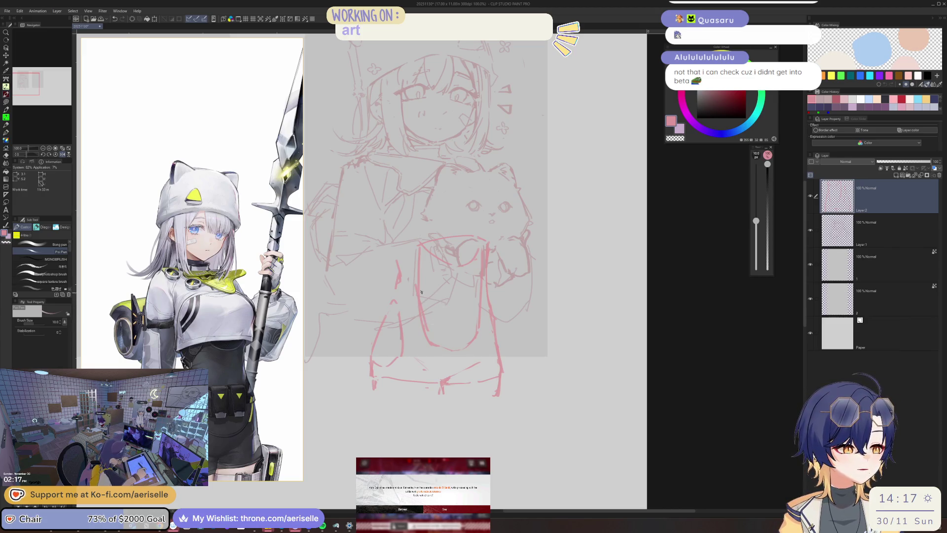
key("e")
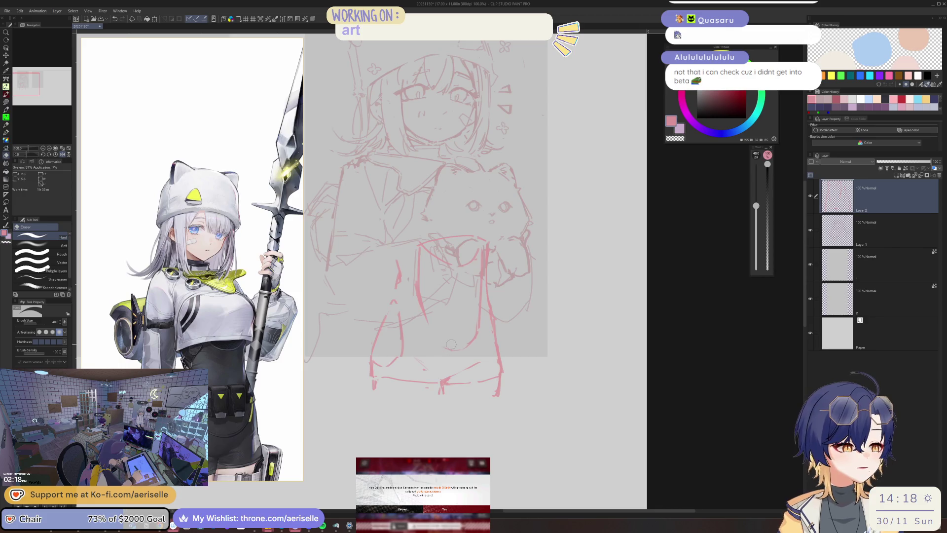
key("p")
key("e")
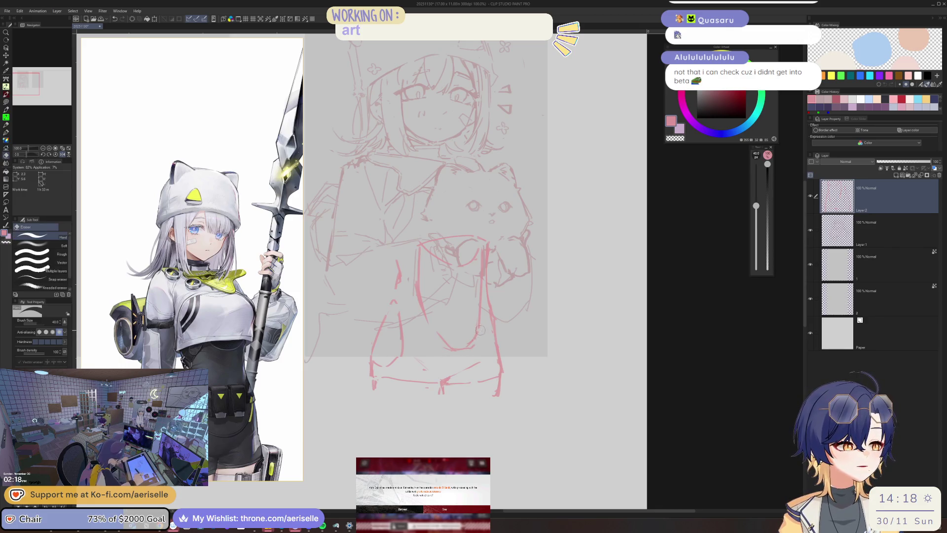
key("p")
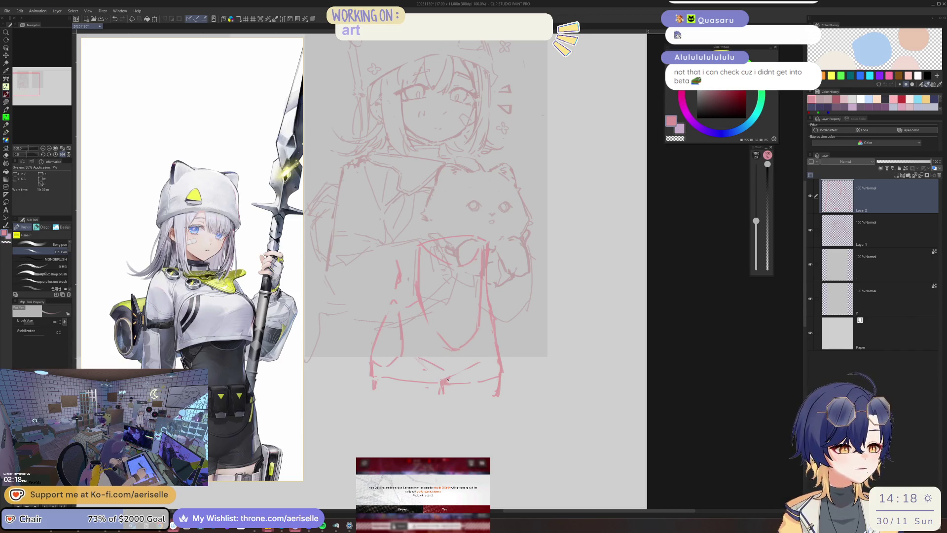
Step: Lasso part of the skirt's lower edge, nudge it, deselect, and save the sketch
key("m")
left_click_drag(441, 380, 486, 361)
key("k")
left_click(405, 385)
key("p")
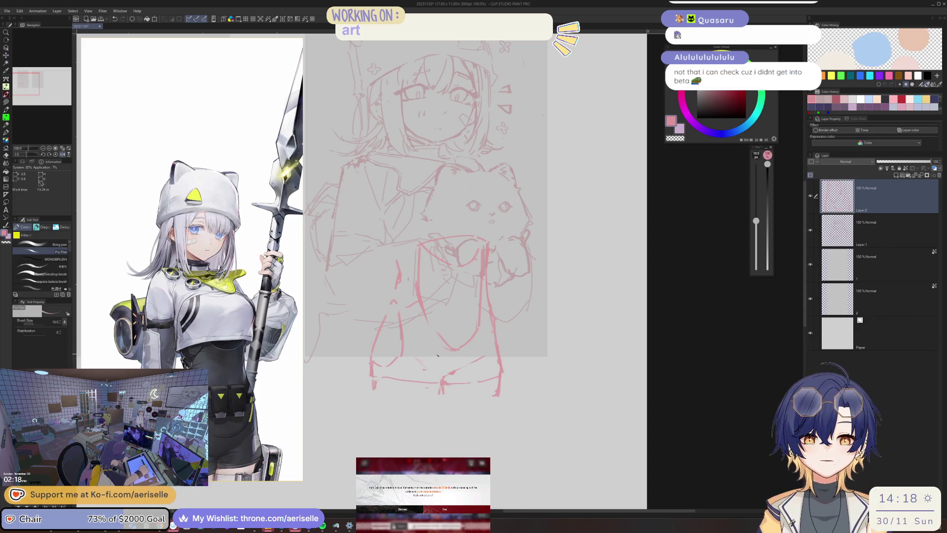
key("ctrl+s")
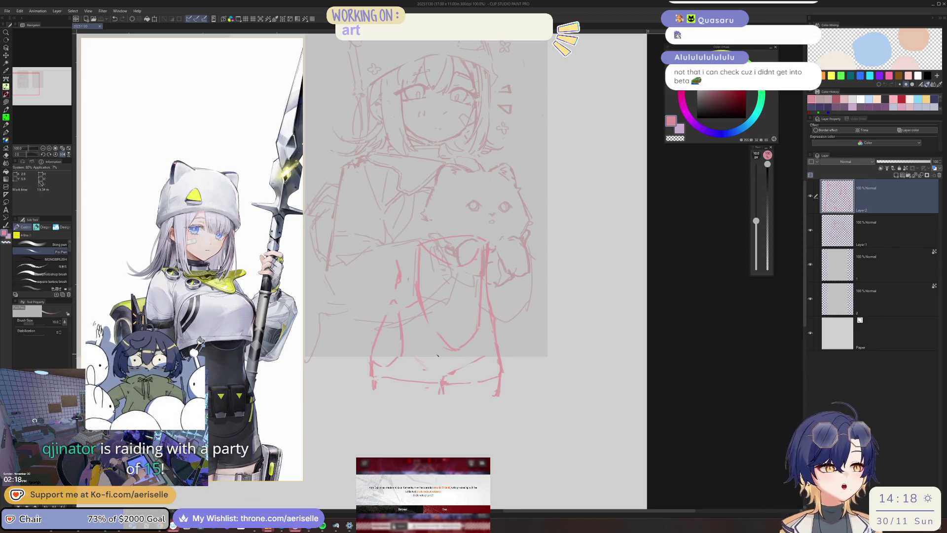
scroll(566, 202, "up", 1)
scroll(565, 202, "down", 3)
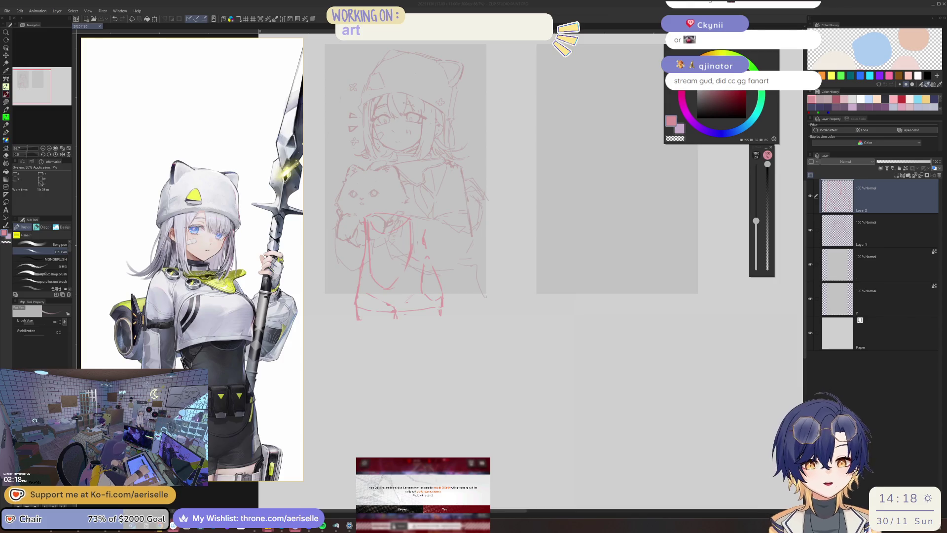
Step: Retreat from the failed operation, dismiss the sanity refund, and return to the event screen
key("alt+Tab")
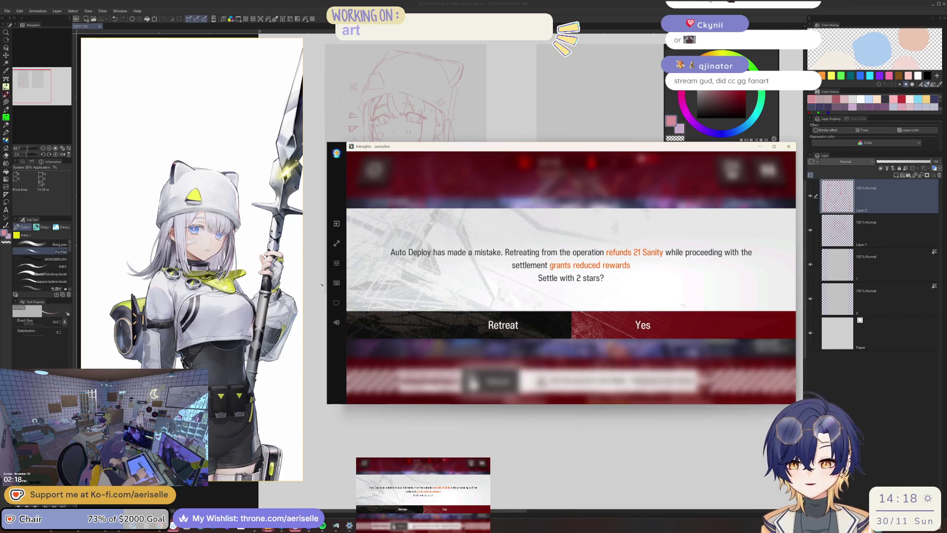
left_click(546, 325)
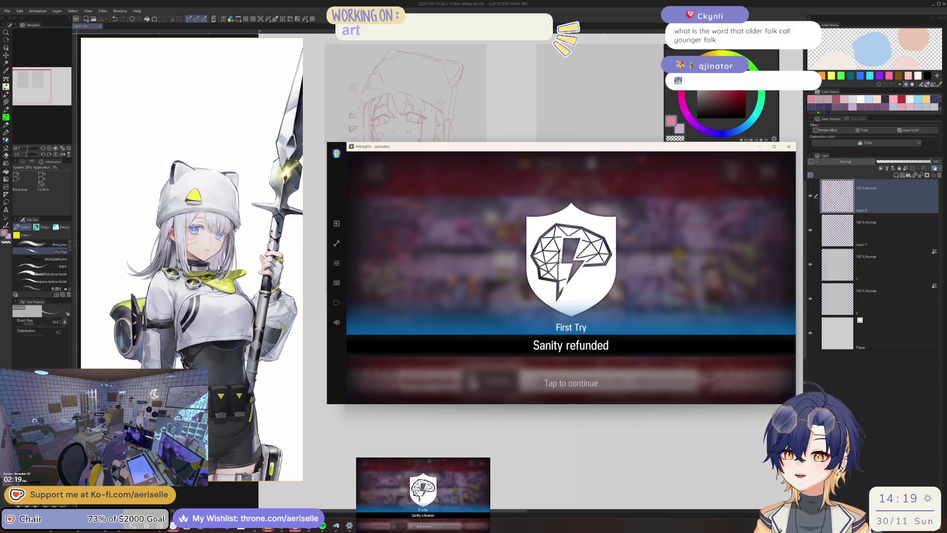
left_click(621, 207)
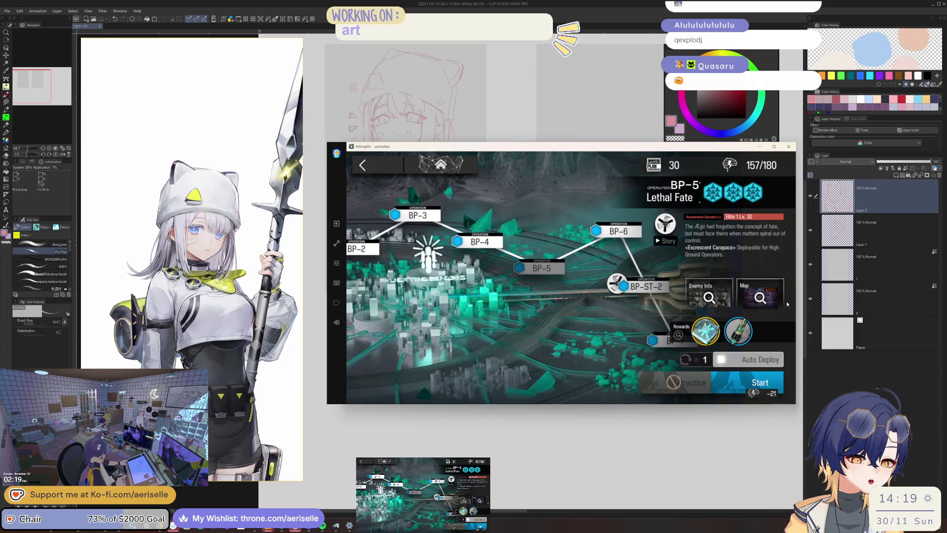
left_click(767, 295)
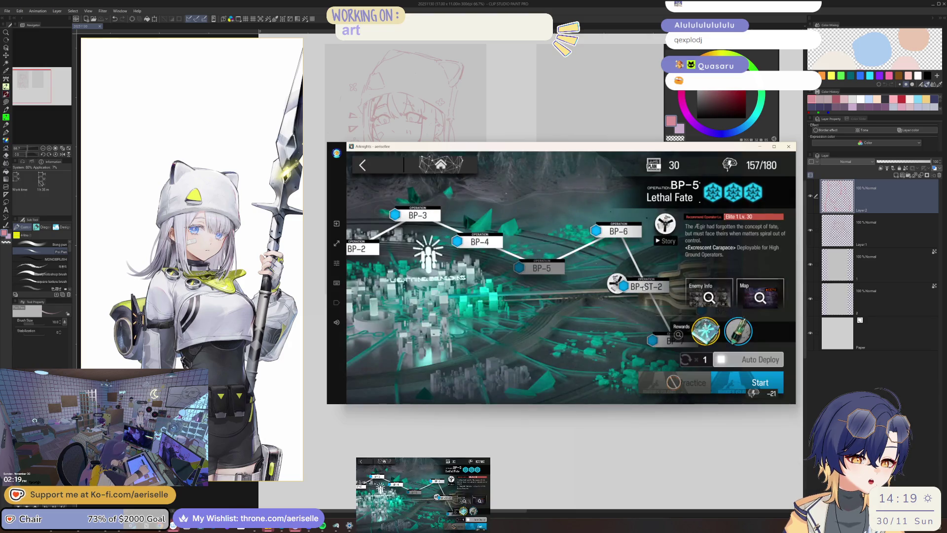
left_click(657, 337)
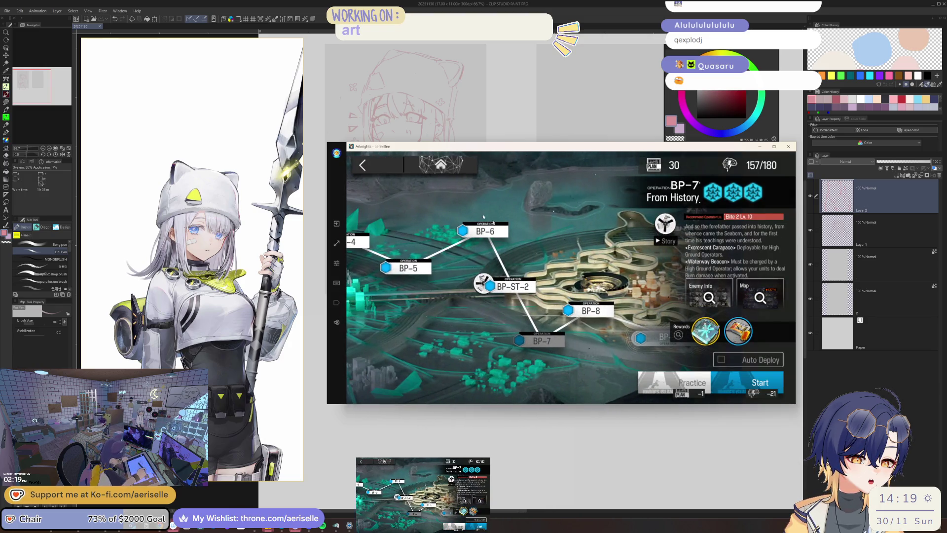
left_click(386, 167)
left_click(389, 170)
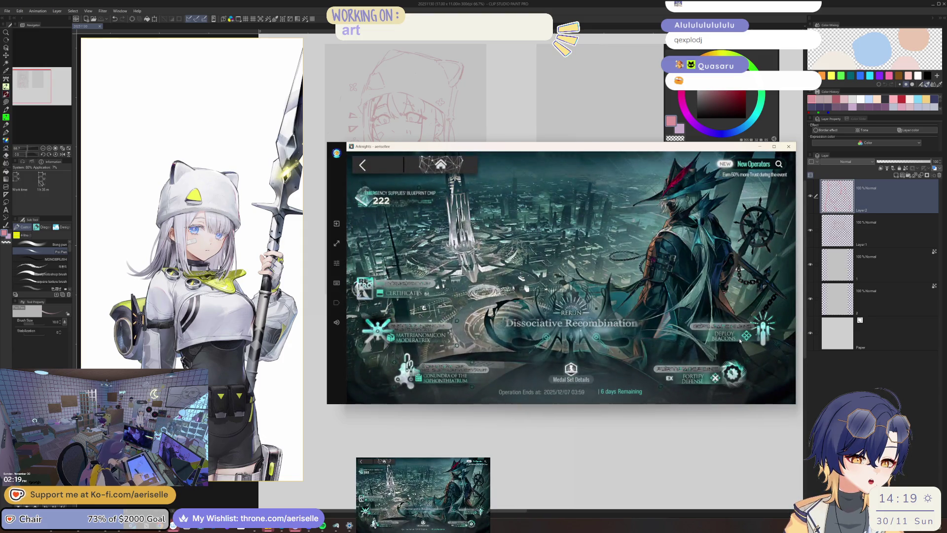
Step: Launch BP-4 Price and Sacrifice with auto deploy set to 6, then minimize the game
left_click(742, 337)
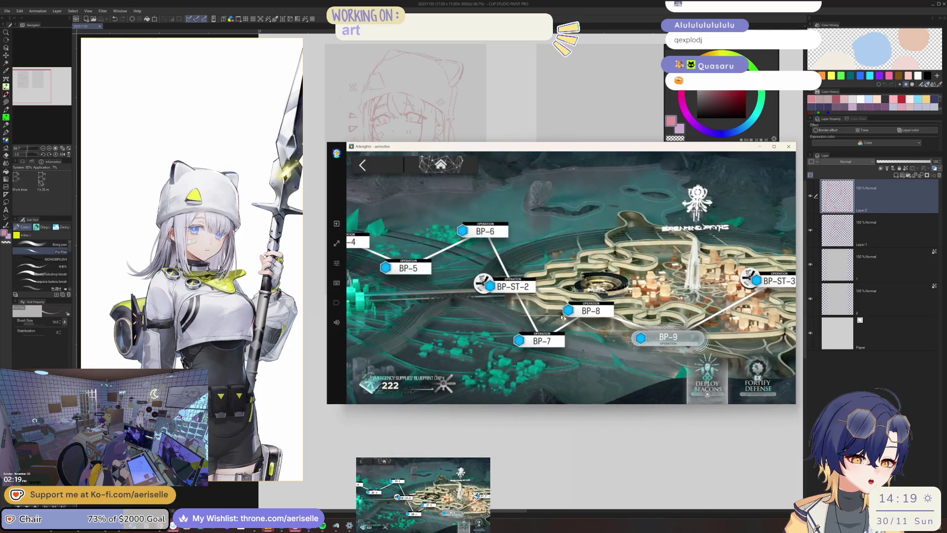
left_click(408, 268)
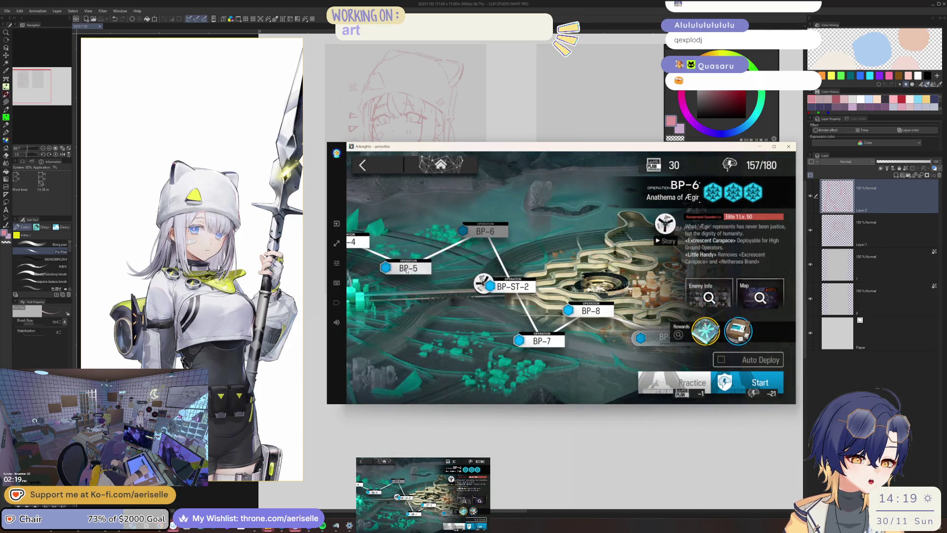
left_click(366, 239)
left_click(686, 358)
left_click(697, 227)
left_click(749, 382)
left_click(729, 339)
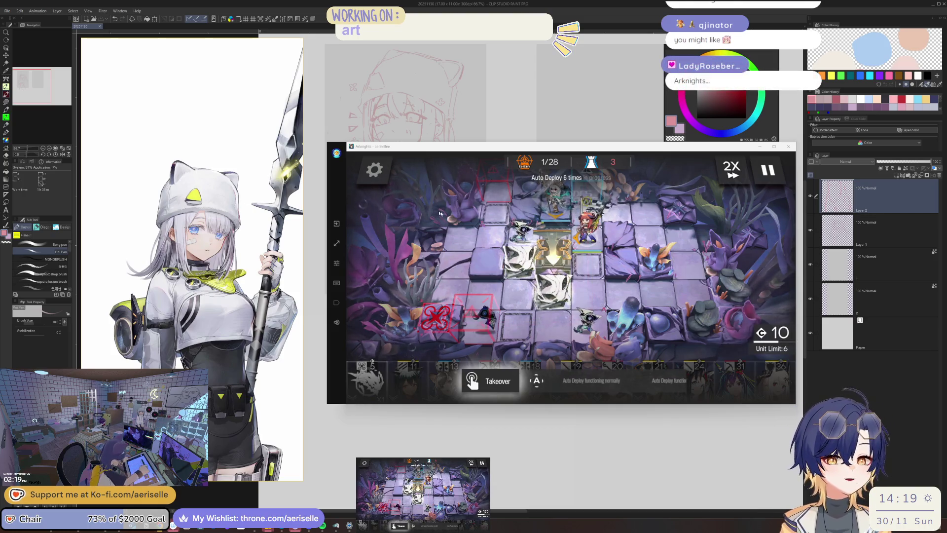
left_click(815, 404)
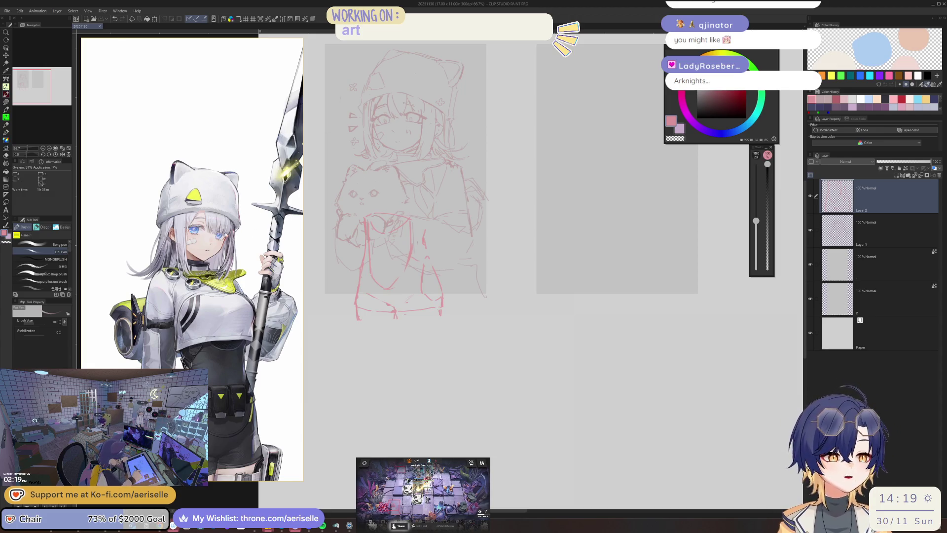
Step: Zoom in on the white-haired girl reference image on the left
scroll(199, 188, "up", 2)
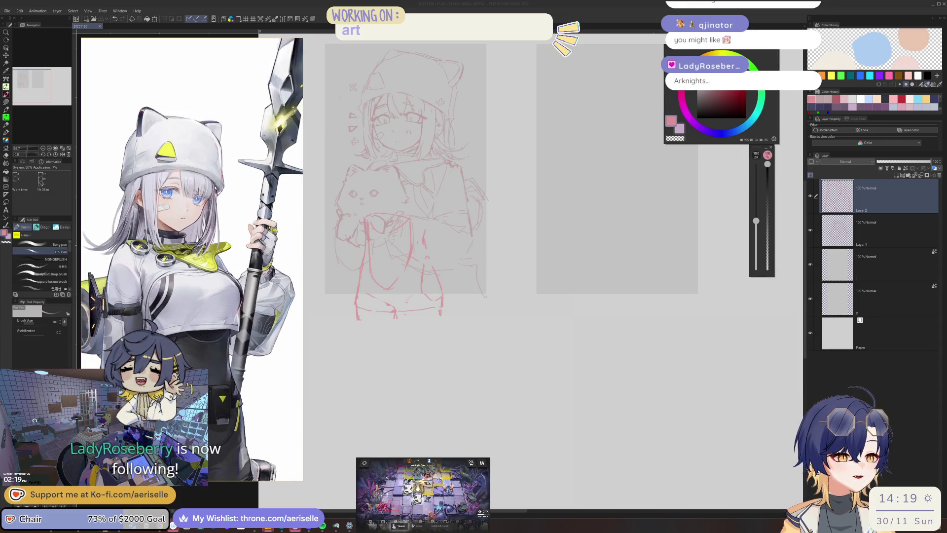
scroll(217, 186, "up", 2)
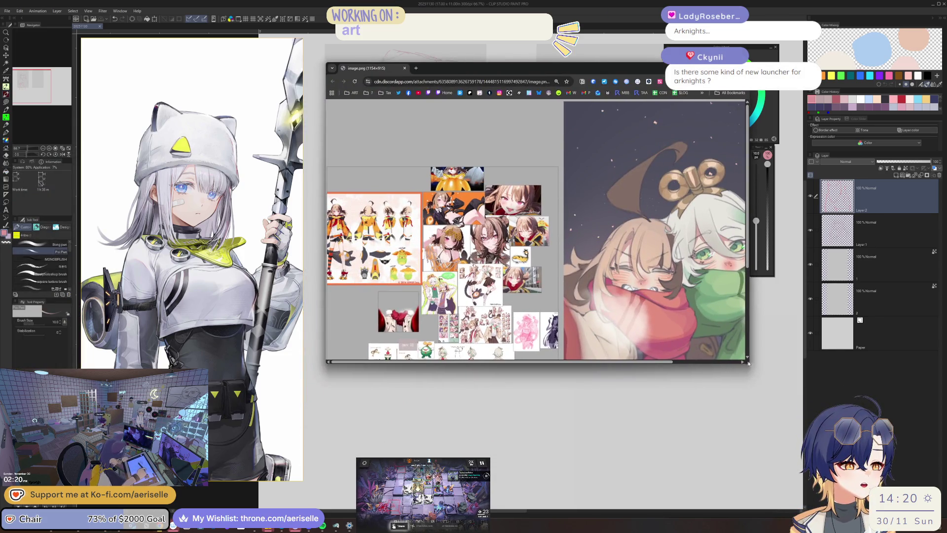
Step: Enlarge the Chrome reference window and scroll through the reference images
mouse_move(748, 363)
left_mouse_down()
mouse_move(782, 397)
mouse_move(887, 456)
mouse_move(920, 493)
left_mouse_up()
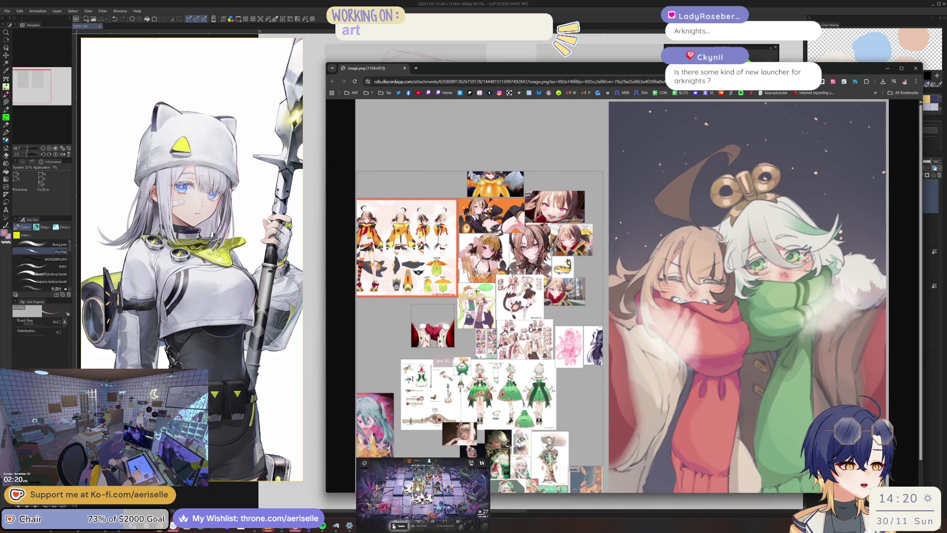
scroll(621, 445, "down", 1)
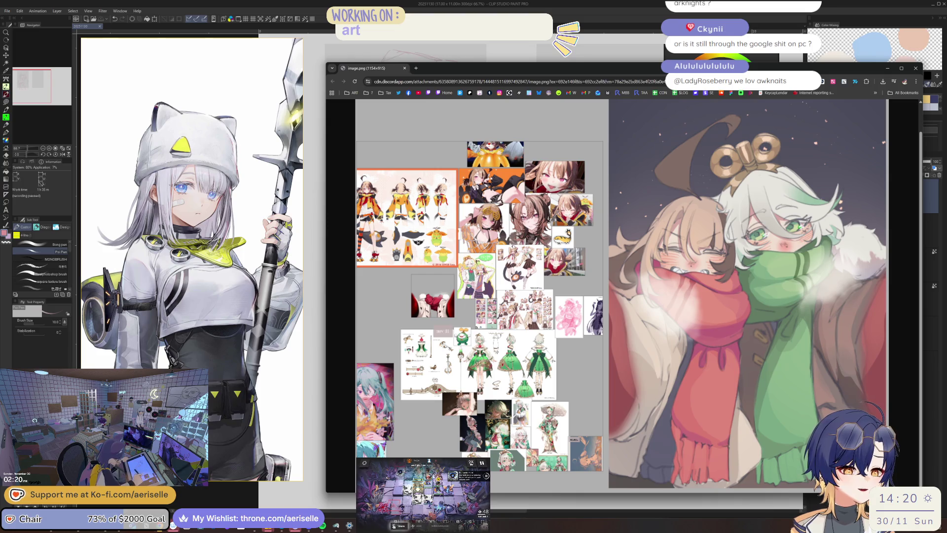
key("alt+Tab")
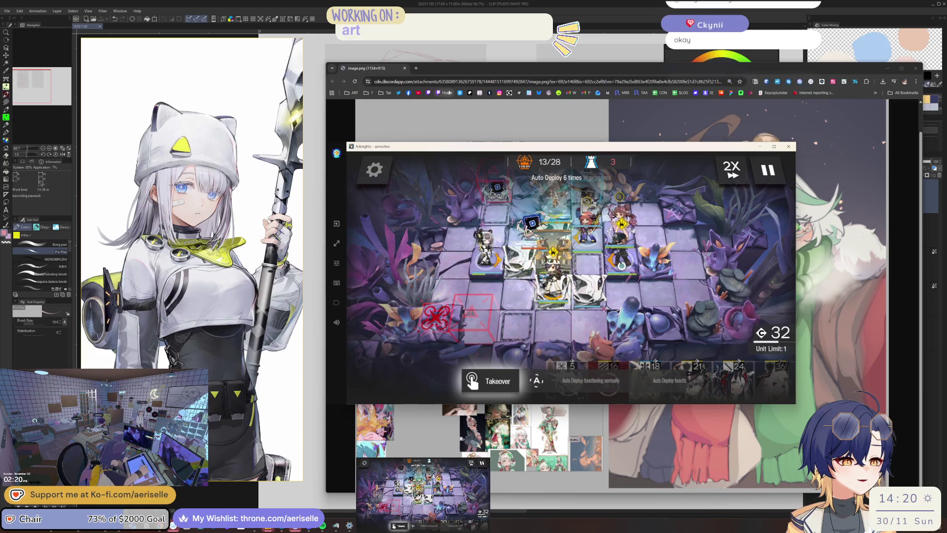
left_click(474, 78)
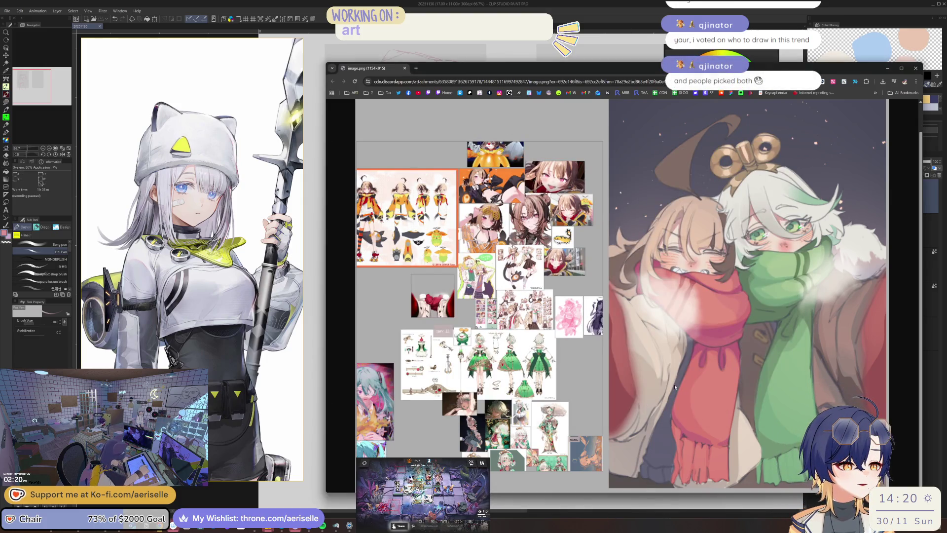
scroll(673, 384, "up", 1)
scroll(583, 340, "down", 1)
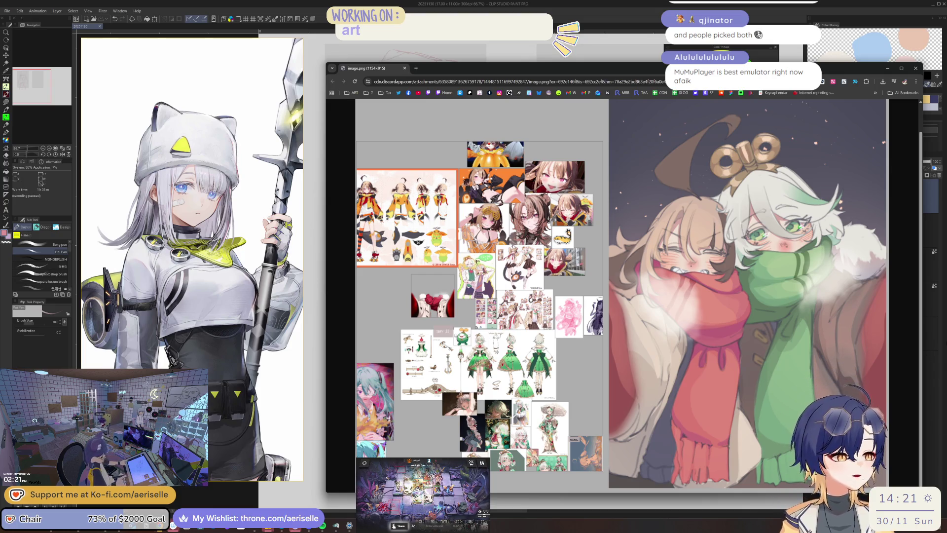
Step: Reposition the reference window further to the left
mouse_move(627, 66)
left_mouse_down()
mouse_move(536, 66)
mouse_move(558, 71)
left_mouse_up()
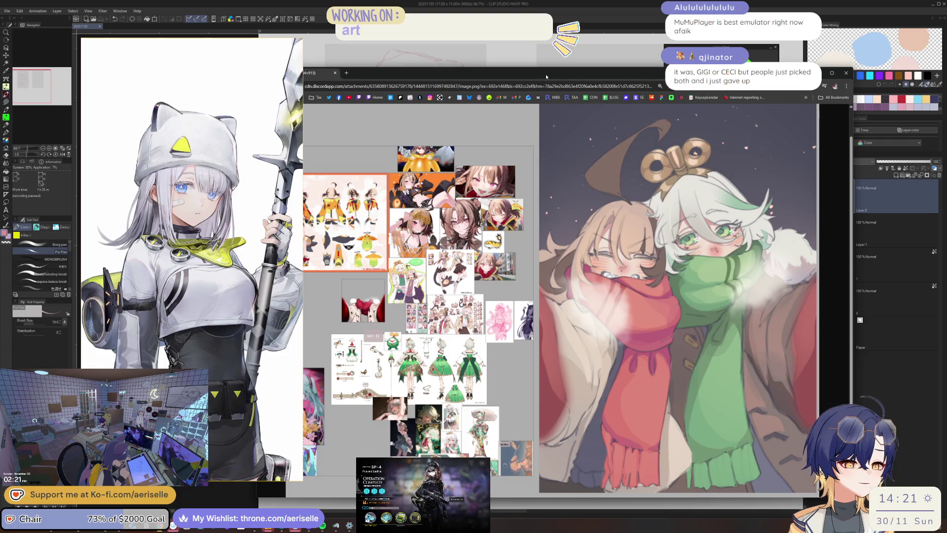
left_click_drag(619, 71, 585, 80)
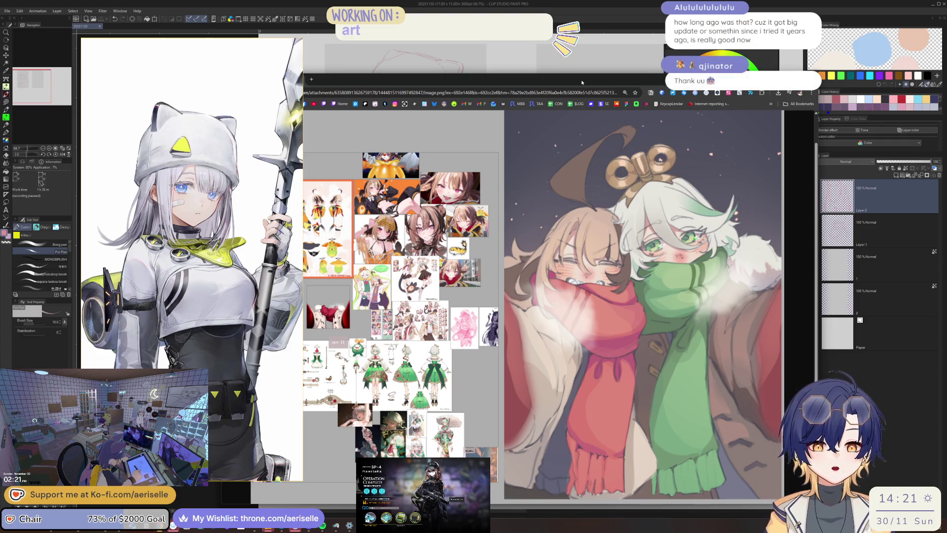
mouse_move(581, 79)
left_mouse_down()
mouse_move(609, 67)
mouse_move(575, 73)
mouse_move(579, 64)
mouse_move(196, 137)
mouse_move(0, 143)
left_mouse_up()
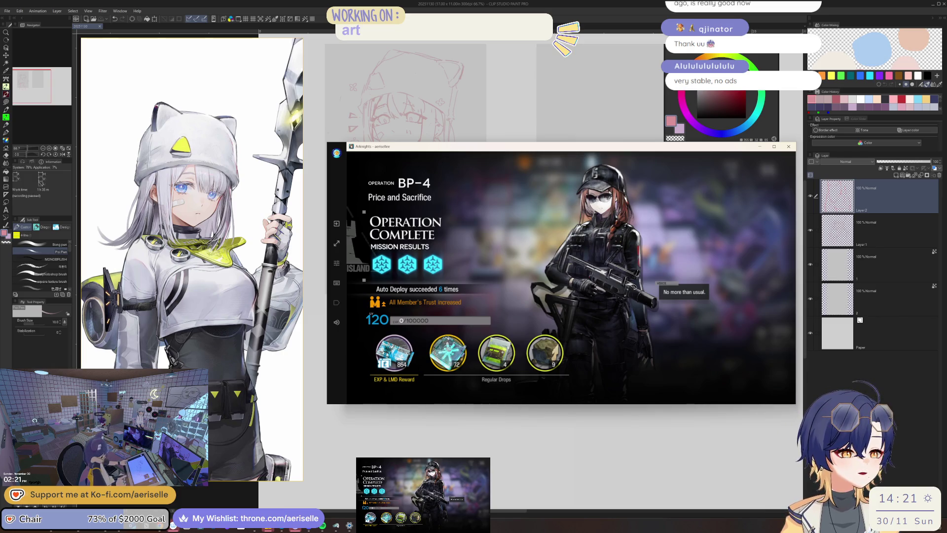
Step: Clear the BP-4 results, relaunch the six-run Price and Sacrifice auto deploy, and hide Arknights
left_click(574, 198)
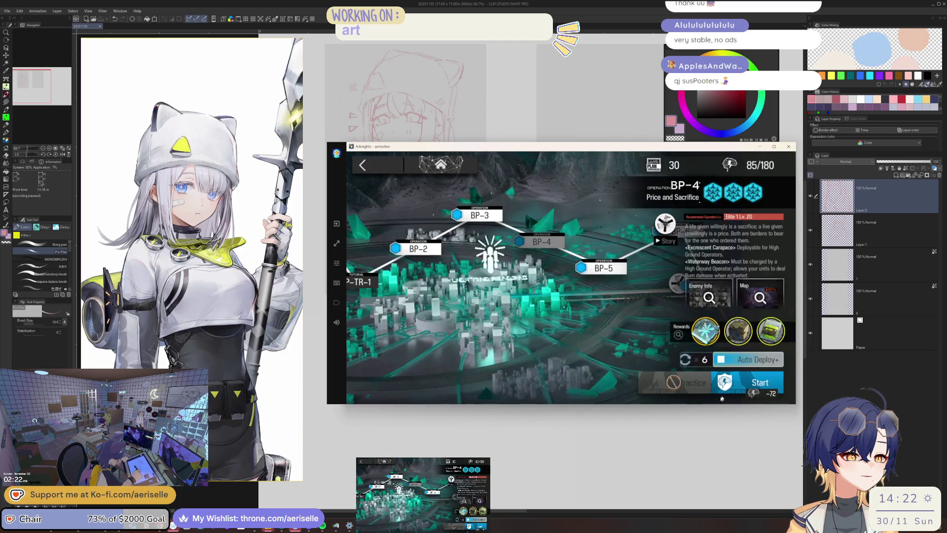
left_click(739, 388)
left_click(739, 365)
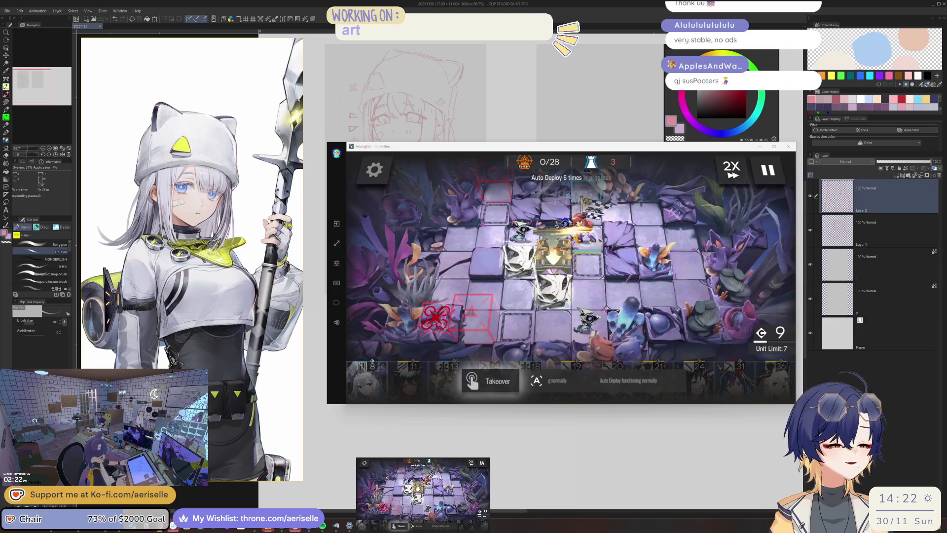
key("alt+Tab")
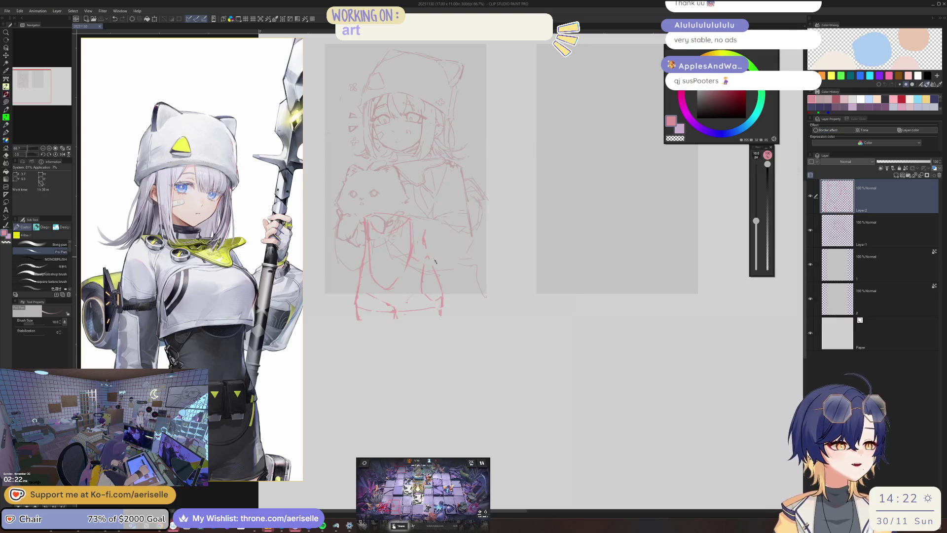
Step: Rough in red vertical and horizontal torso strokes below the cat, undoing misfired strokes
left_click_drag(393, 198, 435, 233)
scroll(395, 257, "up", 2)
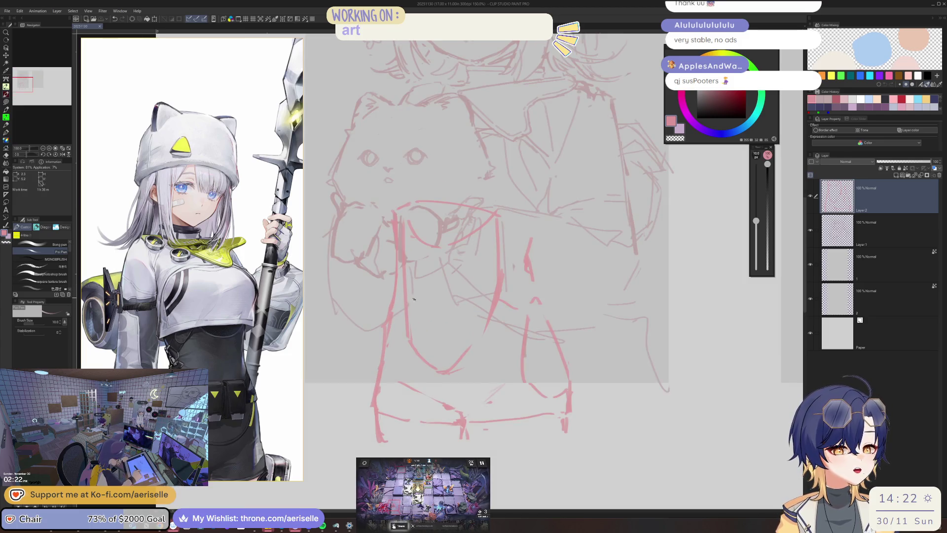
left_click(417, 287)
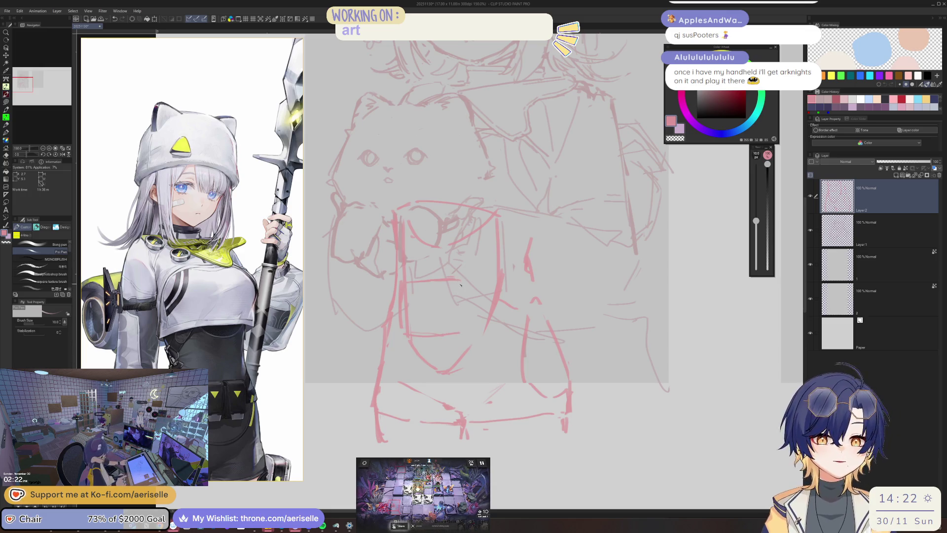
left_click_drag(458, 285, 465, 326)
left_click_drag(502, 290, 528, 284)
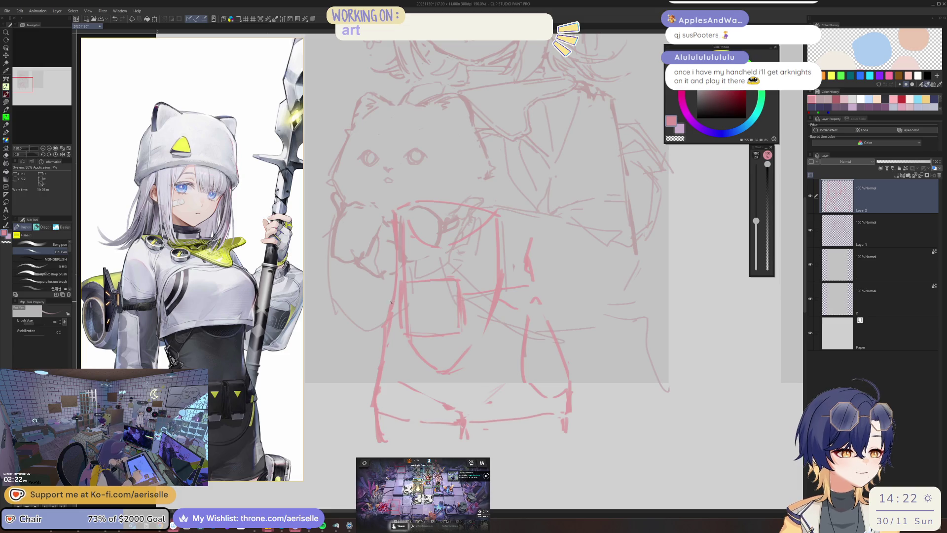
key("ctrl+z")
key("ctrl+z")
key("ctrl+z")
key("ctrl+z")
key("ctrl+z")
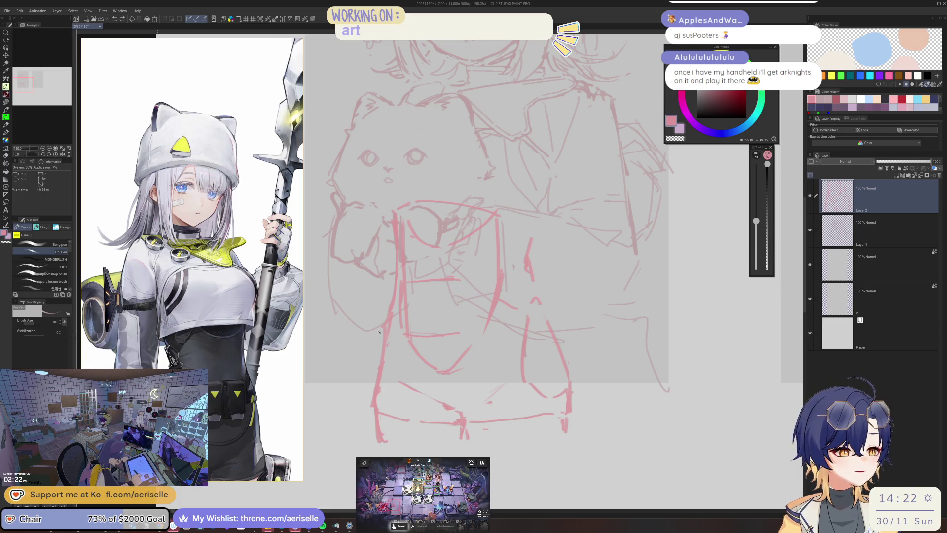
key("ctrl+z")
key("ctrl+z")
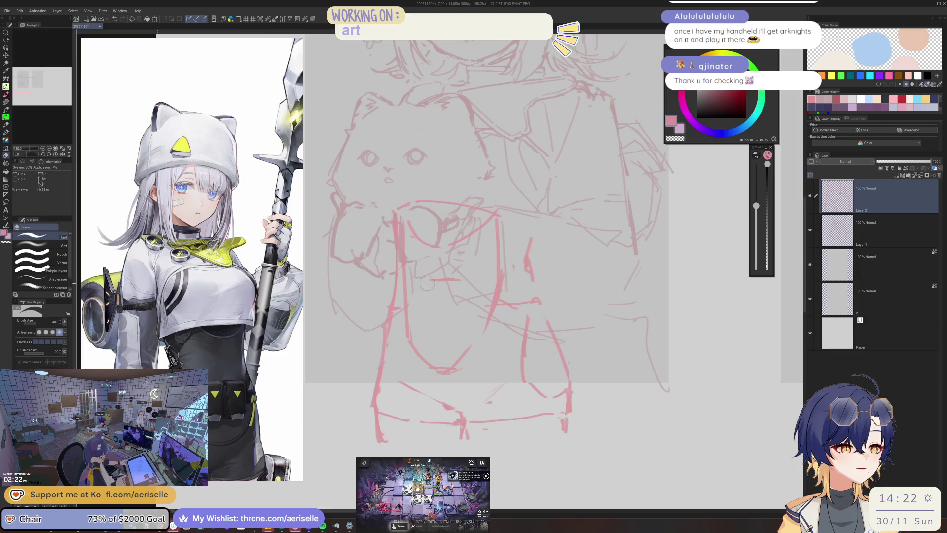
left_click_drag(417, 336, 446, 337)
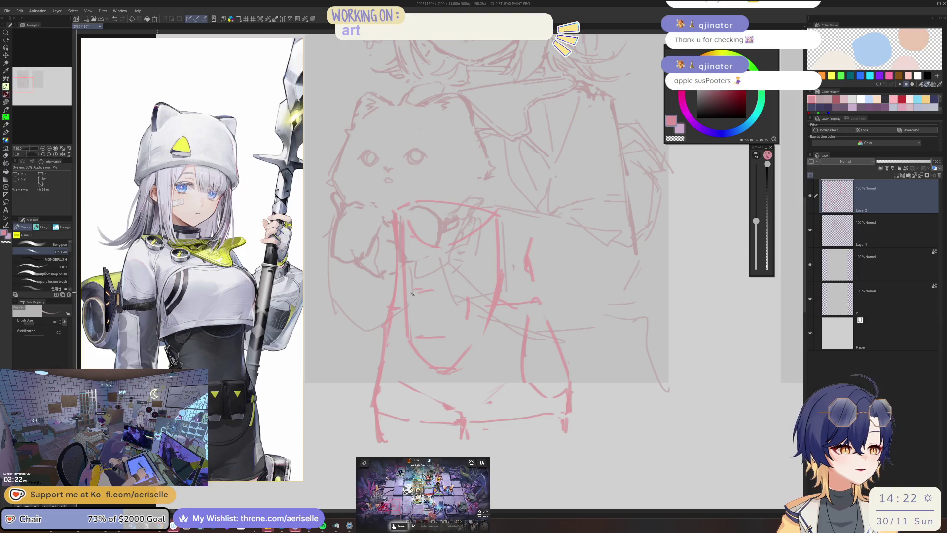
left_click_drag(403, 293, 401, 339)
mouse_move(415, 290)
left_mouse_down()
mouse_move(456, 283)
mouse_move(466, 325)
left_mouse_up()
key("ctrl+z")
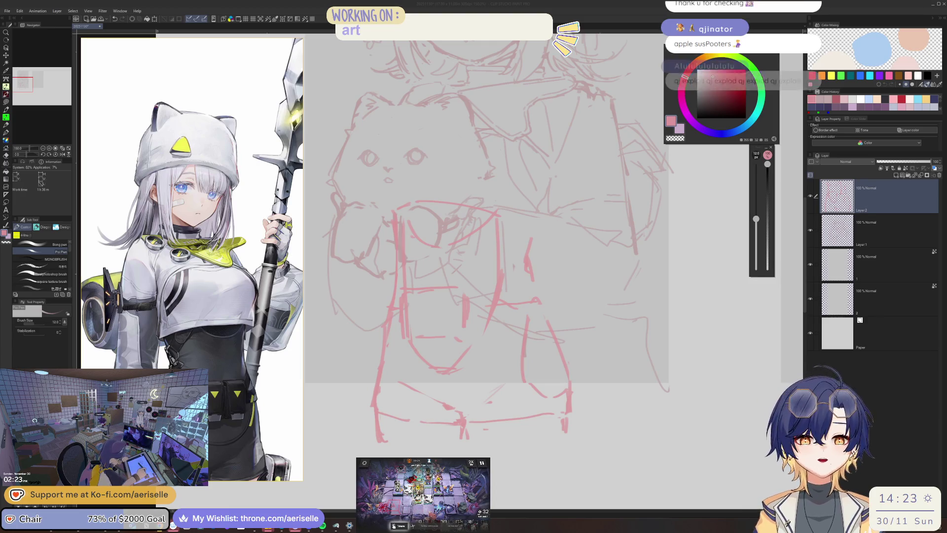
Step: Mirror the canvas to check proportions and refine the torso strokes with a smaller brush
scroll(567, 228, "down", 3)
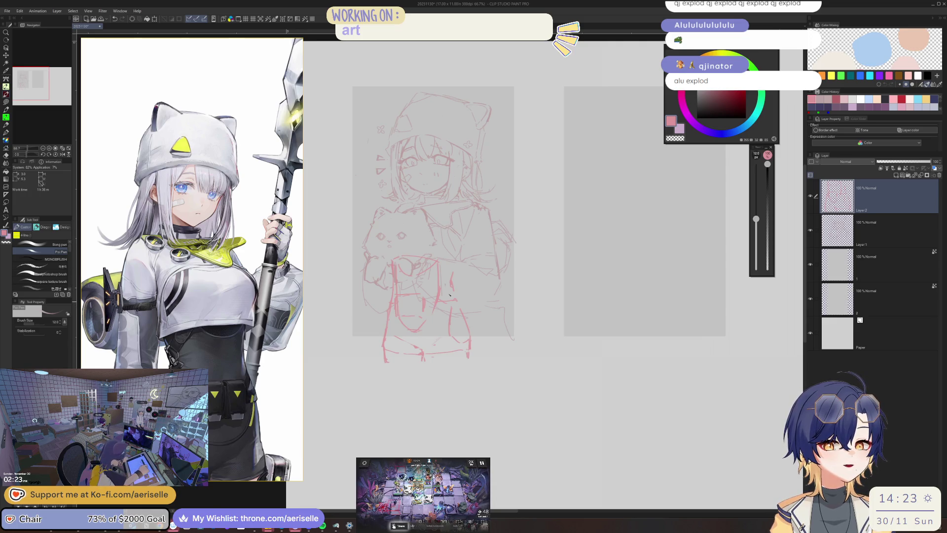
key("h")
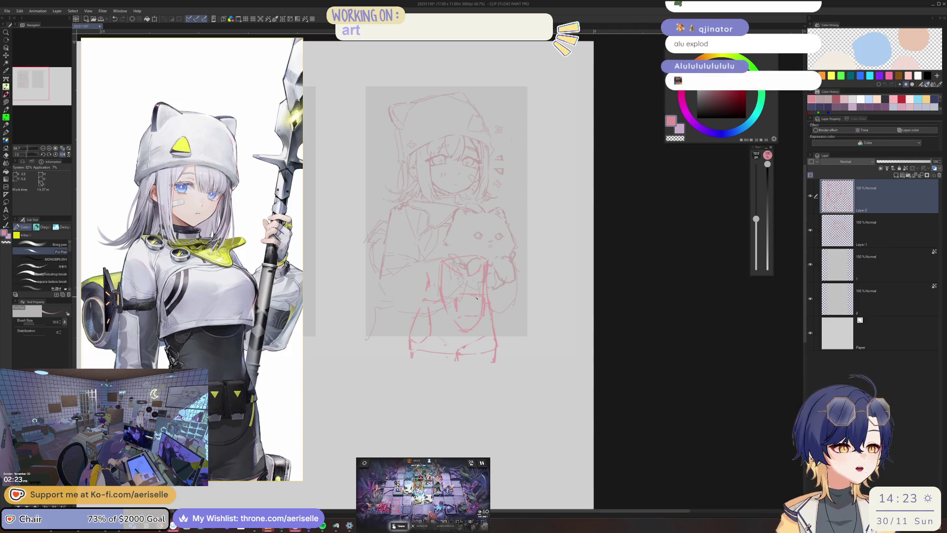
scroll(483, 294, "up", 3)
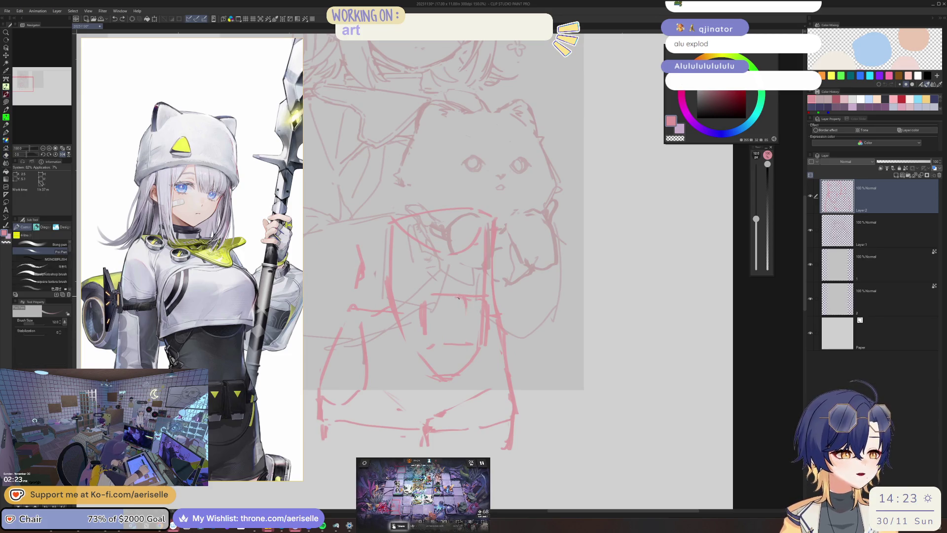
key("bracketleft")
left_click_drag(462, 299, 462, 335)
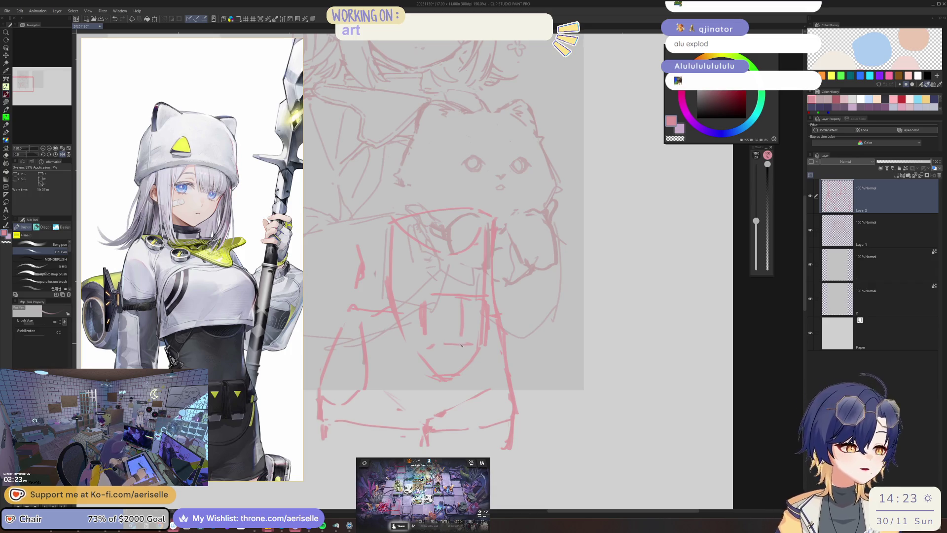
key("h")
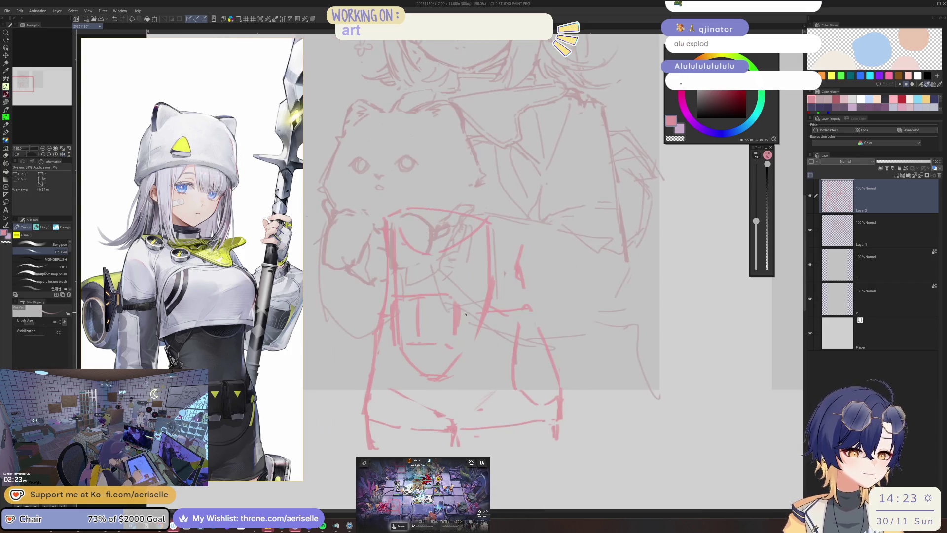
left_click_drag(470, 315, 525, 303)
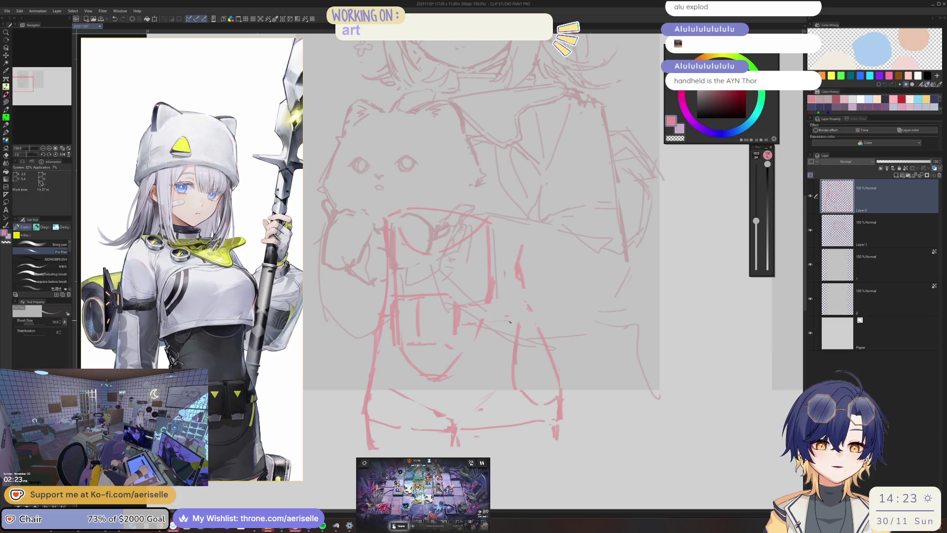
mouse_move(468, 318)
left_mouse_down()
mouse_move(516, 316)
mouse_move(526, 306)
left_mouse_up()
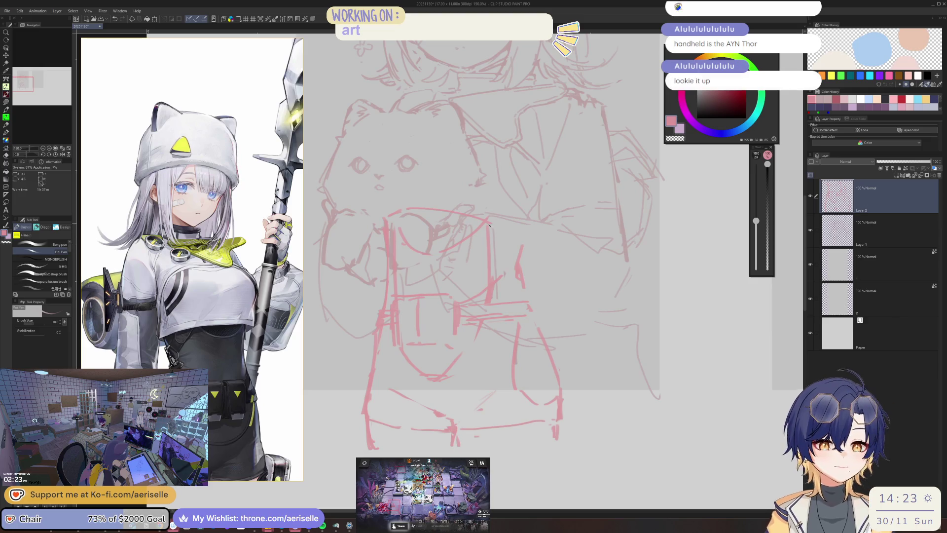
key("h")
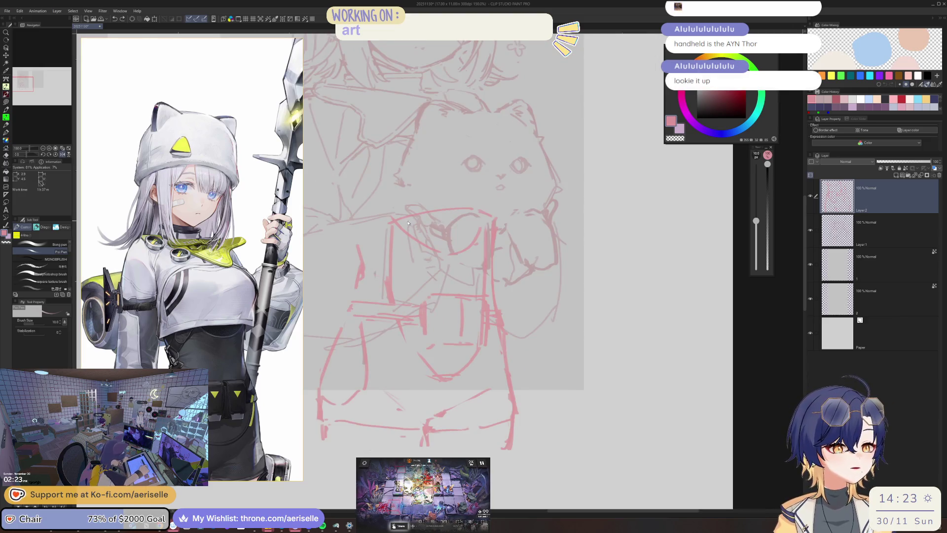
left_click_drag(393, 224, 375, 252)
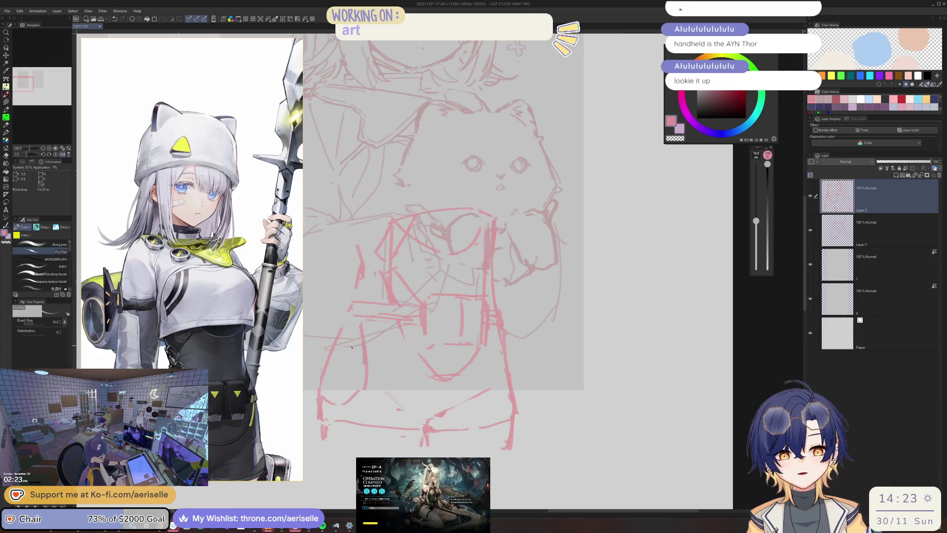
Step: Save the girl-and-cat sketch file
key("ctrl+s")
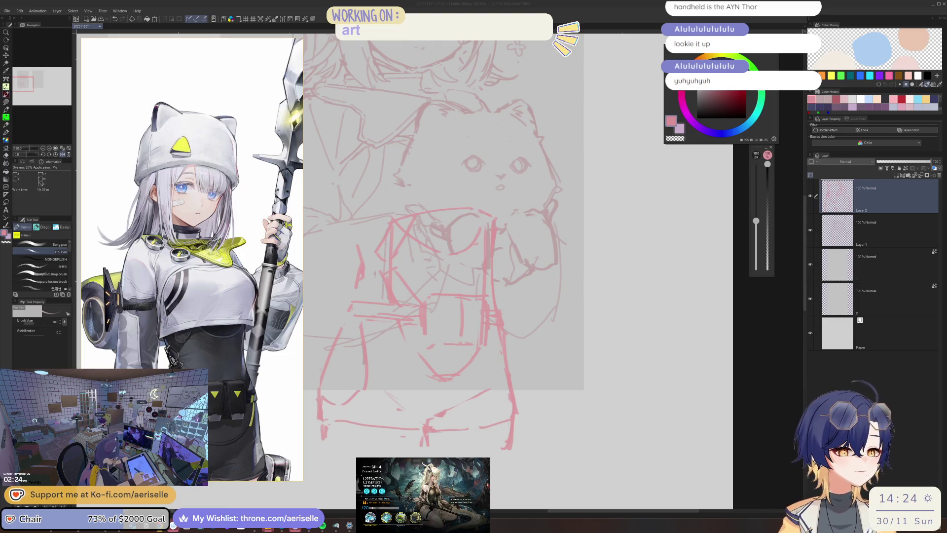
left_click(490, 256)
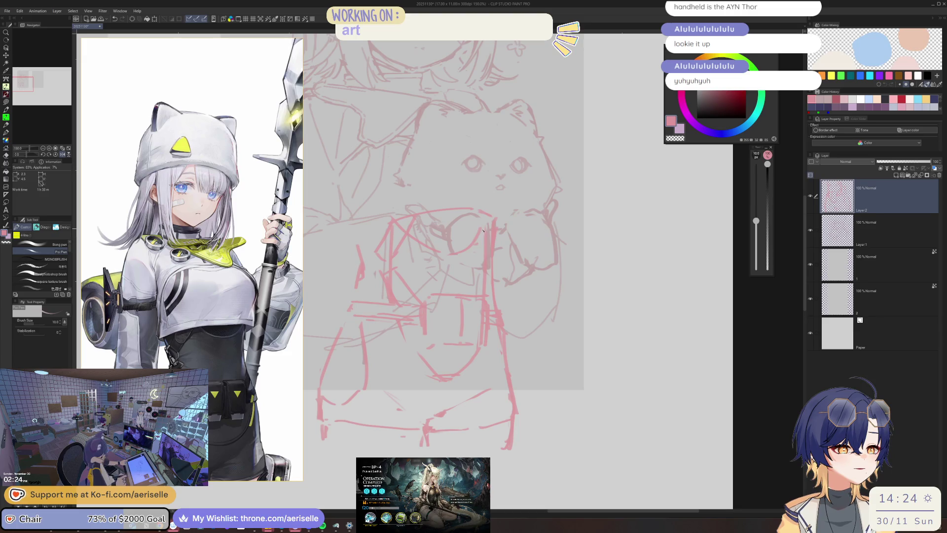
scroll(461, 243, "down", 3)
scroll(461, 237, "up", 2)
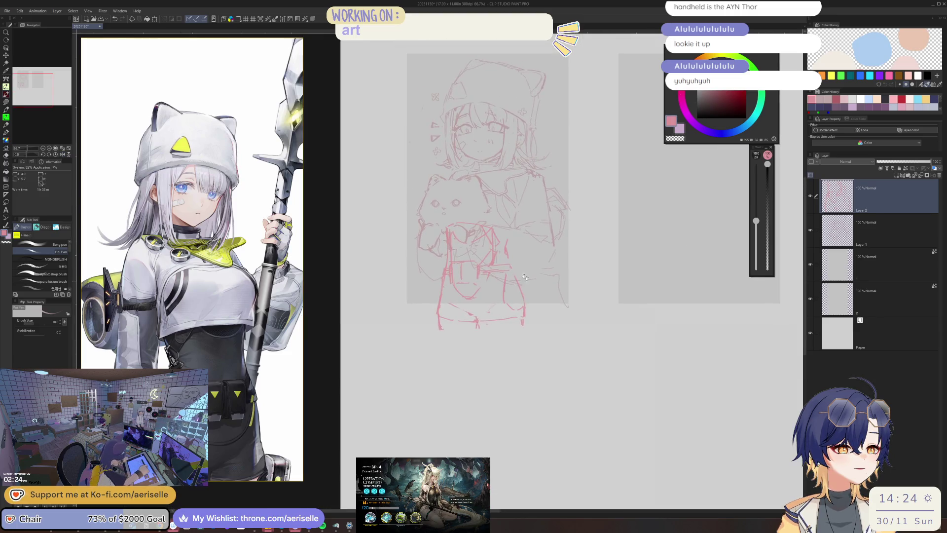
Step: Add a blank Layer 3 above the Layer 2 torso sketch, with the Eraser selected
scroll(460, 224, "up", 1)
key("e")
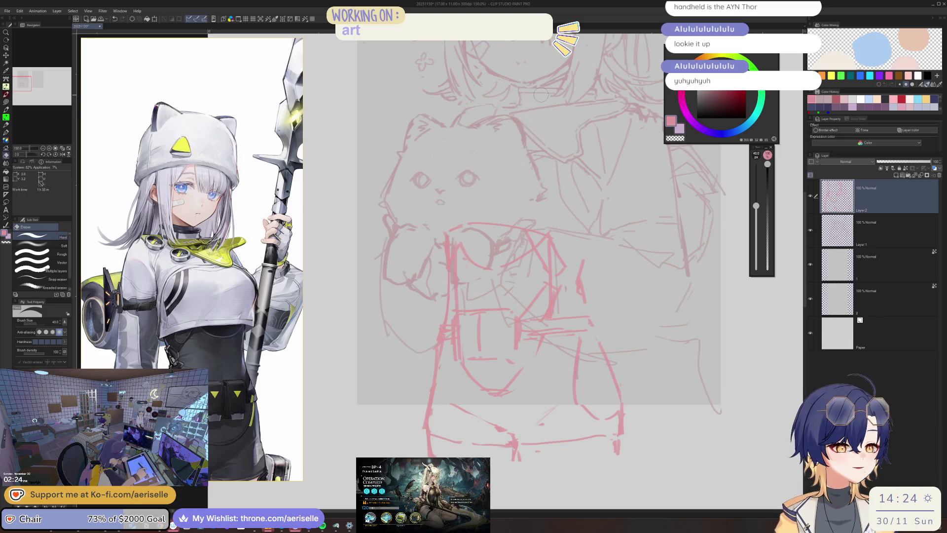
scroll(540, 95, "down", 2)
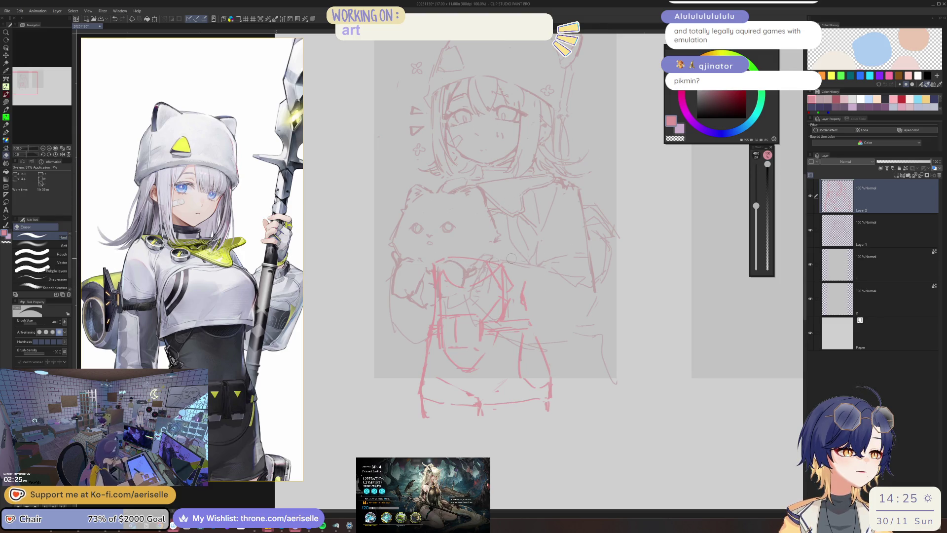
left_click(895, 175)
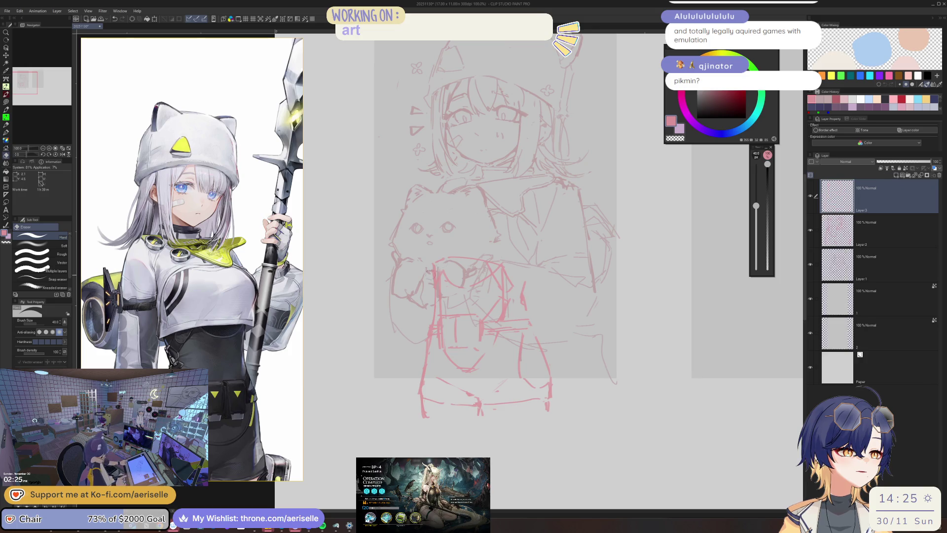
Step: Draw the girl's left torso edge as a vertical red line on Layer 3, redrawing until clean
key("p")
left_click_drag(418, 294, 416, 350)
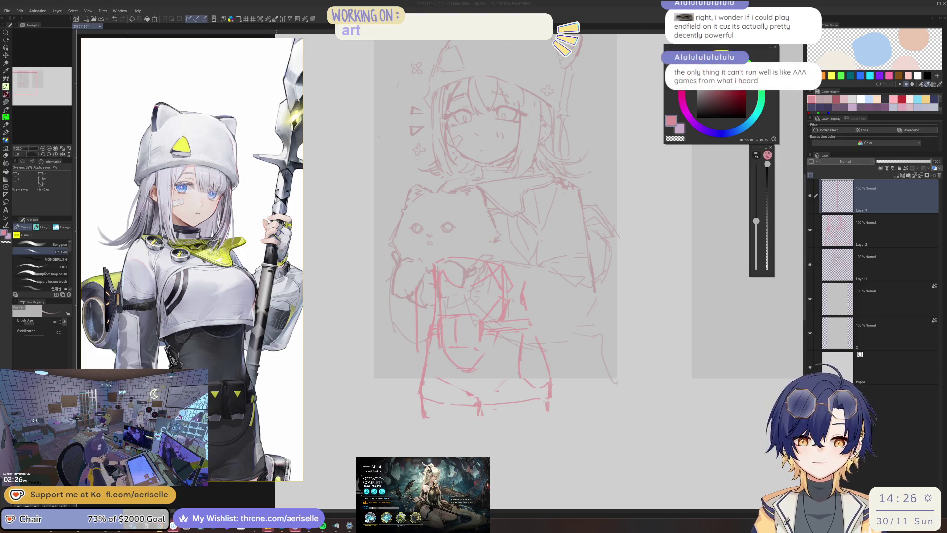
left_click(597, 165)
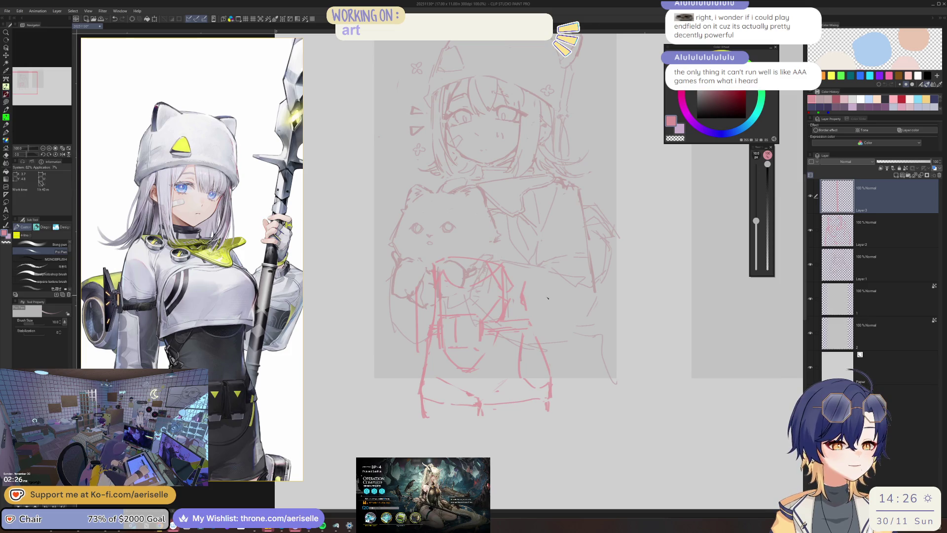
key("e")
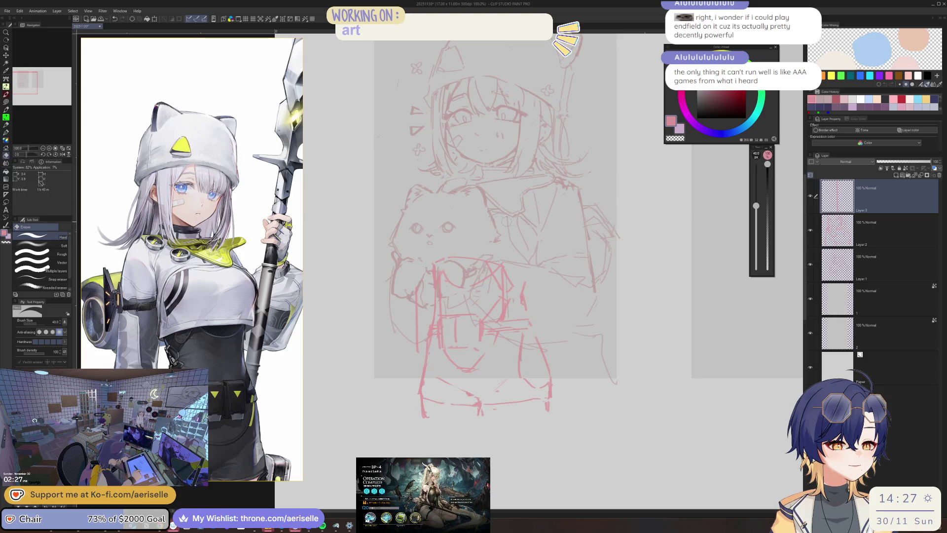
key("p")
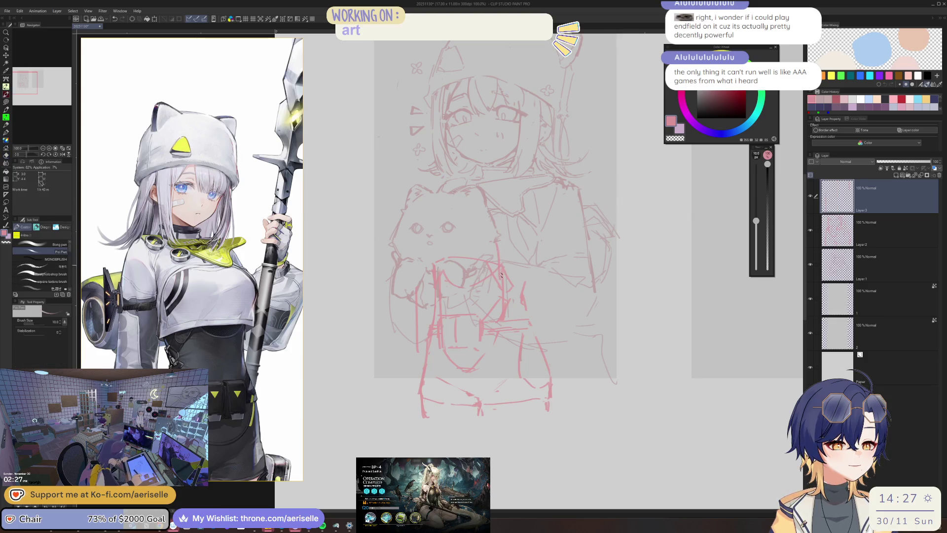
left_click_drag(417, 306, 421, 378)
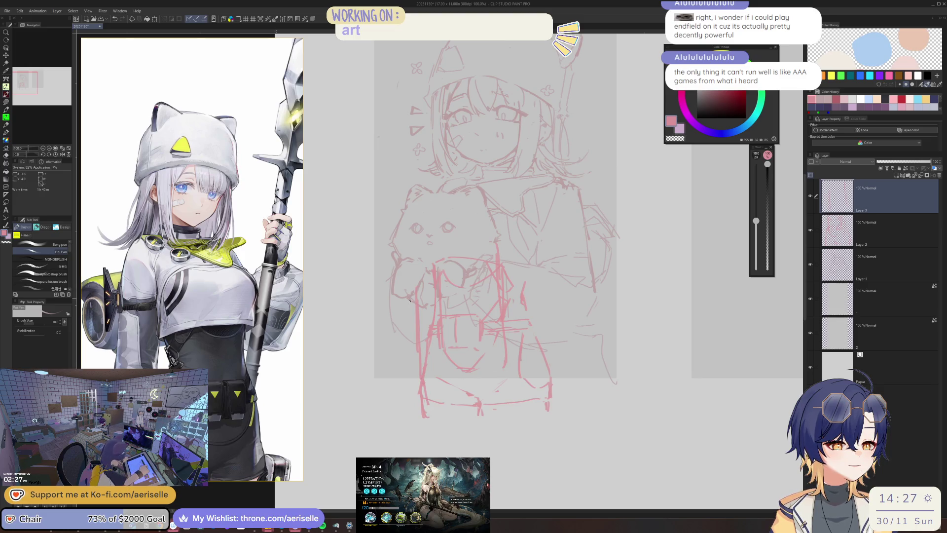
key("e")
key("ctrl+z")
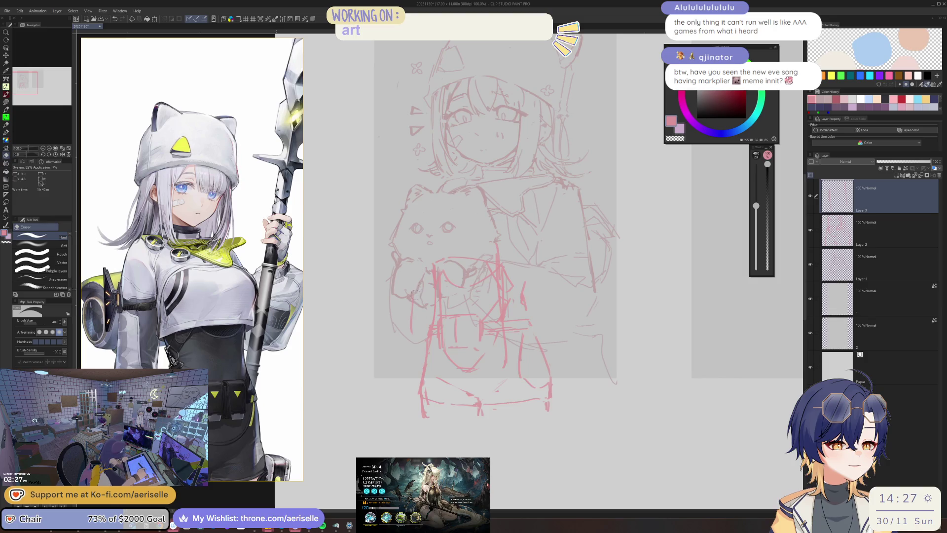
key("p")
left_click_drag(411, 303, 421, 394)
key("ctrl+z")
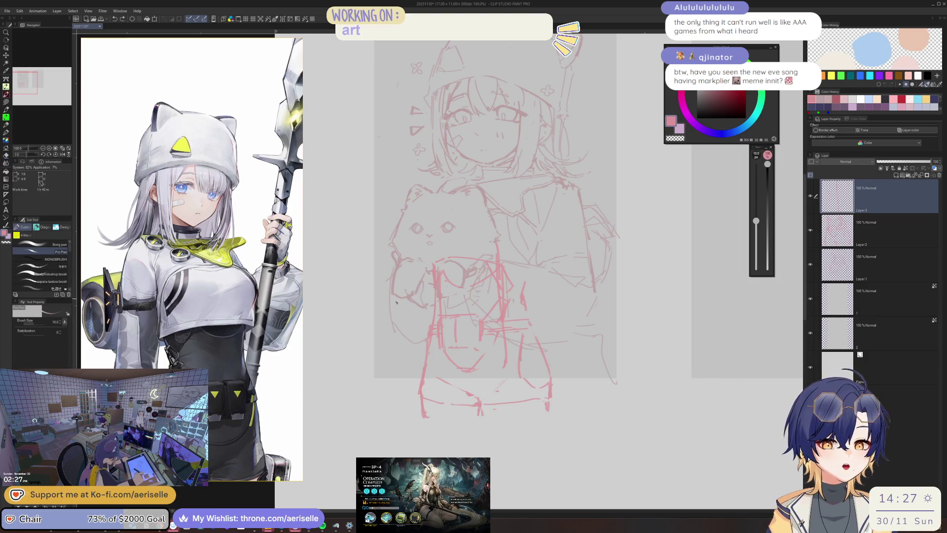
left_click_drag(413, 301, 410, 371)
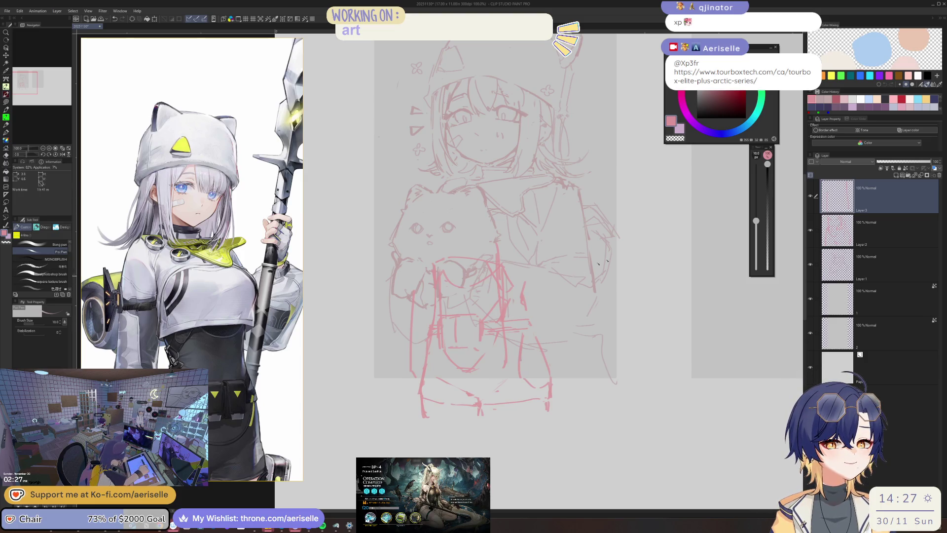
Step: Tint Layer 3 blue with layer colour and add a light-blue stroke near the legs
left_click(932, 169)
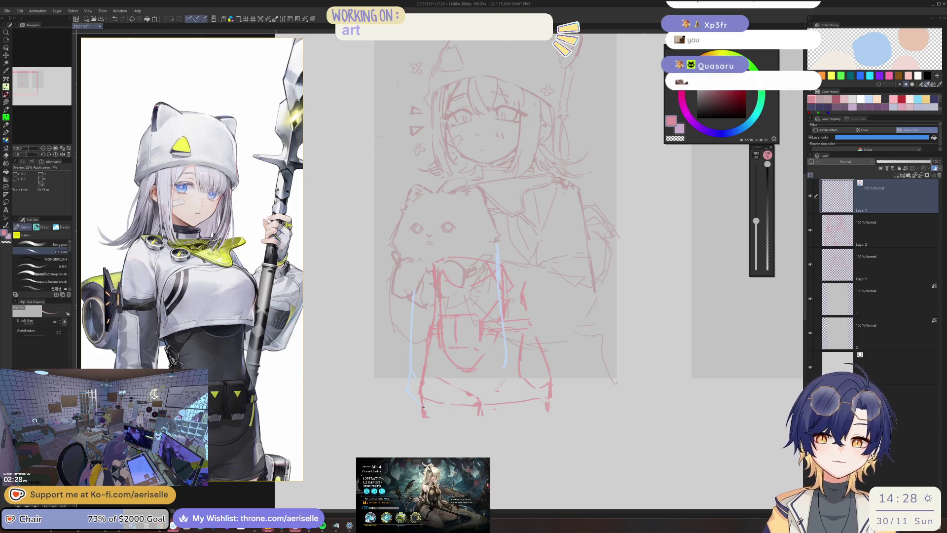
mouse_move(419, 416)
left_mouse_down()
mouse_move(445, 402)
mouse_move(449, 383)
left_mouse_up()
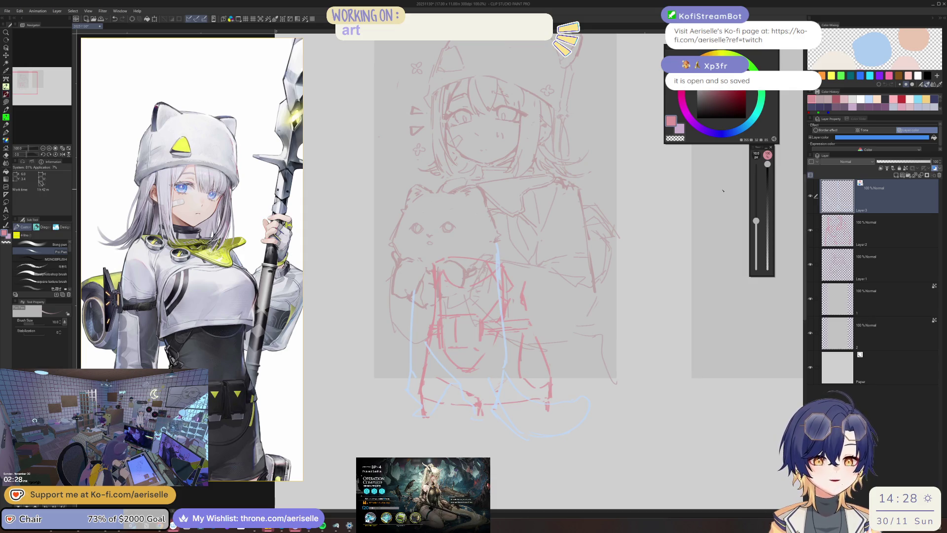
left_click(865, 236)
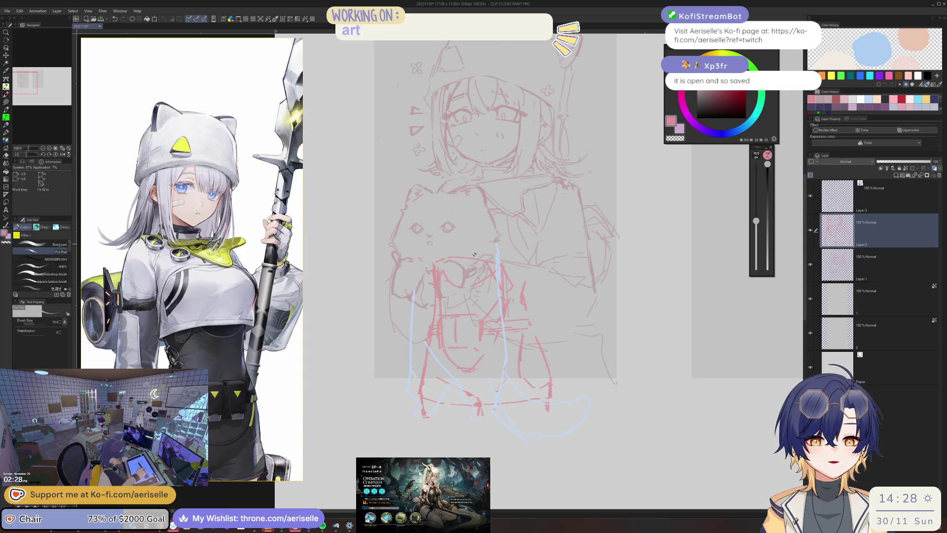
key("ctrl+minus")
key("h")
scroll(494, 320, "up", 5)
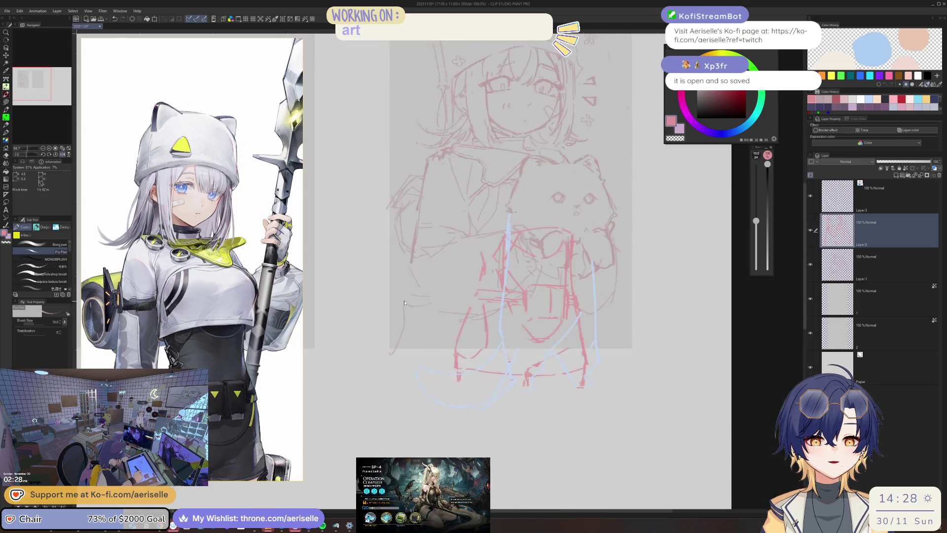
scroll(419, 234, "down", 1)
Step: Erase faint Layer 1 lines beside the girl's lower left, then return to a thinner pen
key("e")
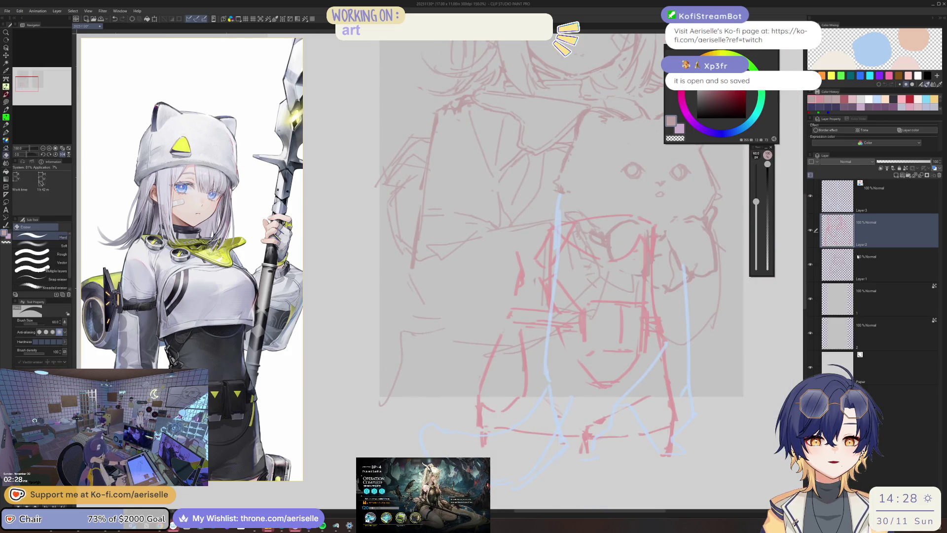
key("alt+bracketleft")
left_click_drag(402, 342, 405, 330)
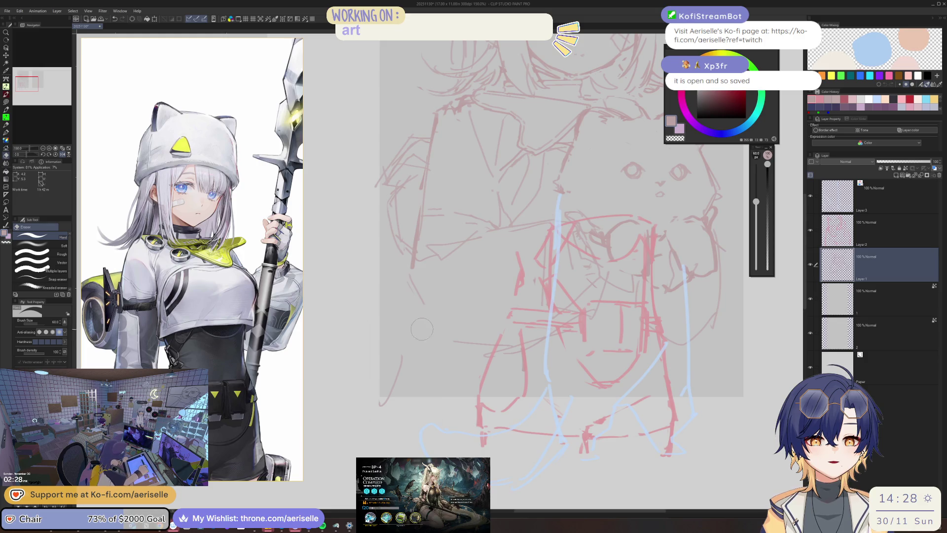
key("p")
key("bracketleft")
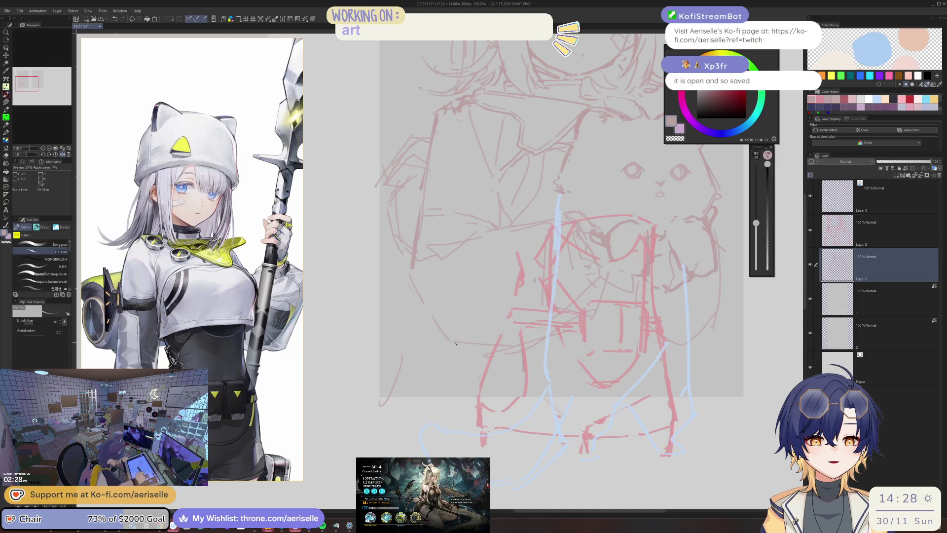
scroll(453, 340, "down", 3)
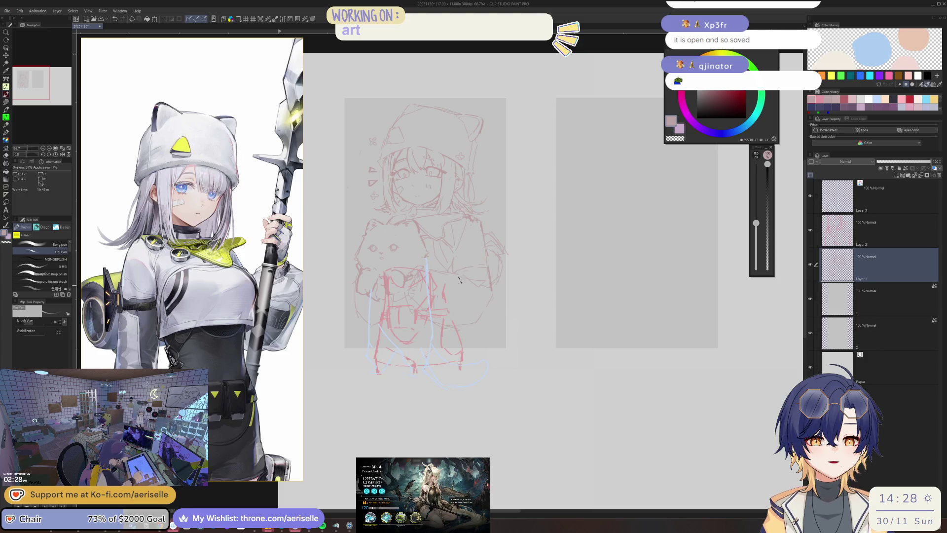
Step: Sketch curling tail strokes at the lower right, extending the curve past the girl's side
scroll(250, 257, "down", 3)
scroll(250, 257, "up", 2)
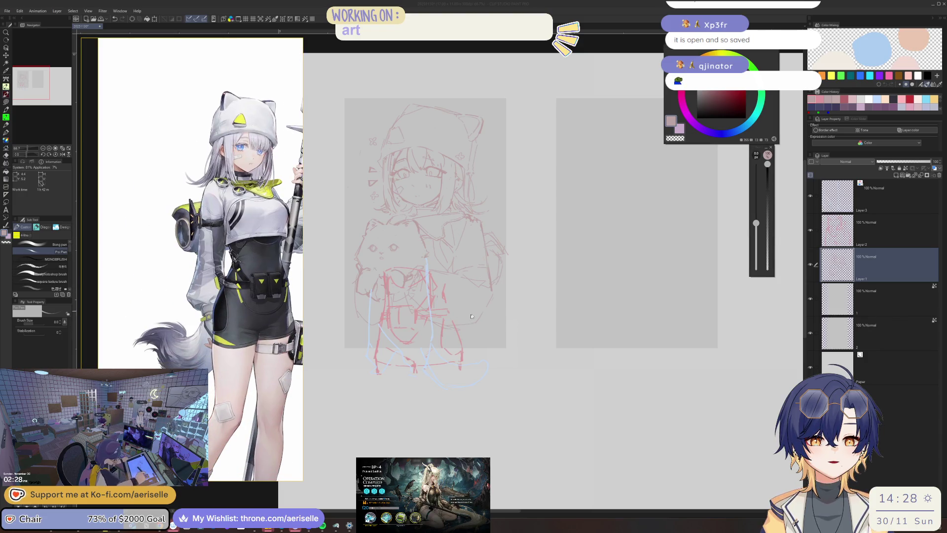
scroll(459, 326, "up", 2)
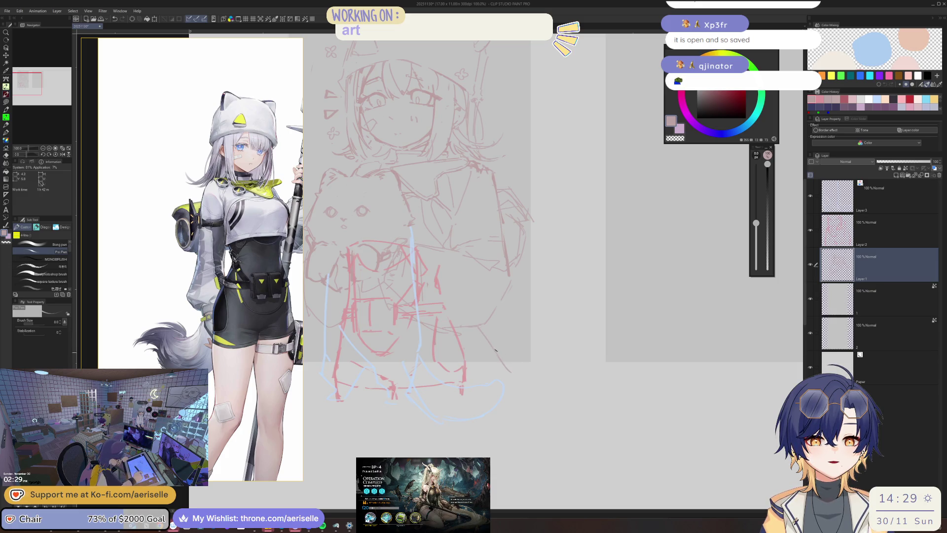
left_click_drag(505, 361, 523, 364)
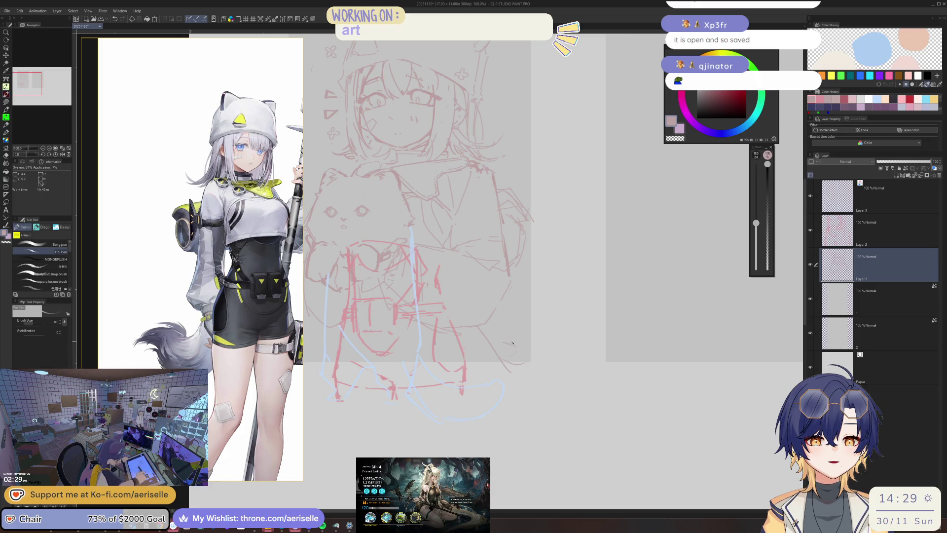
left_click_drag(507, 357, 542, 305)
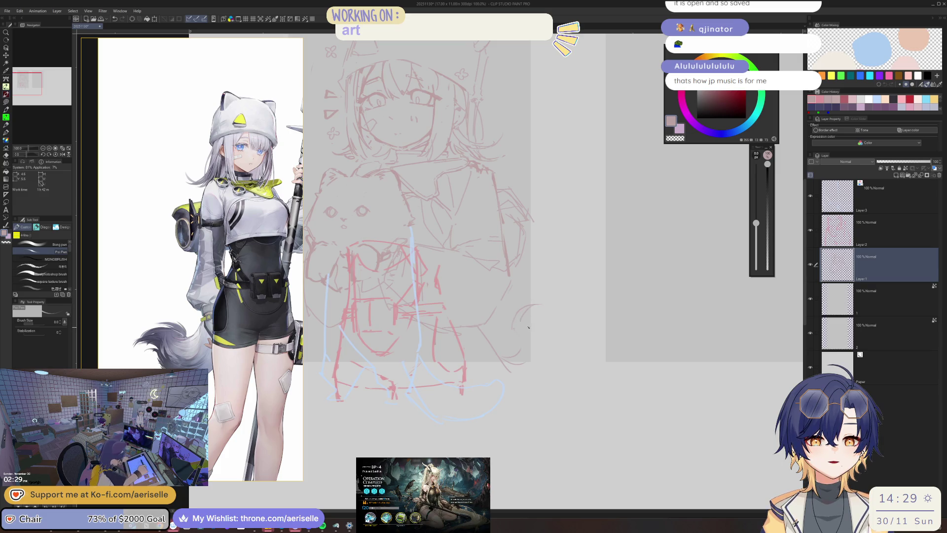
key("h")
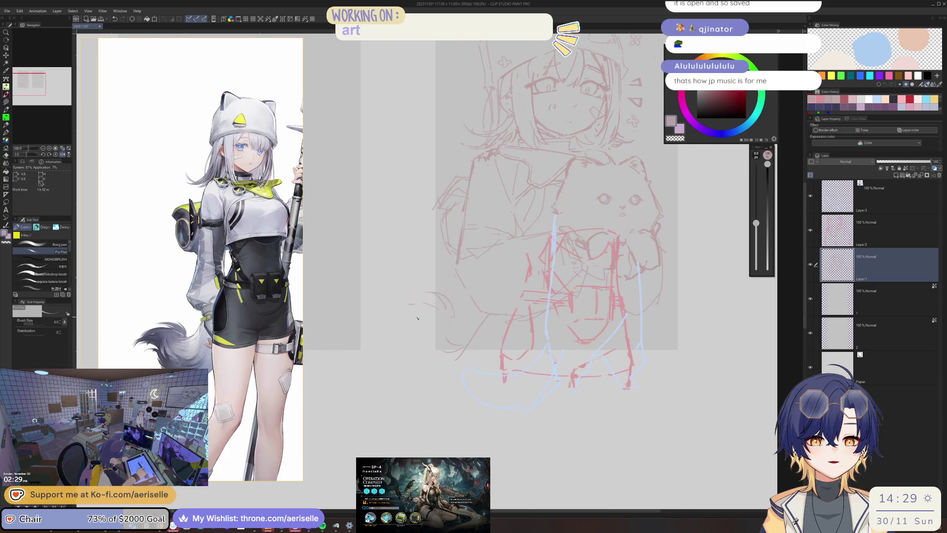
left_click_drag(407, 307, 388, 316)
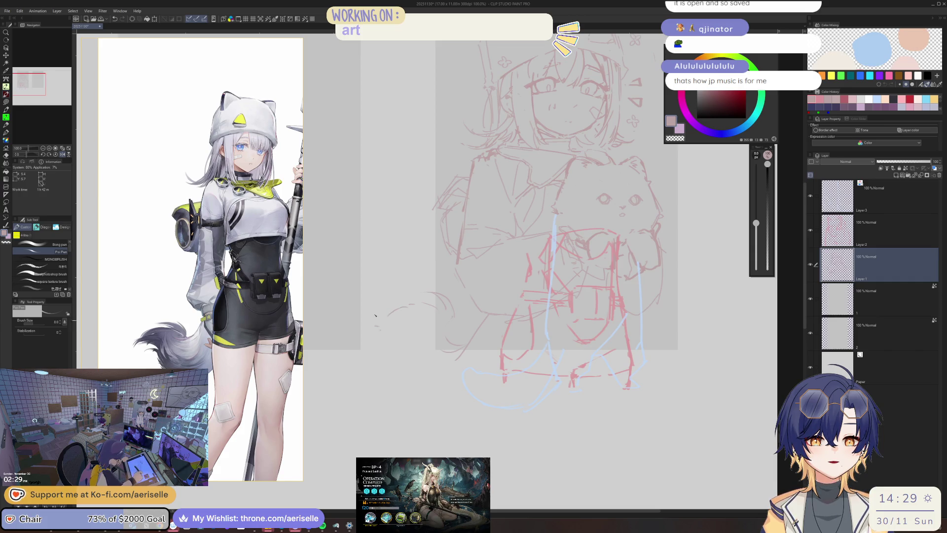
key("h")
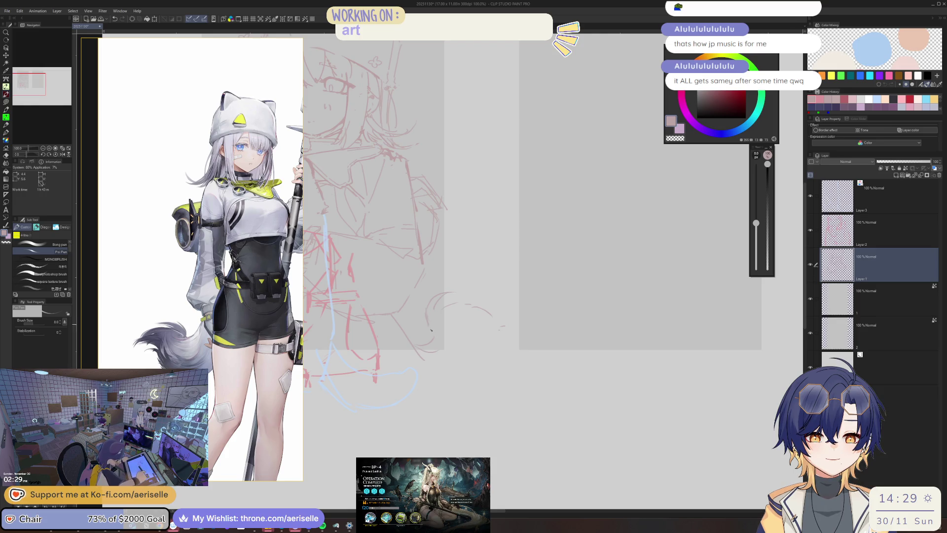
Step: Mirror the view to check the tail, then zoom out and recentre the whole sketch
key("h")
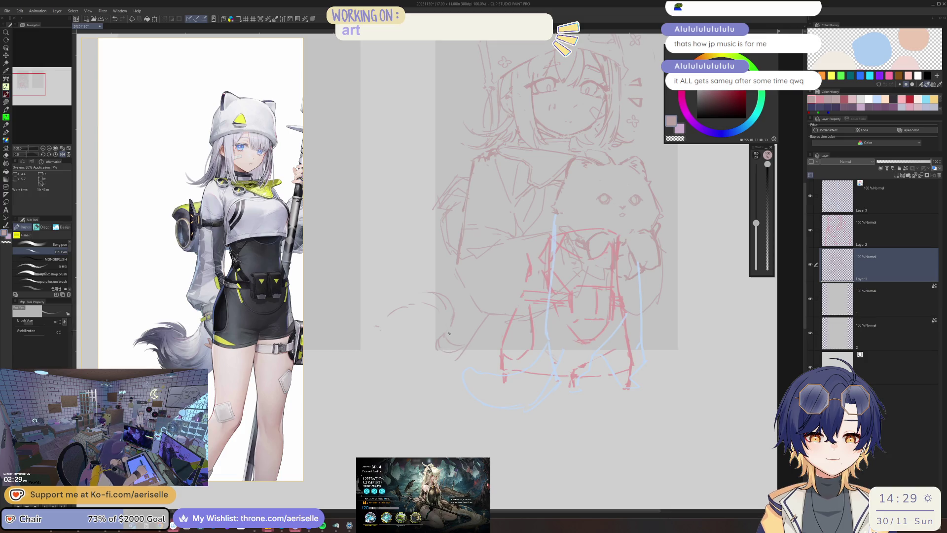
key("e")
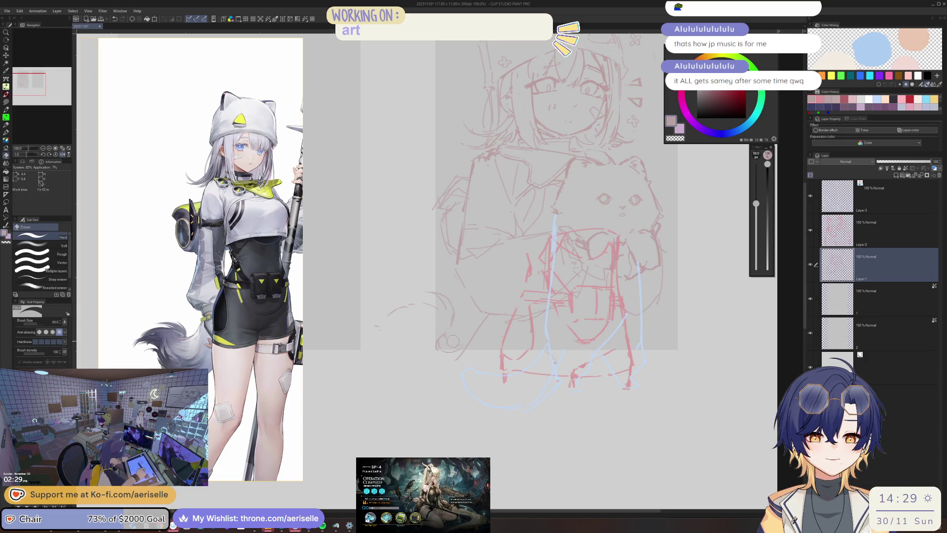
key("p")
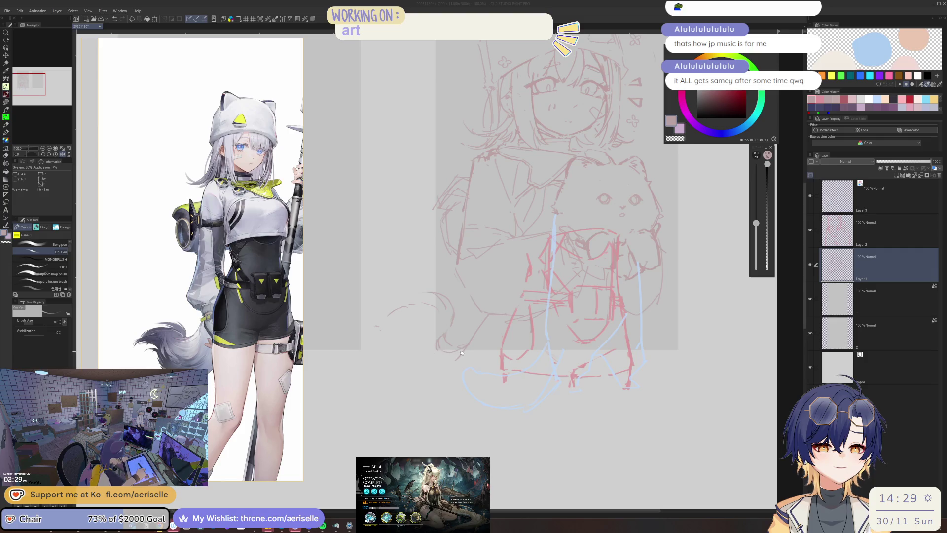
scroll(478, 321, "down", 1)
mouse_move(454, 290)
left_mouse_down()
mouse_move(478, 322)
mouse_move(462, 334)
left_mouse_up()
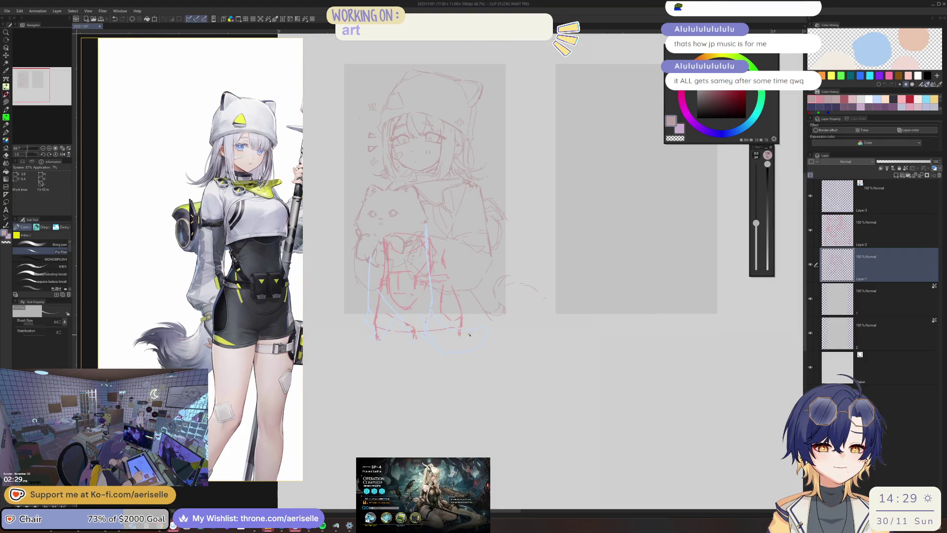
left_click_drag(441, 266, 453, 303)
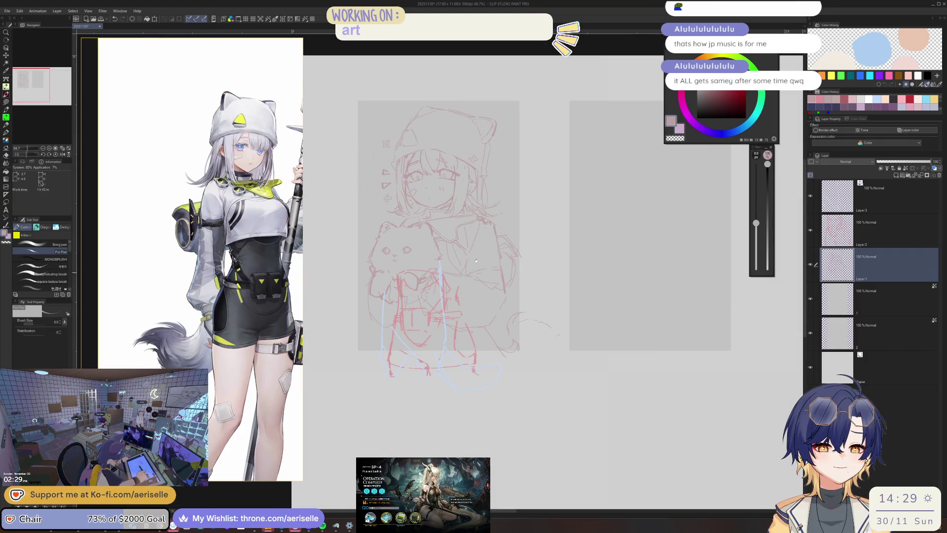
left_click(859, 226)
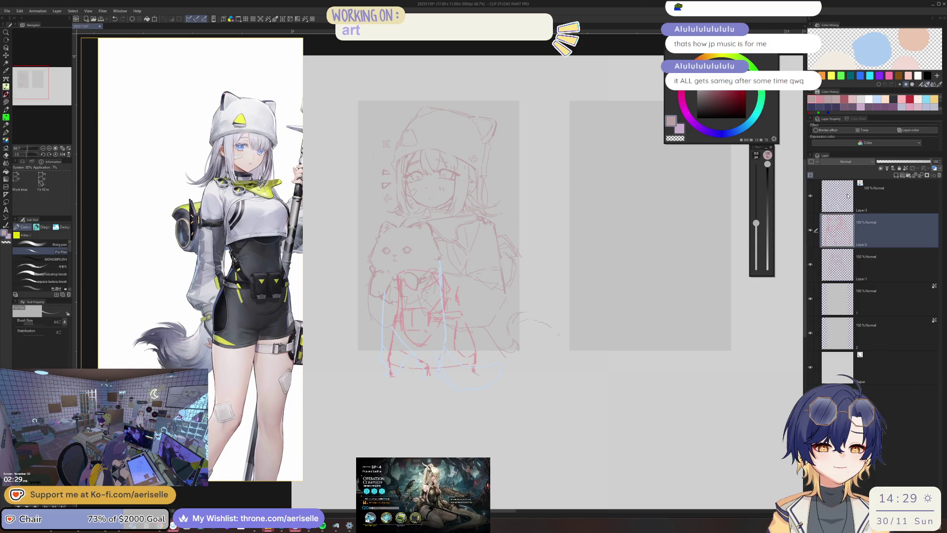
Step: Create a layer folder named estella at the top of the list and select Layers 3, 2 and 1
left_click(906, 191)
left_click(908, 175)
type("aura")
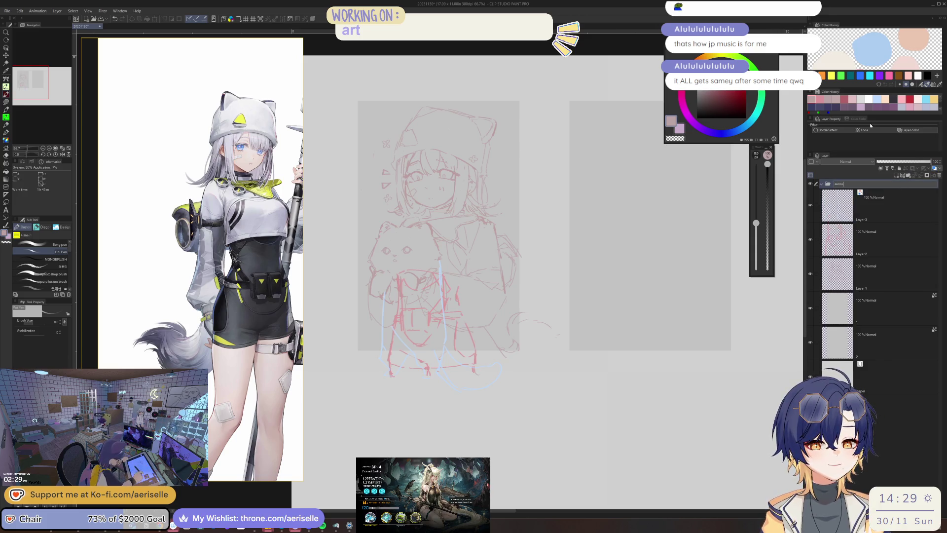
key("Return")
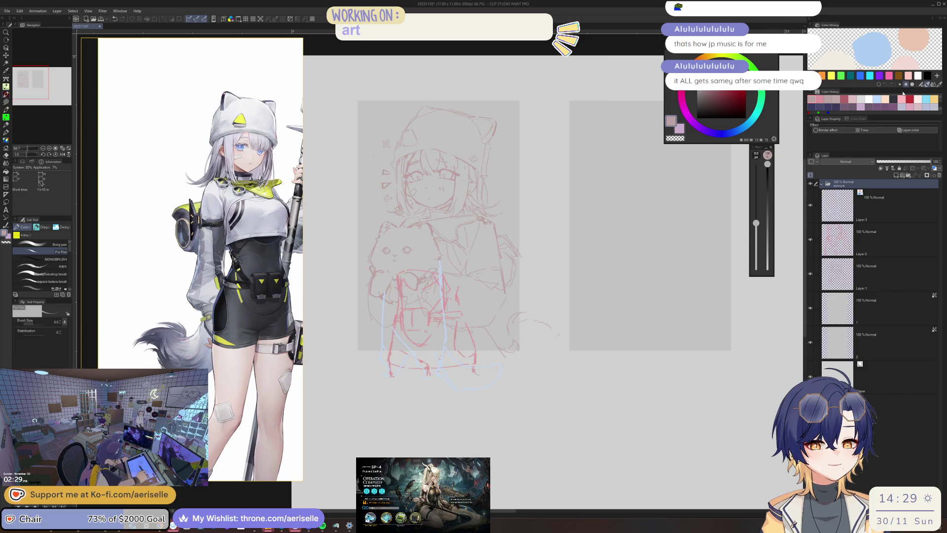
double_click(847, 185)
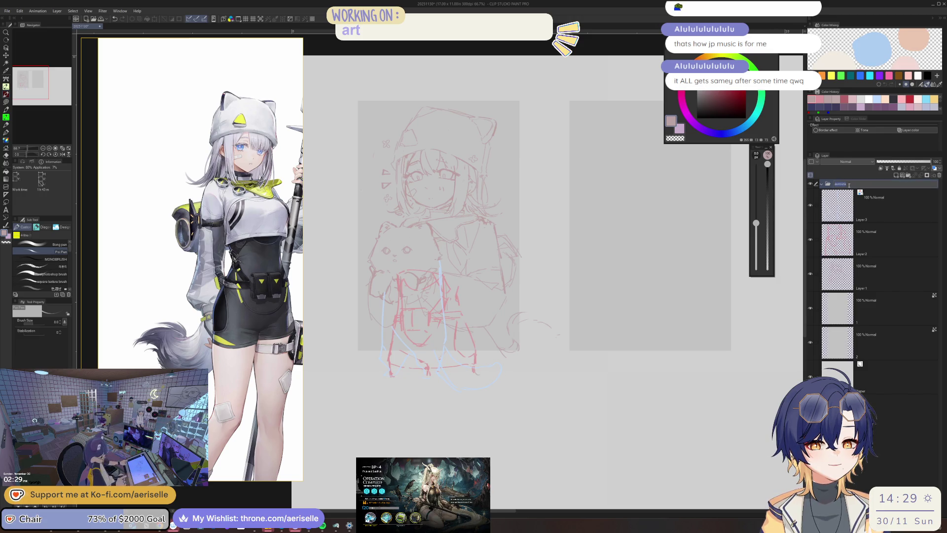
type("ala")
key("Return")
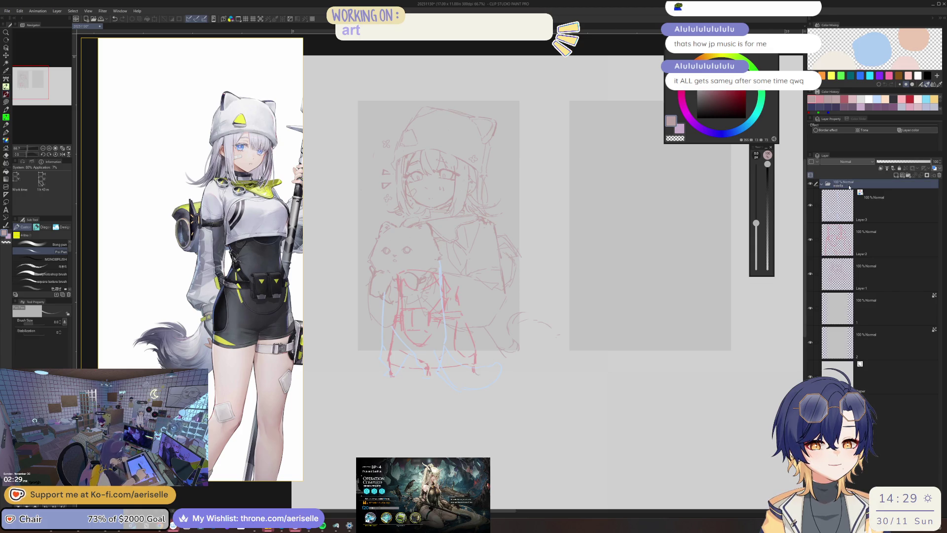
left_click(843, 209)
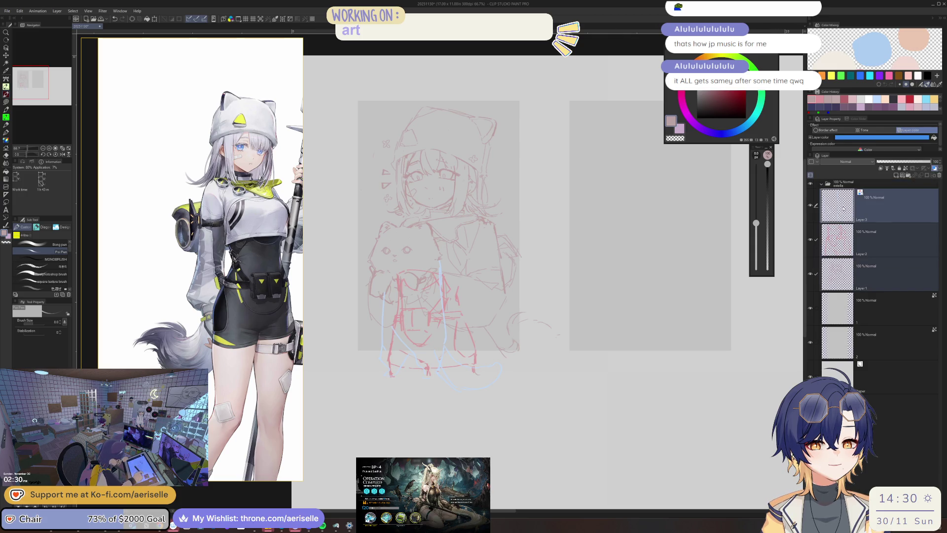
left_click(905, 176)
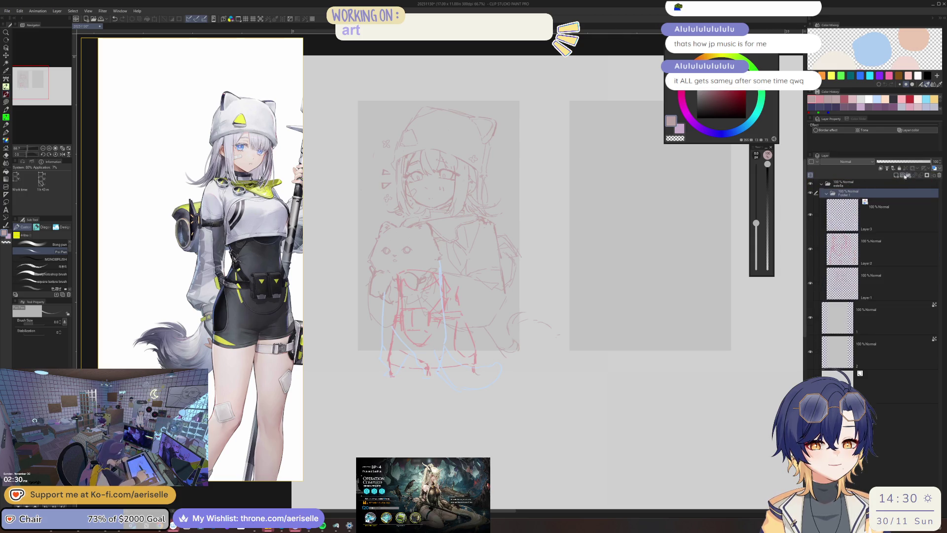
Step: Move Folder 1 holding Layers 1–3 above estella, save, and add a new Layer 4
left_click_drag(843, 193, 847, 176)
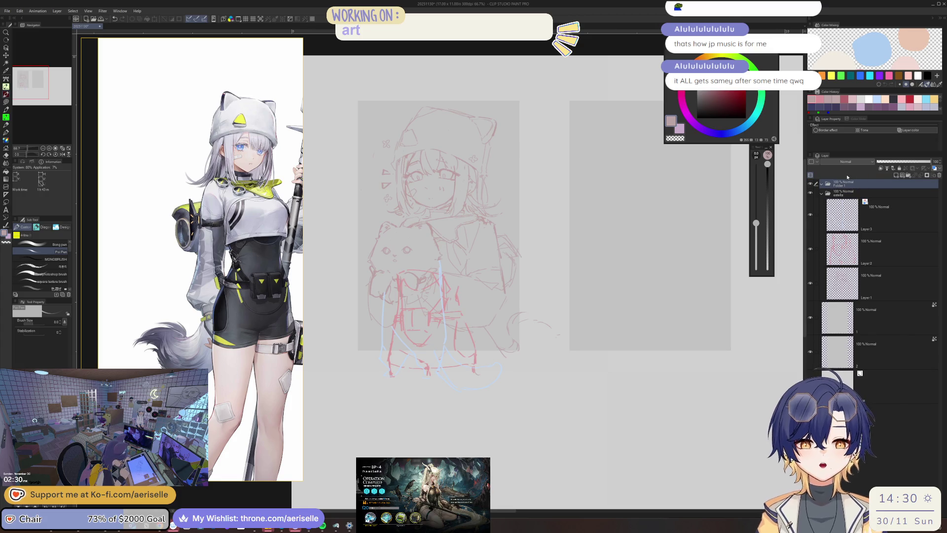
key("ctrl+s")
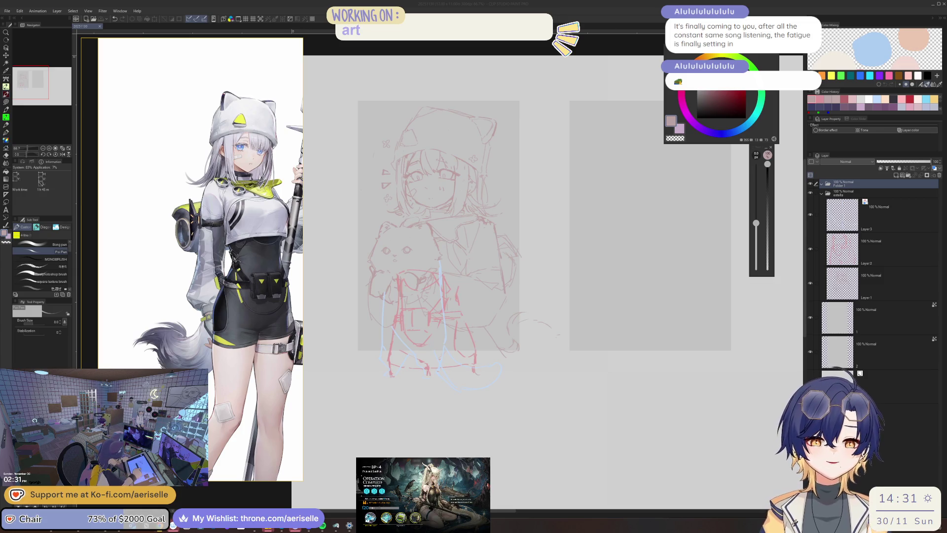
left_click(826, 190)
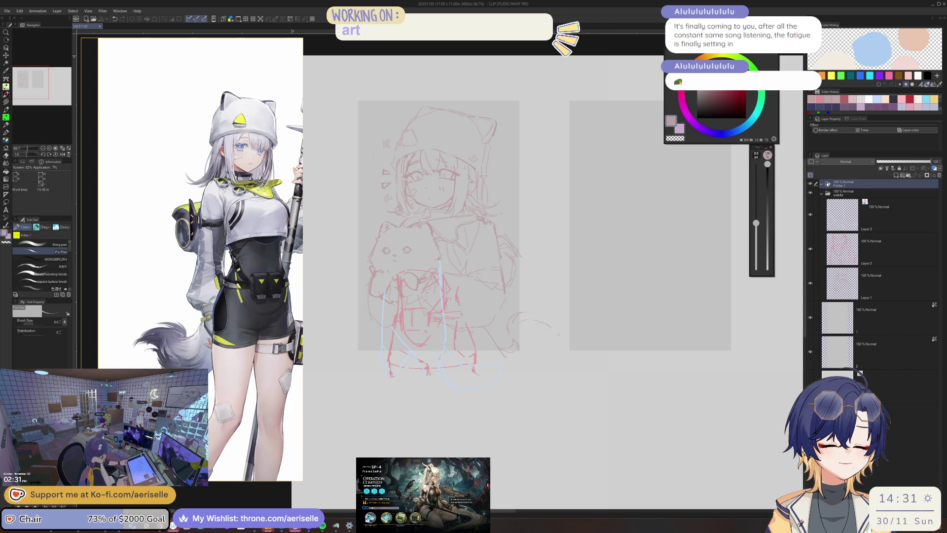
left_click(895, 176)
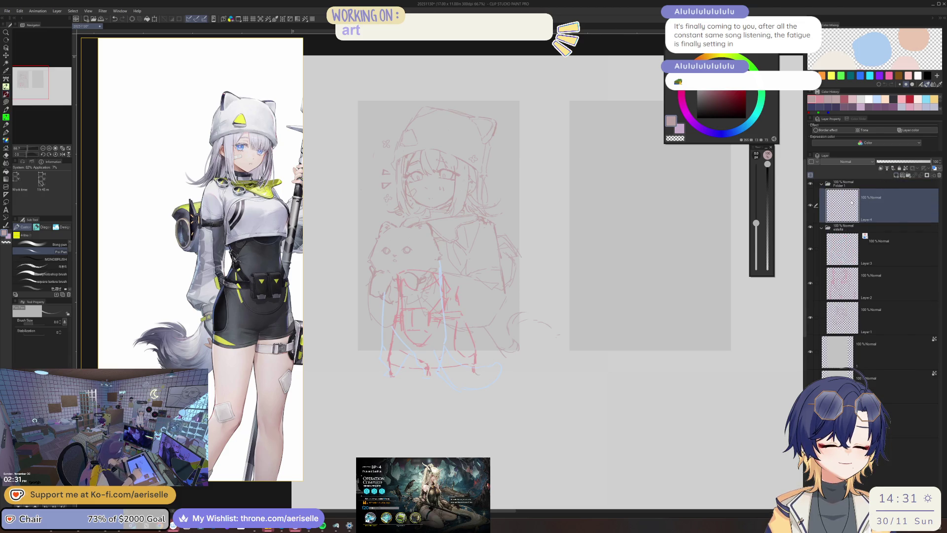
Step: Pan and zoom to show the teddy-bear reference shots beside the blank second canvas
scroll(471, 159, "up", 4)
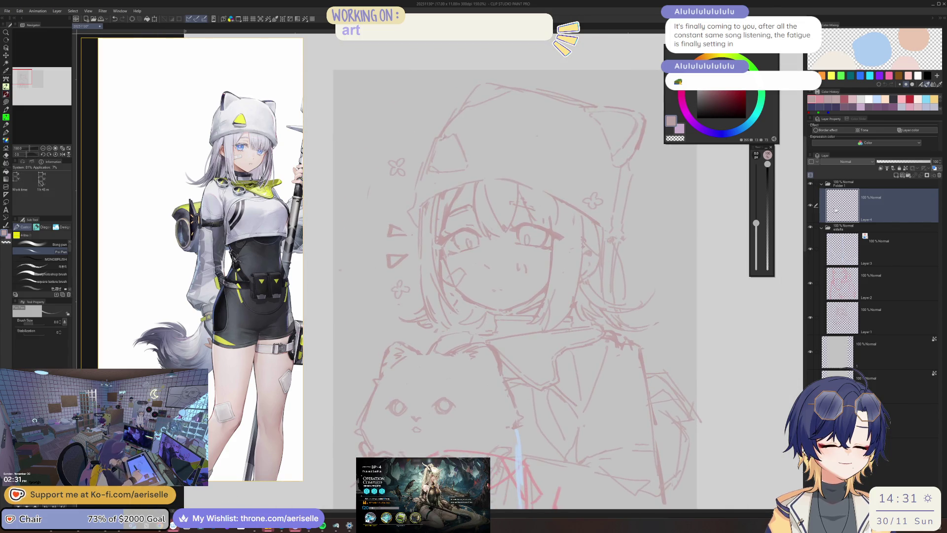
scroll(617, 209, "down", 4)
left_click_drag(707, 266, 583, 232)
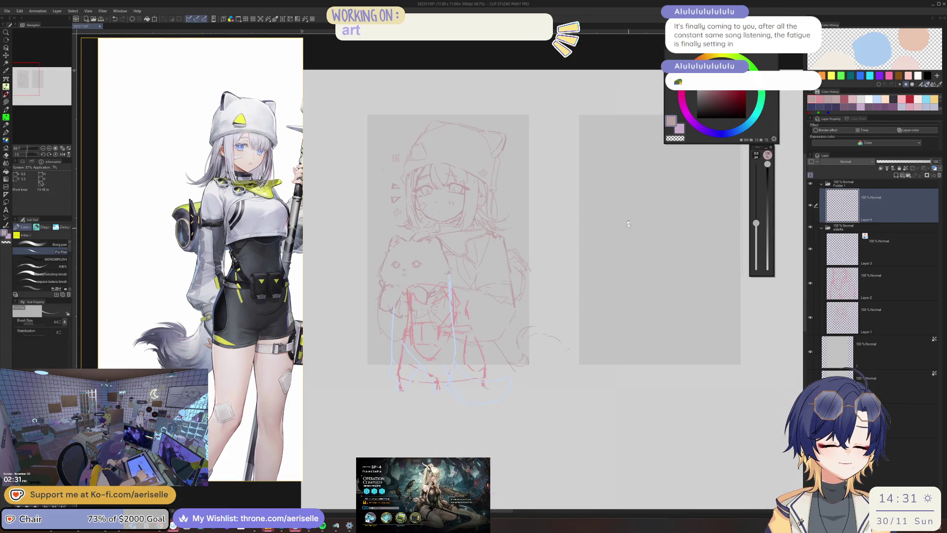
scroll(248, 221, "down", 3)
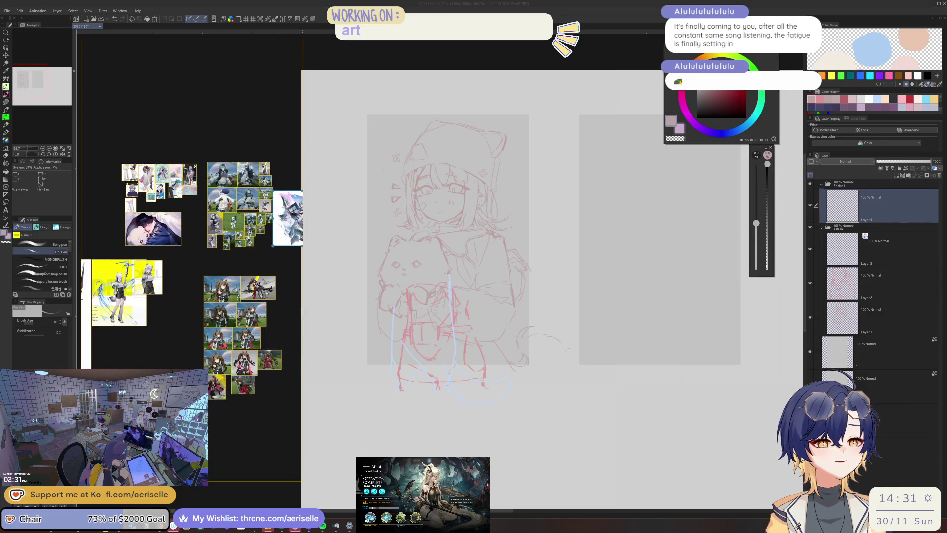
scroll(254, 209, "up", 2)
scroll(206, 248, "up", 5)
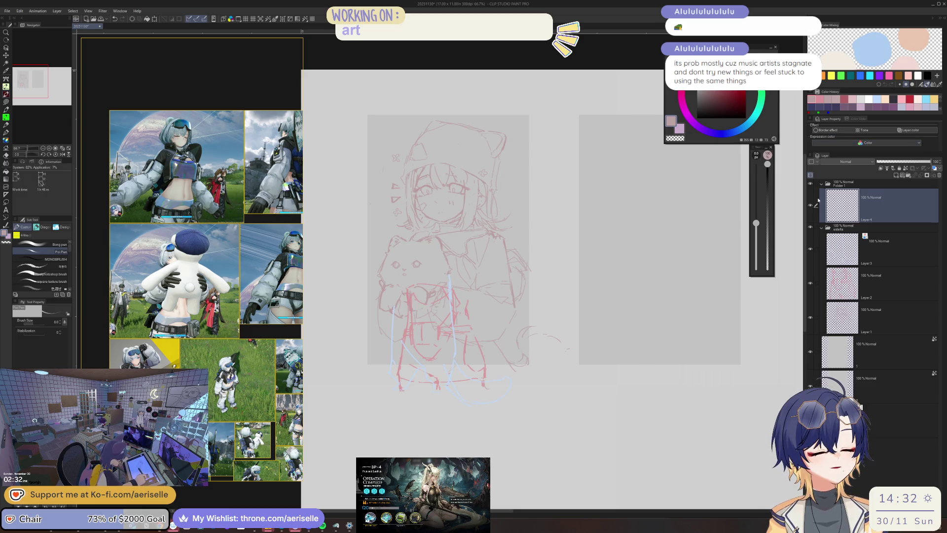
left_click_drag(687, 179, 566, 201)
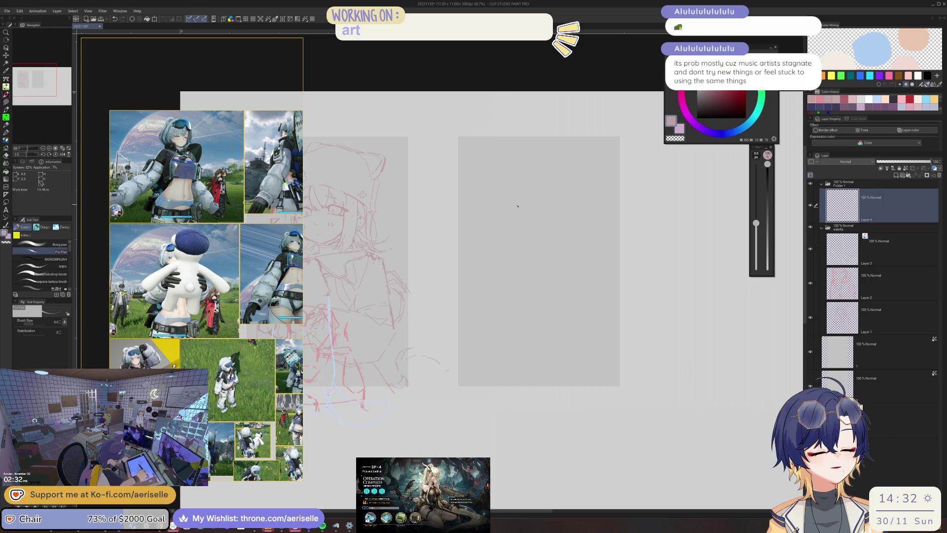
scroll(209, 312, "down", 10)
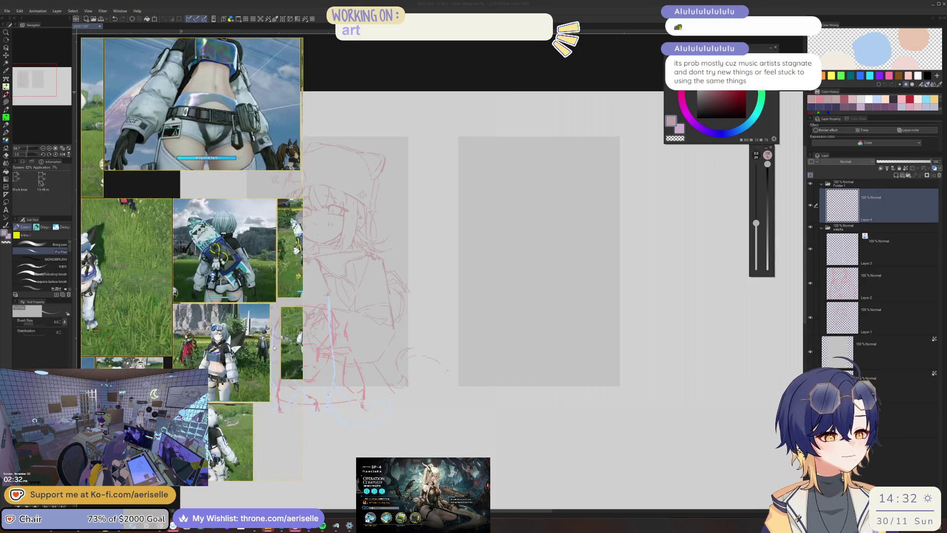
scroll(220, 318, "up", 5)
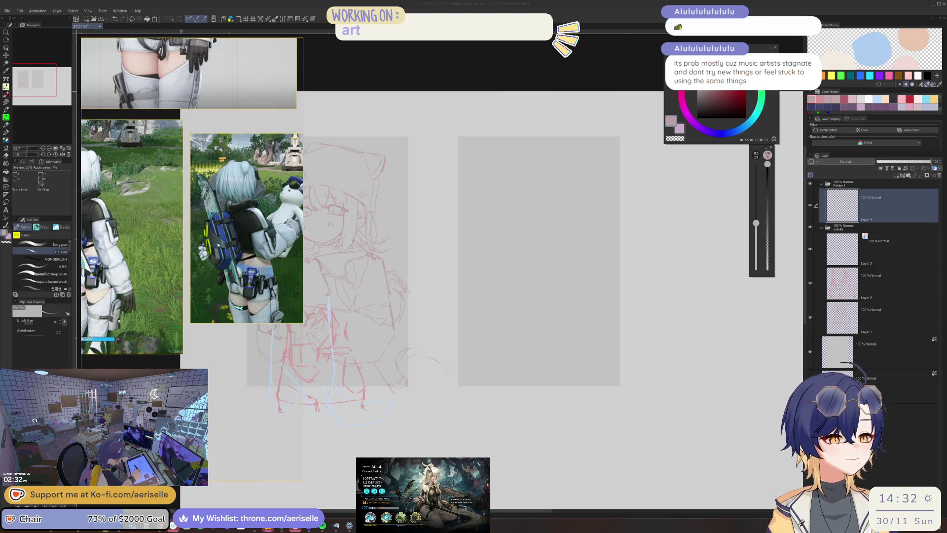
left_click(529, 182)
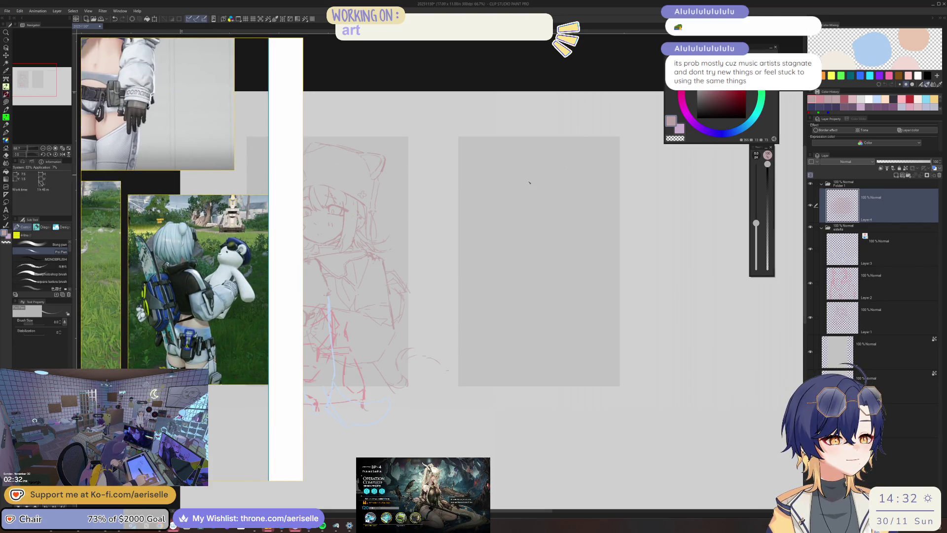
Step: Draw a round red head circle with a guide line, eye lines and lower face curve
left_click_drag(535, 167, 512, 227)
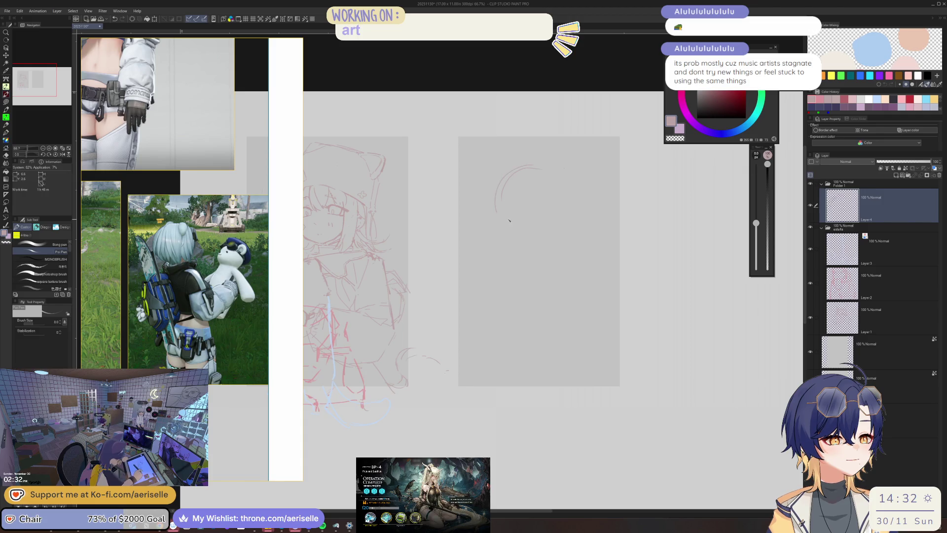
left_click_drag(537, 167, 571, 200)
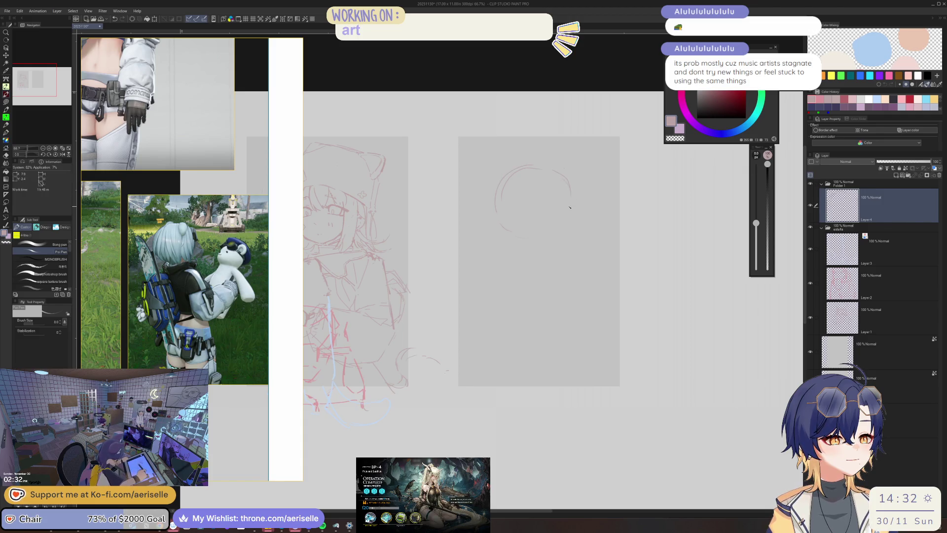
left_click_drag(629, 144, 578, 234)
scroll(579, 206, "up", 3)
mouse_move(466, 204)
left_mouse_down()
mouse_move(497, 213)
mouse_move(491, 228)
left_mouse_up()
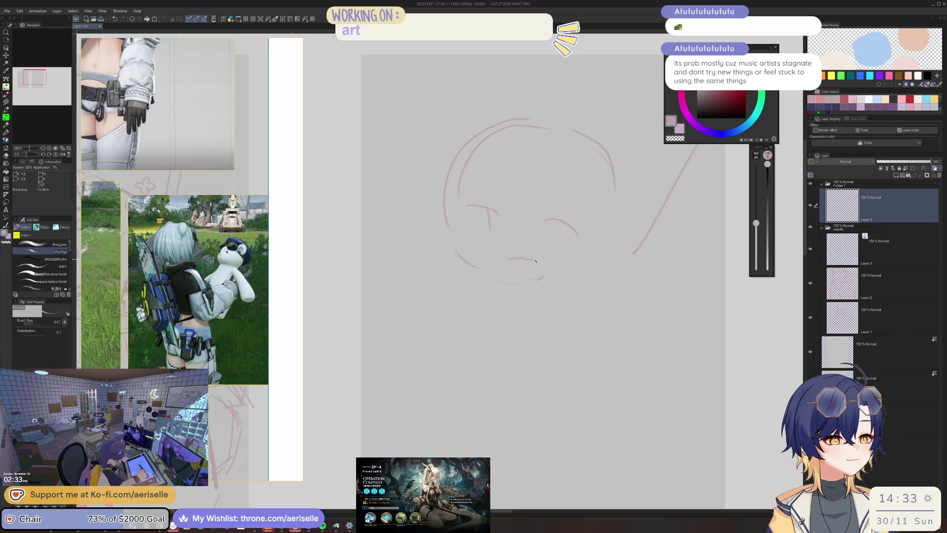
left_click_drag(511, 260, 538, 266)
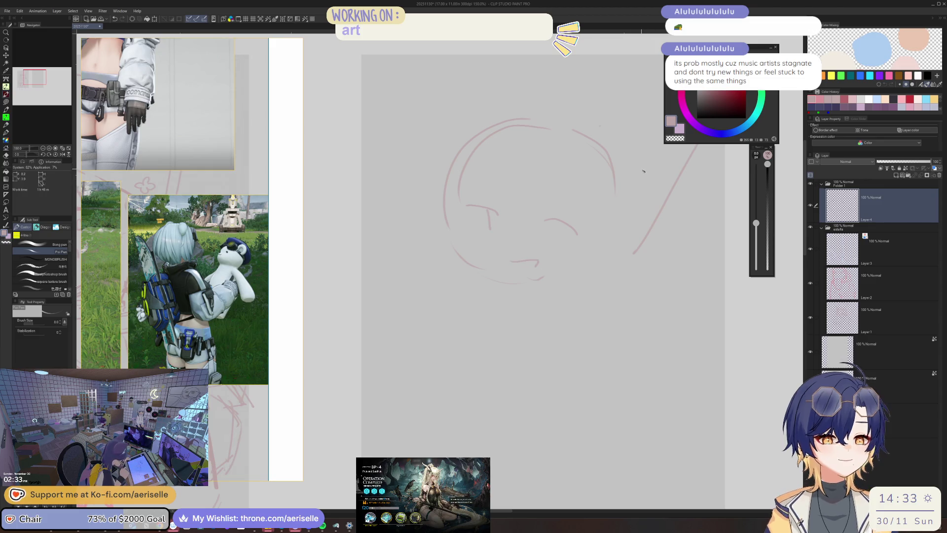
key("ctrl+minus")
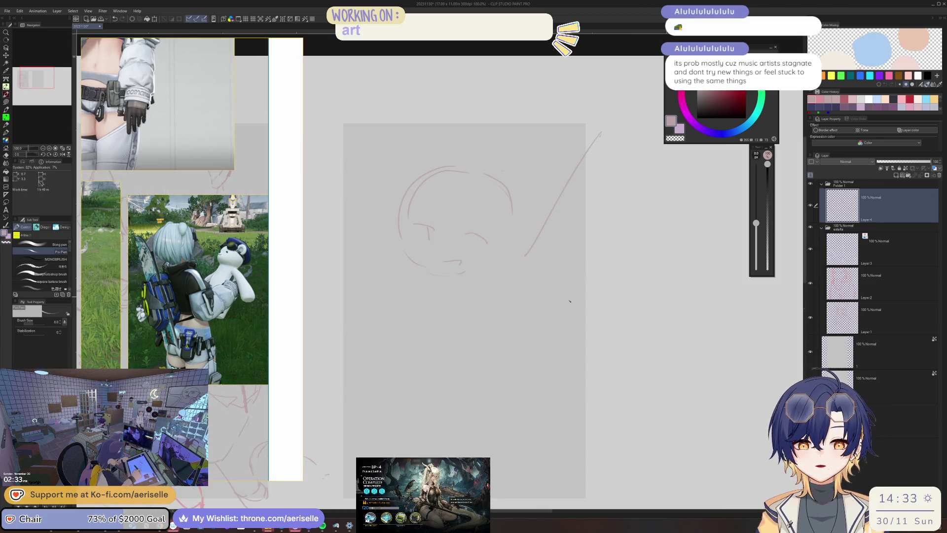
mouse_move(619, 328)
left_mouse_down()
mouse_move(646, 267)
mouse_move(646, 285)
mouse_move(673, 328)
mouse_move(678, 306)
mouse_move(664, 312)
left_mouse_up()
Step: Erase the stray diagonal guide stroke and add a round bear ear at the head's top-right
key("e")
left_click_drag(557, 212, 626, 121)
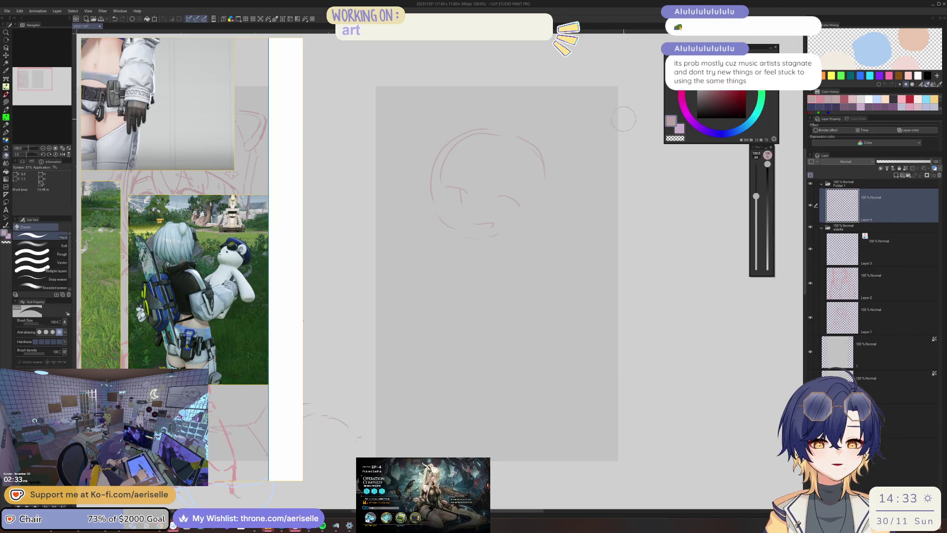
key("p")
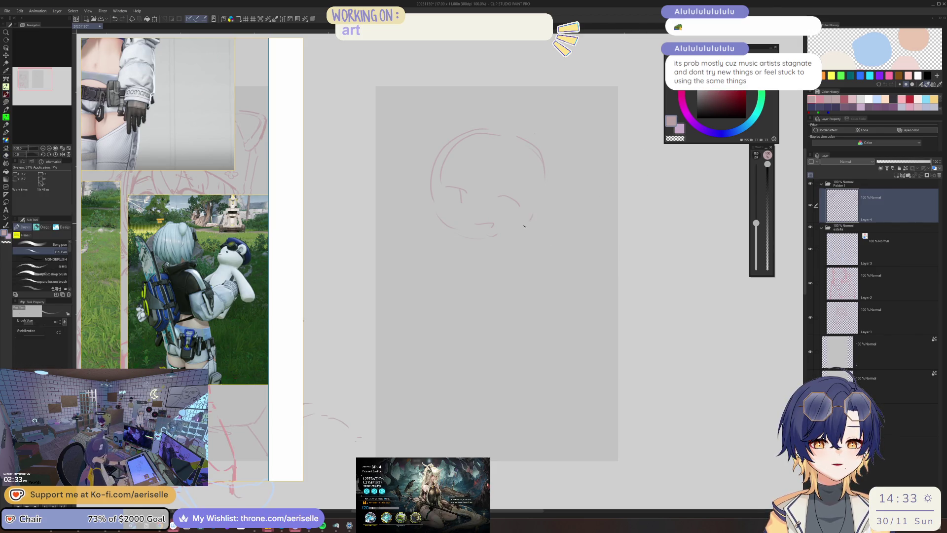
left_click_drag(538, 209, 524, 224)
key("ctrl+z")
mouse_move(449, 146)
left_mouse_down()
mouse_move(484, 140)
mouse_move(547, 178)
left_mouse_up()
key("ctrl+z")
mouse_move(537, 147)
left_mouse_down()
mouse_move(561, 157)
mouse_move(545, 176)
left_mouse_up()
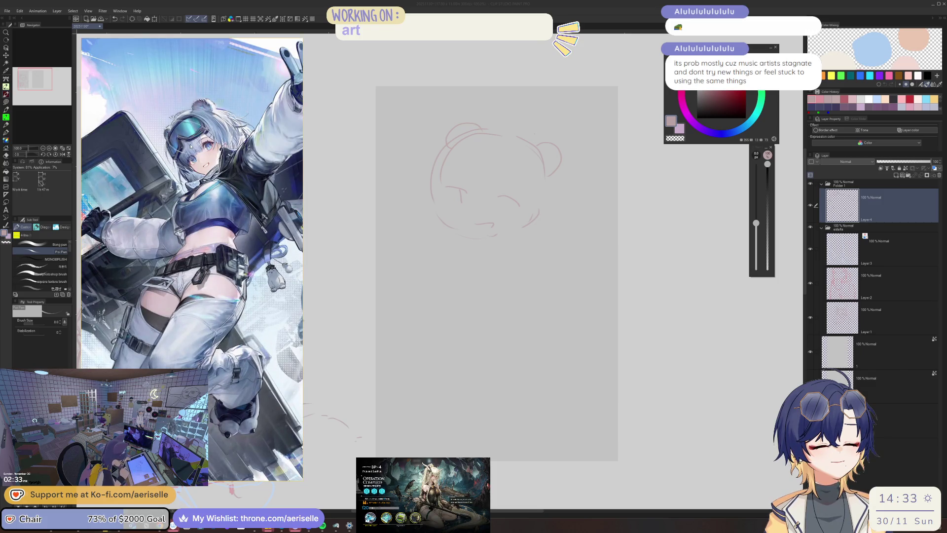
Step: Touch up the head line between the bear ears and draw the collar beneath the chin
left_click_drag(540, 147, 463, 133)
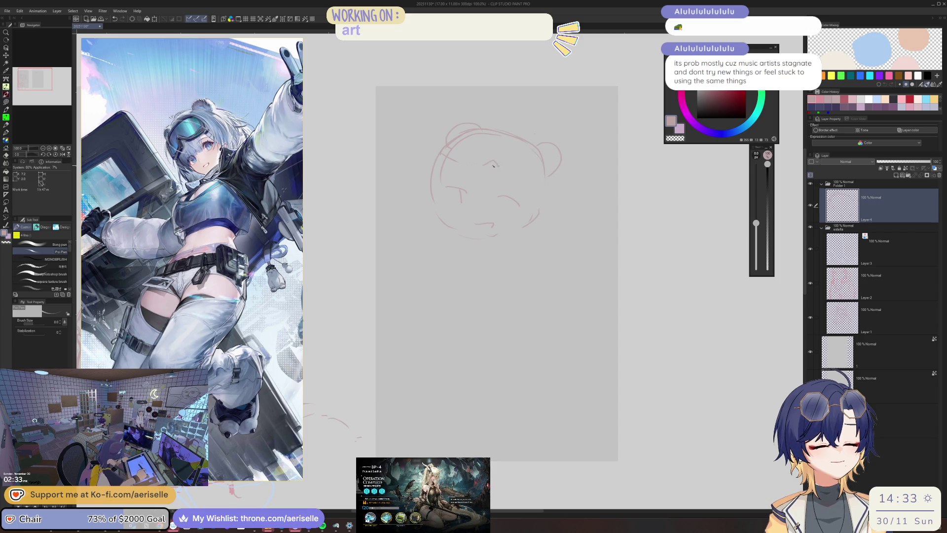
left_click_drag(542, 164, 544, 178)
left_click_drag(435, 160, 417, 183)
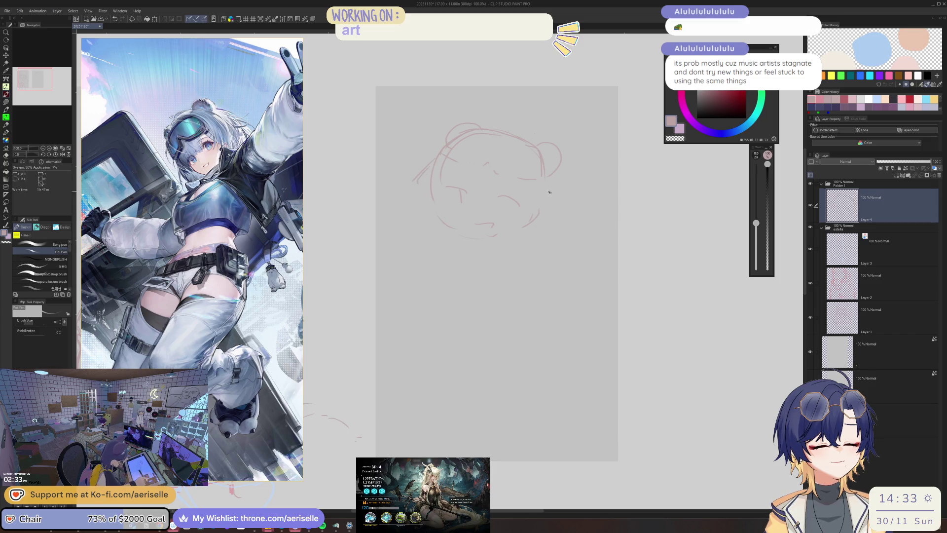
left_click_drag(414, 236, 402, 271)
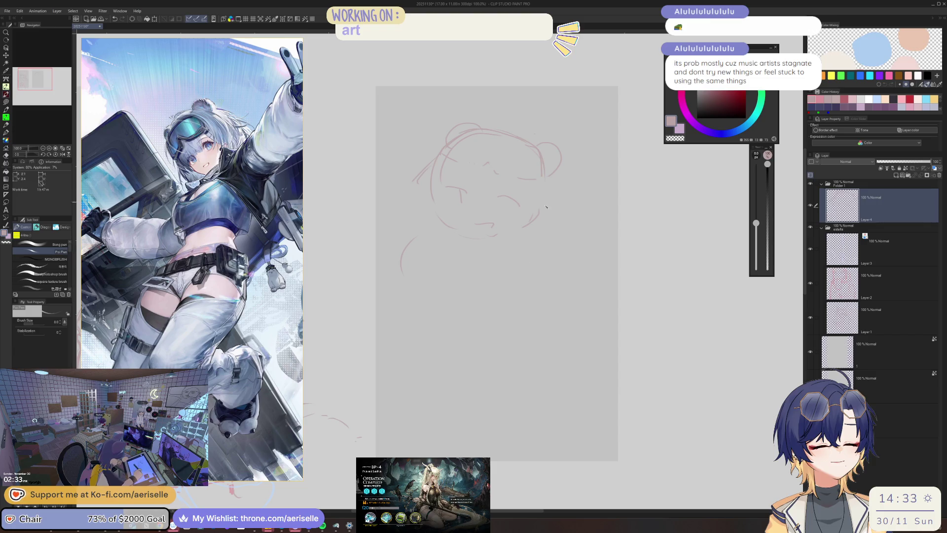
left_click_drag(466, 244, 520, 236)
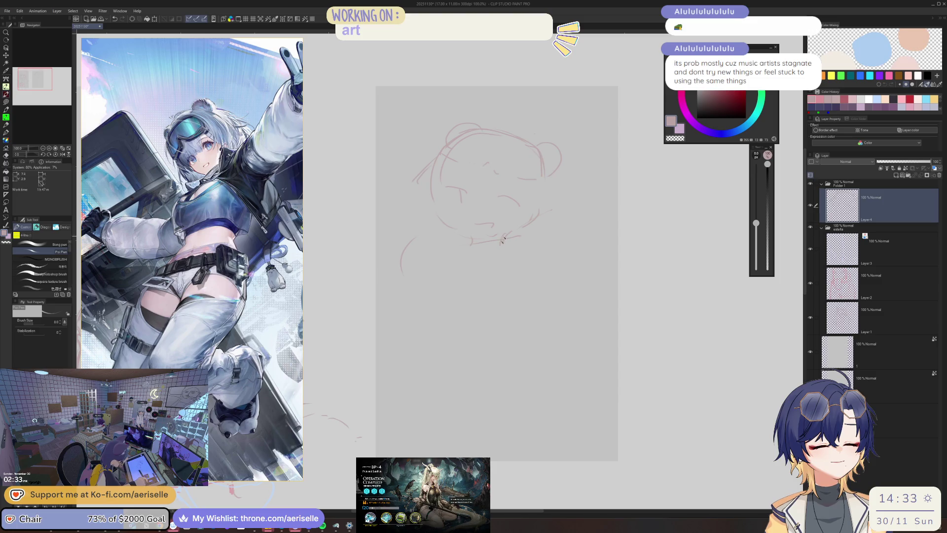
left_click_drag(480, 256, 504, 249)
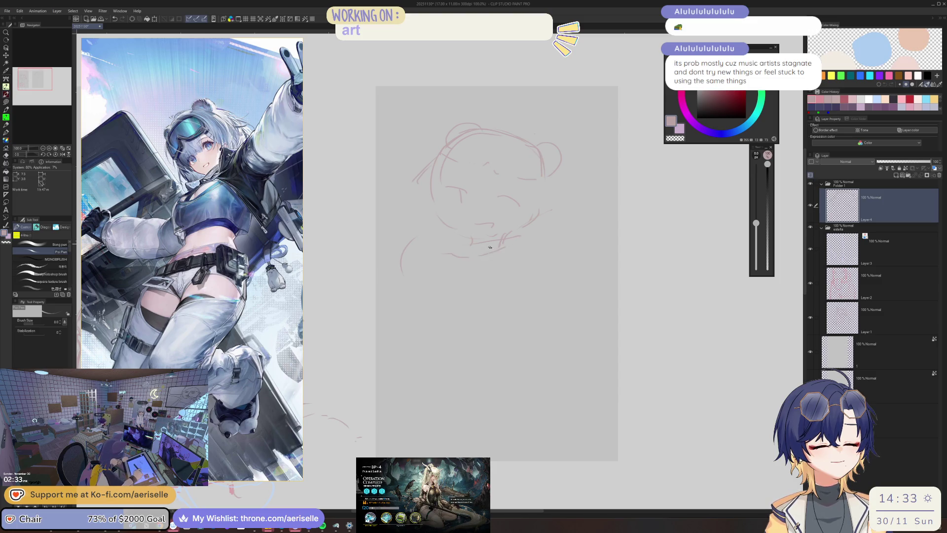
left_click_drag(432, 264, 444, 257)
Step: Sketch the neck line and the curved left arm, undoing stray trial strokes
left_click_drag(530, 227, 584, 168)
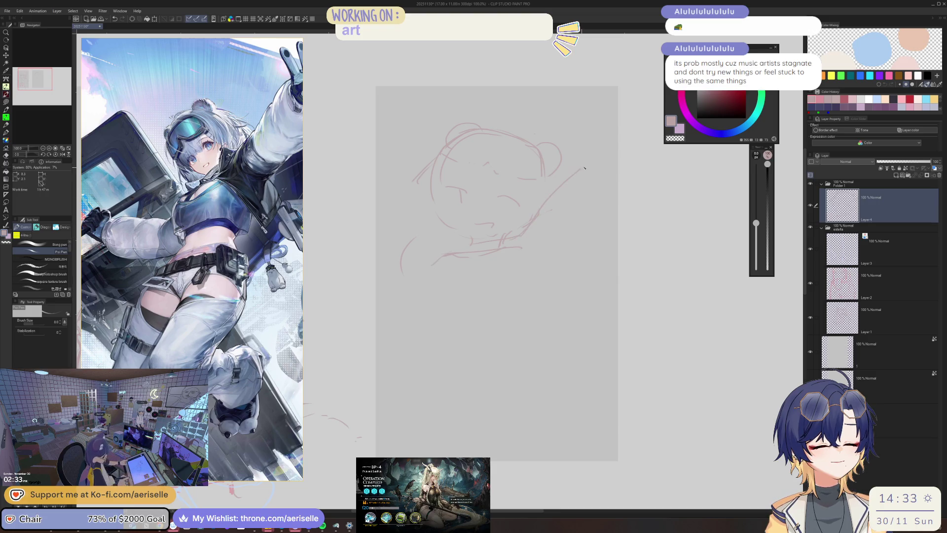
key("ctrl+z")
left_click_drag(528, 226, 525, 260)
mouse_move(542, 207)
left_mouse_down()
mouse_move(601, 141)
mouse_move(545, 206)
left_mouse_up()
key("ctrl+z")
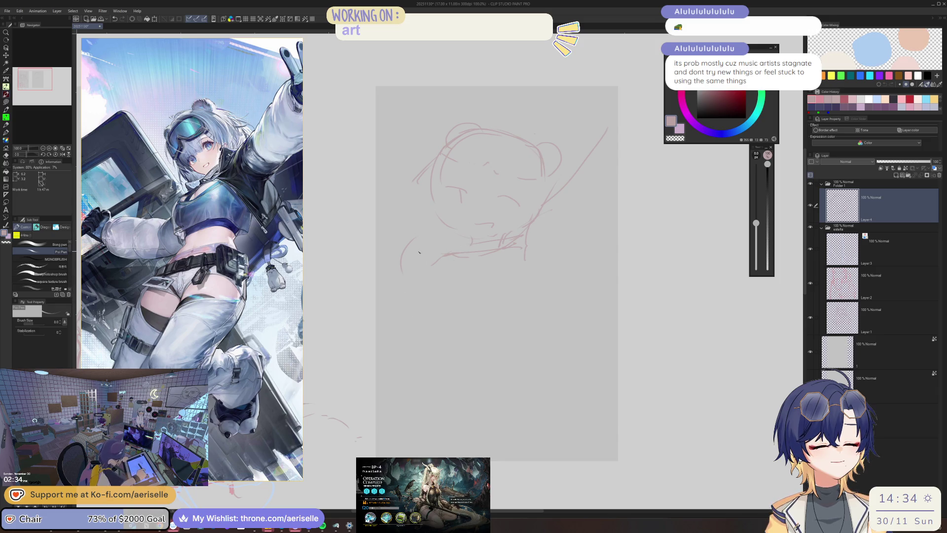
mouse_move(400, 218)
left_mouse_down()
mouse_move(373, 266)
mouse_move(439, 261)
left_mouse_up()
left_click_drag(392, 236, 382, 278)
key("ctrl+z")
key("ctrl+z")
key("ctrl+z")
key("ctrl+z")
mouse_move(413, 236)
left_mouse_down()
mouse_move(392, 288)
mouse_move(431, 291)
left_mouse_up()
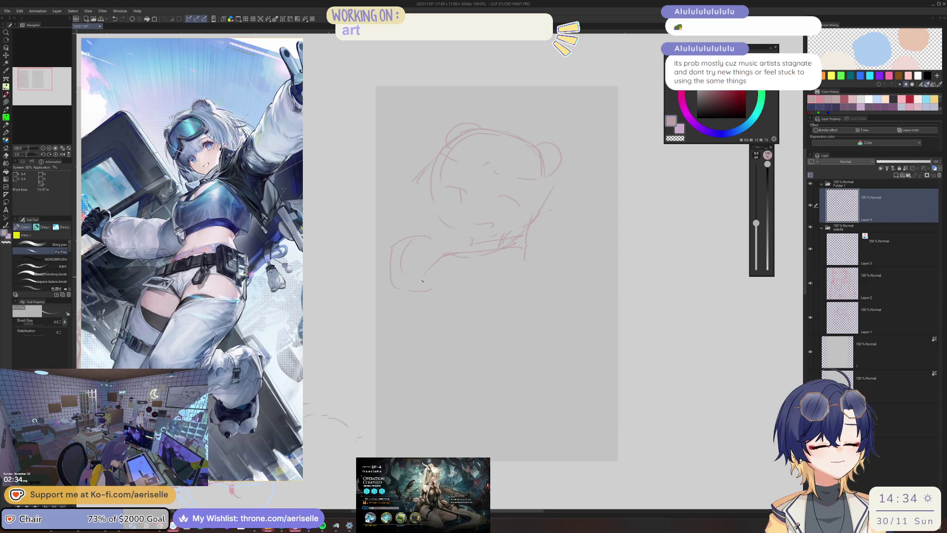
Step: Rough in the lower body curves, connecting the torso line down to them
left_click_drag(436, 330, 493, 352)
left_click_drag(532, 266, 494, 354)
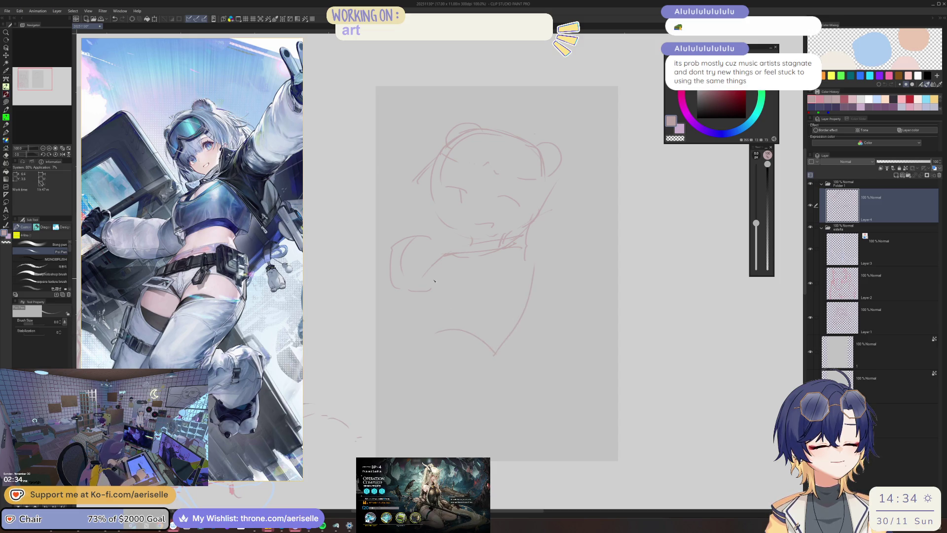
left_click_drag(425, 274, 420, 335)
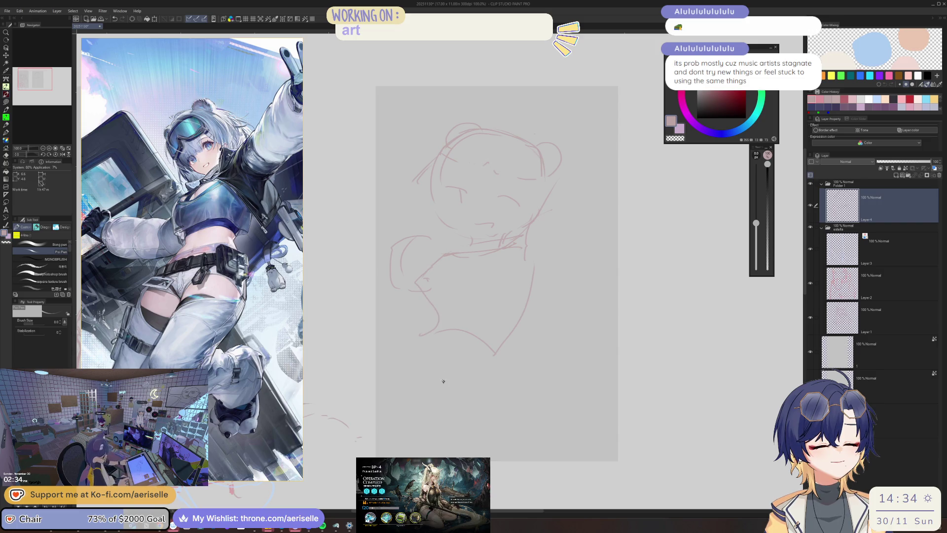
scroll(428, 322, "right", 3)
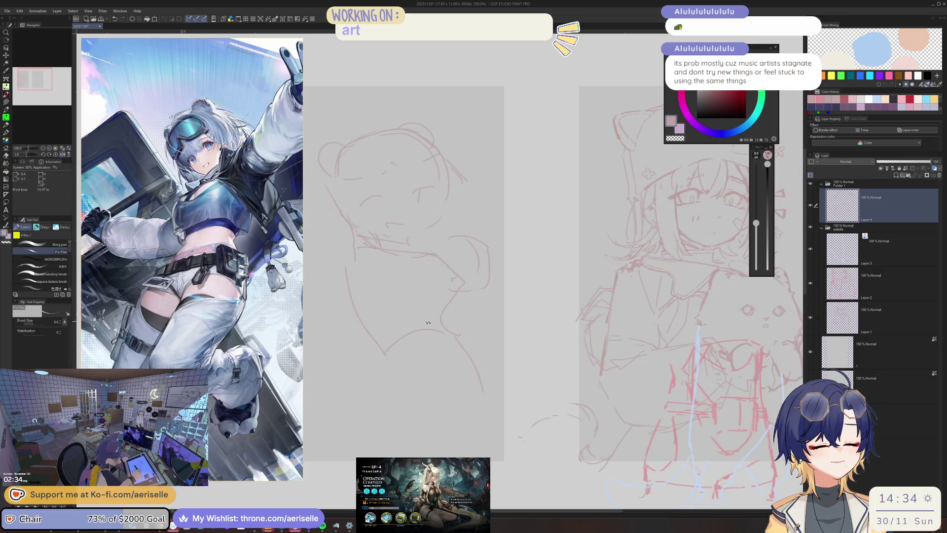
mouse_move(364, 337)
left_mouse_down()
mouse_move(391, 381)
mouse_move(428, 367)
left_mouse_up()
left_click_drag(454, 330, 476, 385)
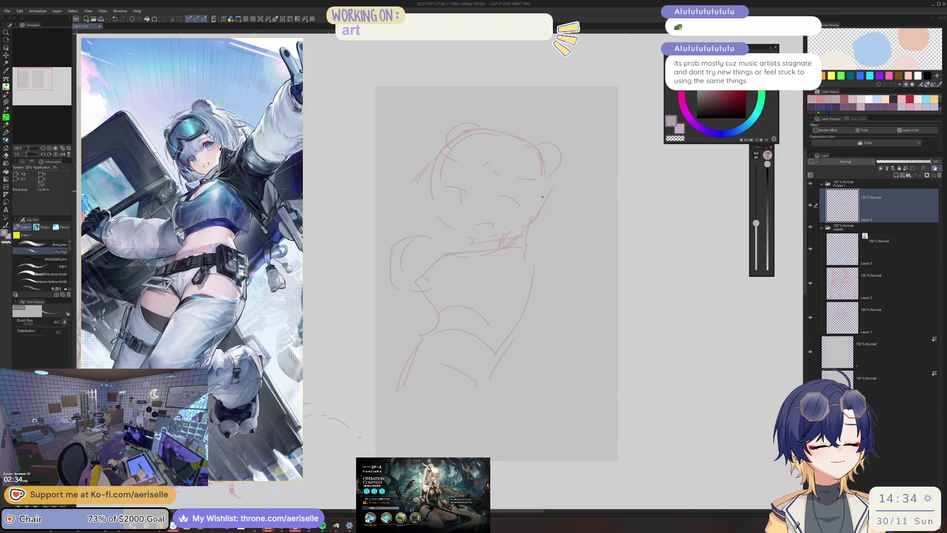
Step: Add lines near the eye and left side, redraw the bear ear arch, and stroke the right cheek
scroll(455, 222, "up", 1)
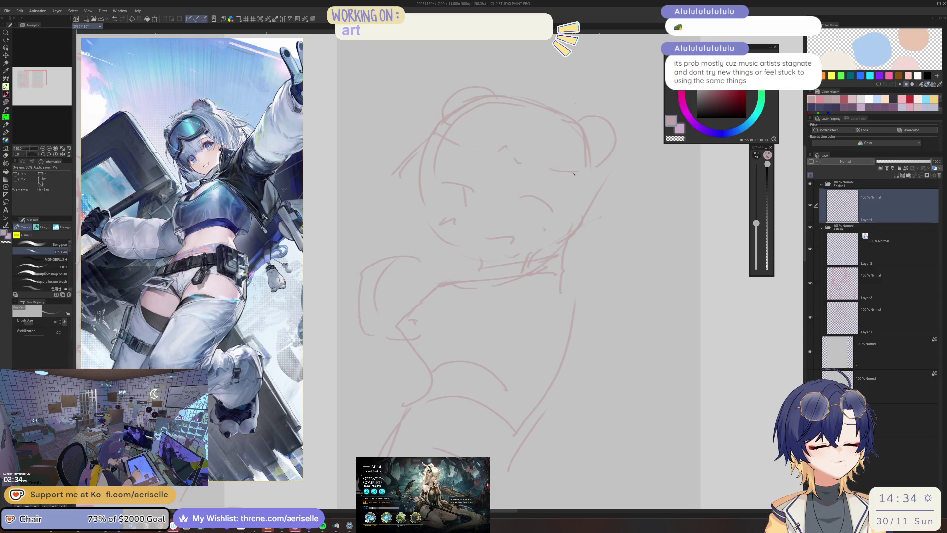
left_click_drag(571, 184, 575, 198)
left_click_drag(398, 178, 391, 195)
left_click_drag(420, 165, 373, 203)
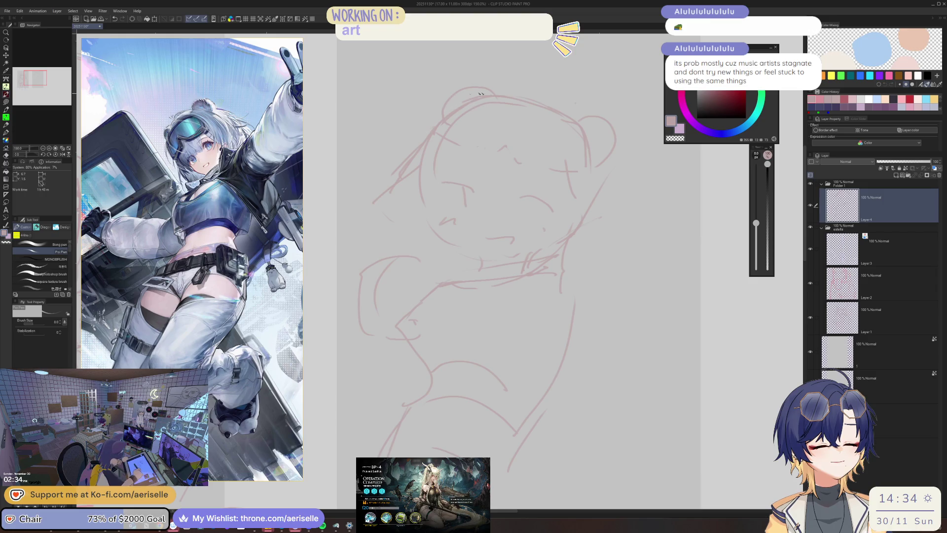
left_click_drag(536, 90, 501, 93)
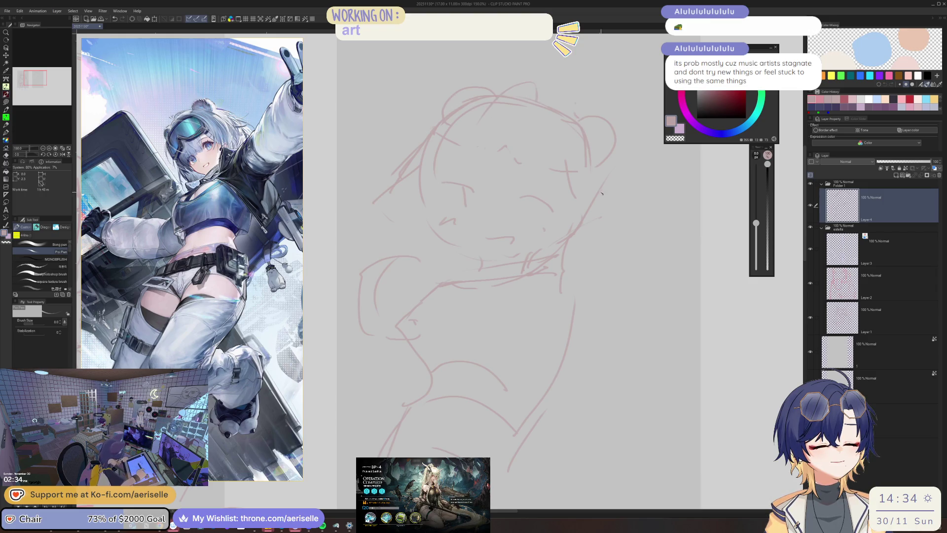
scroll(601, 193, "down", 3)
mouse_move(429, 227)
left_mouse_down()
mouse_move(509, 214)
mouse_move(549, 226)
mouse_move(568, 244)
left_mouse_up()
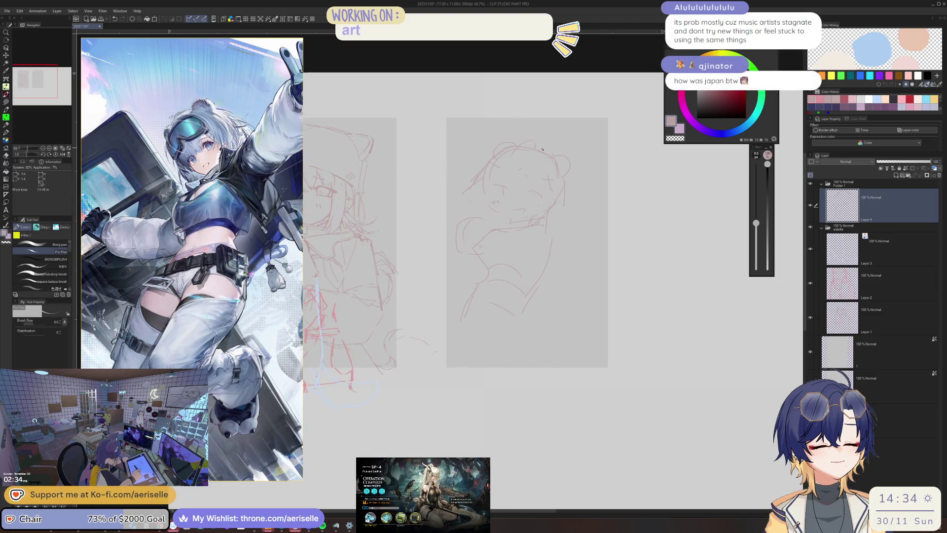
scroll(542, 149, "up", 3)
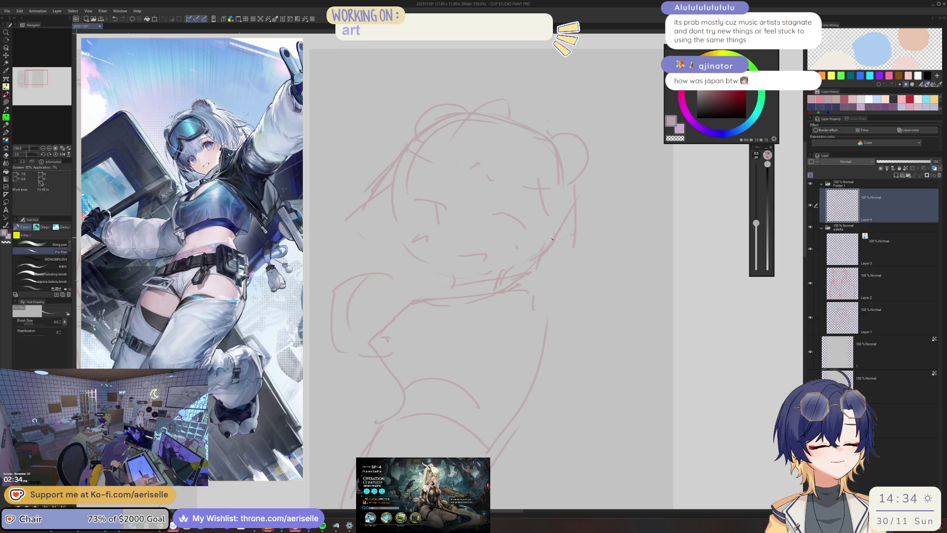
left_click_drag(559, 232, 539, 264)
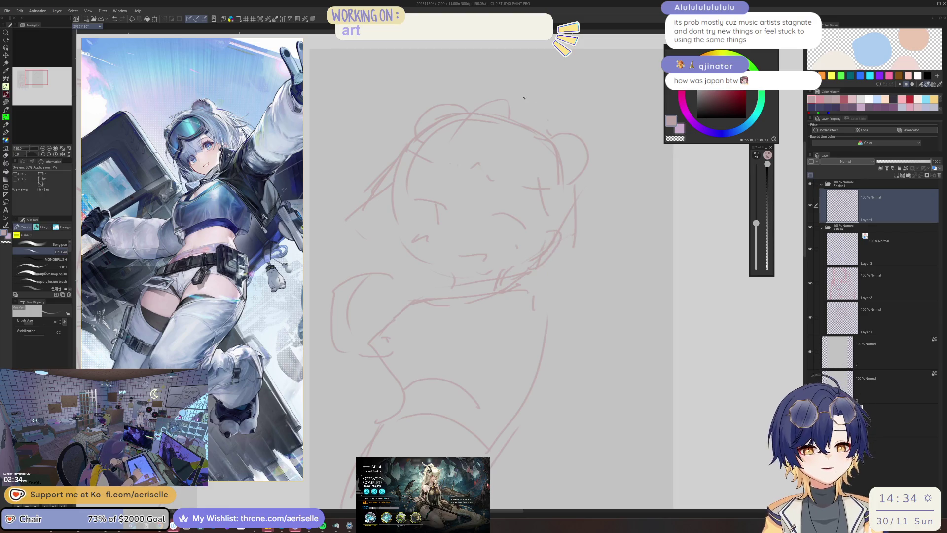
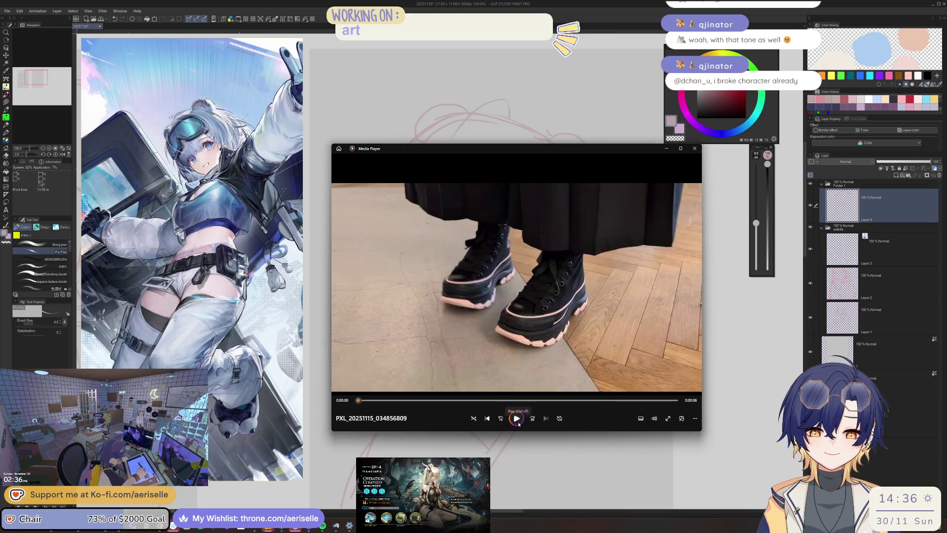
Step: Play the 6-second black platform sneaker clip several times, then close Media Player
left_click(516, 418)
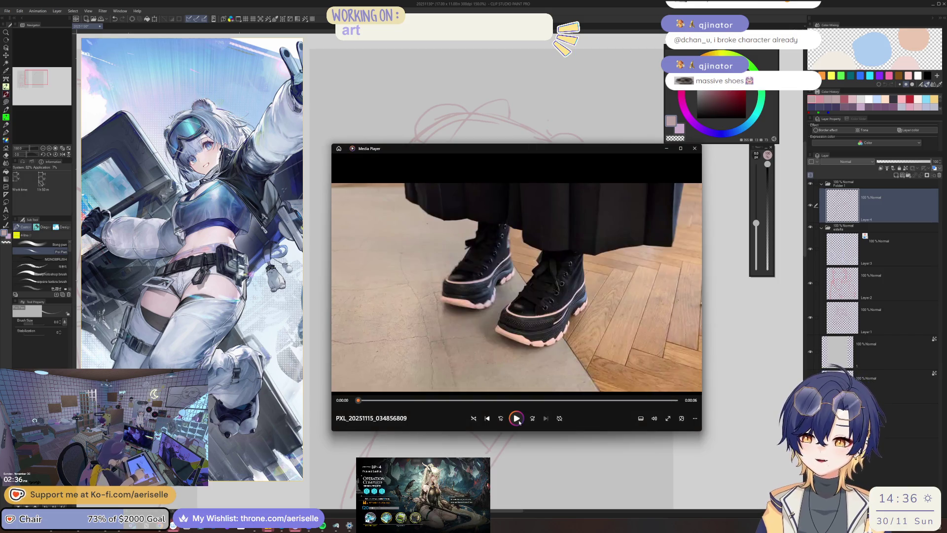
left_click(517, 418)
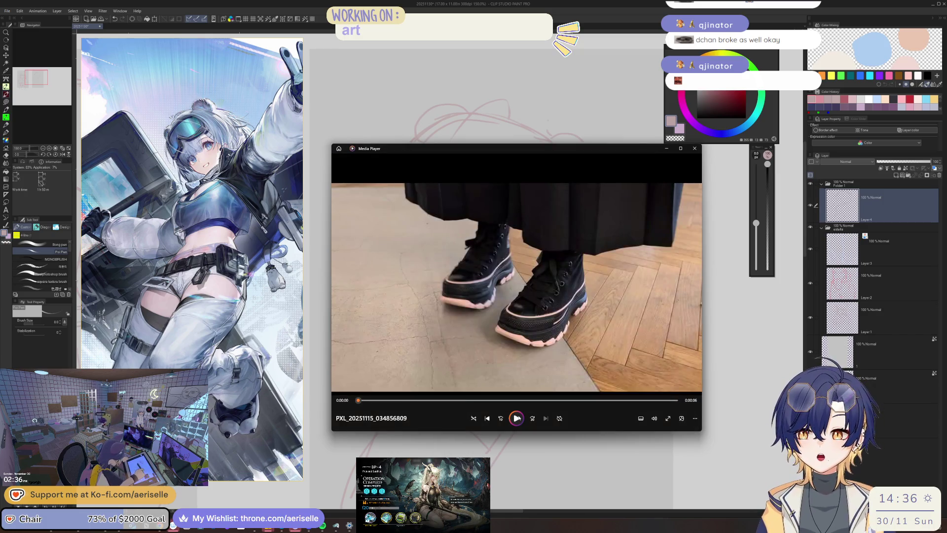
left_click(516, 418)
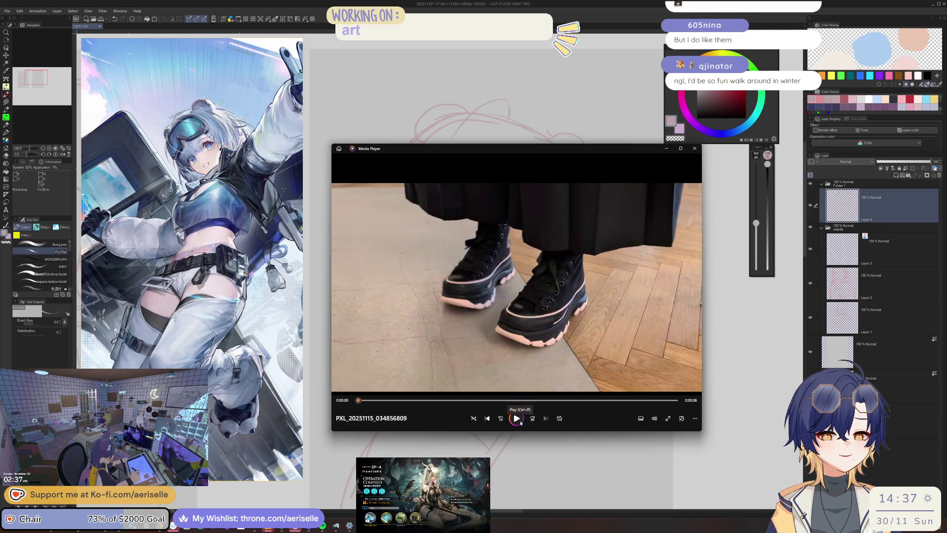
left_click(520, 420)
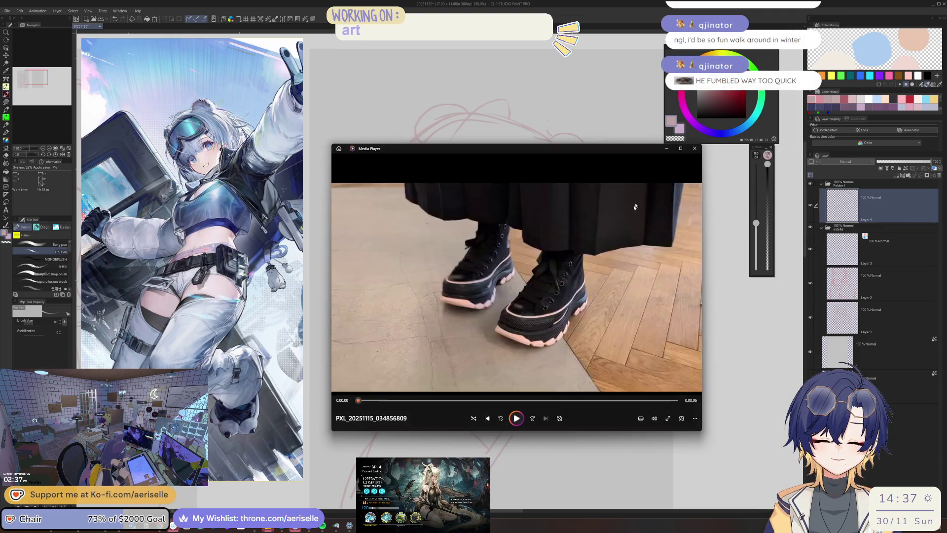
left_click(695, 148)
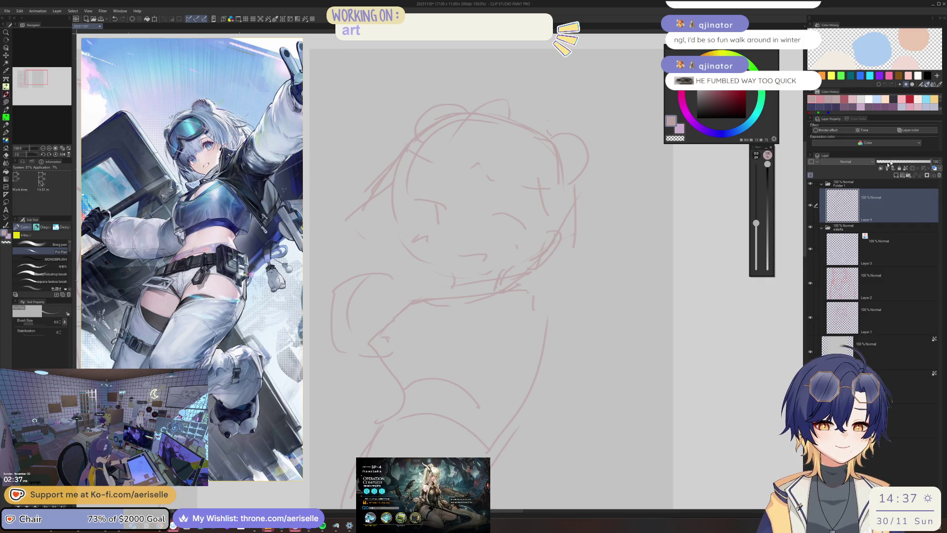
Step: Return to the canvas, zoom in, and extend a short line on the bear-eared character's face
key("alt+Tab")
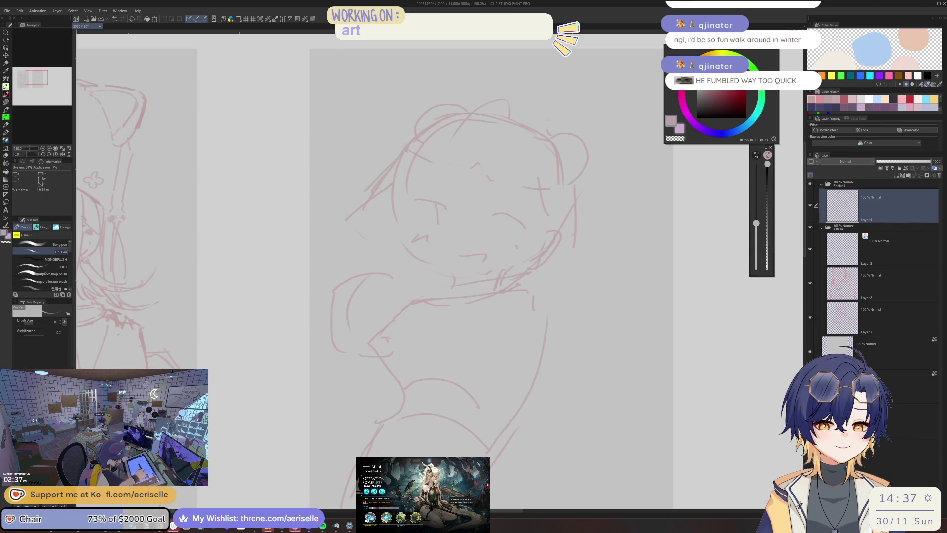
key("alt+Tab")
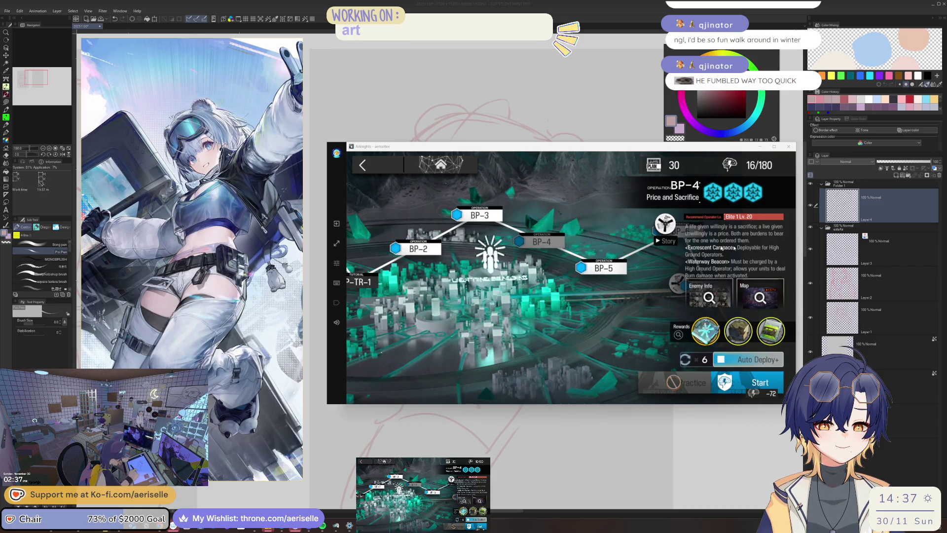
key("alt+Tab")
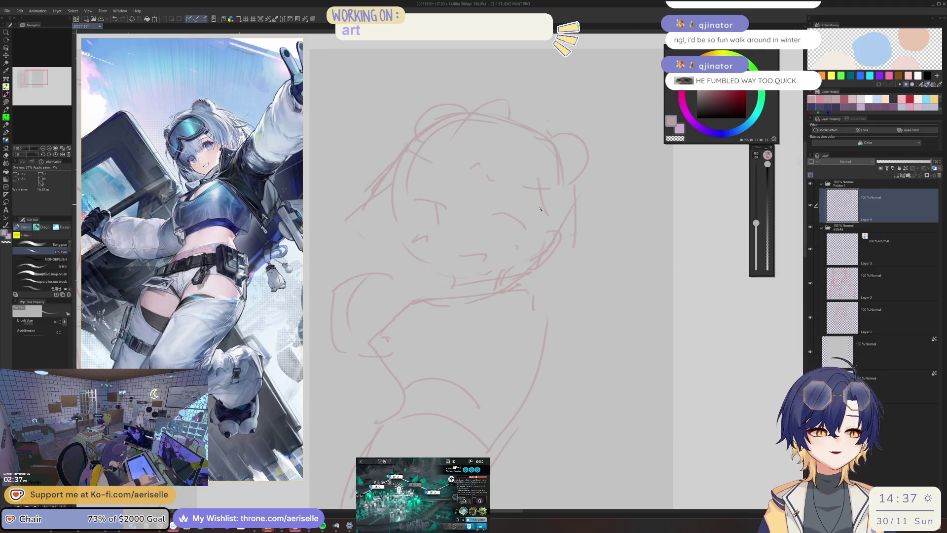
scroll(487, 206, "up", 3)
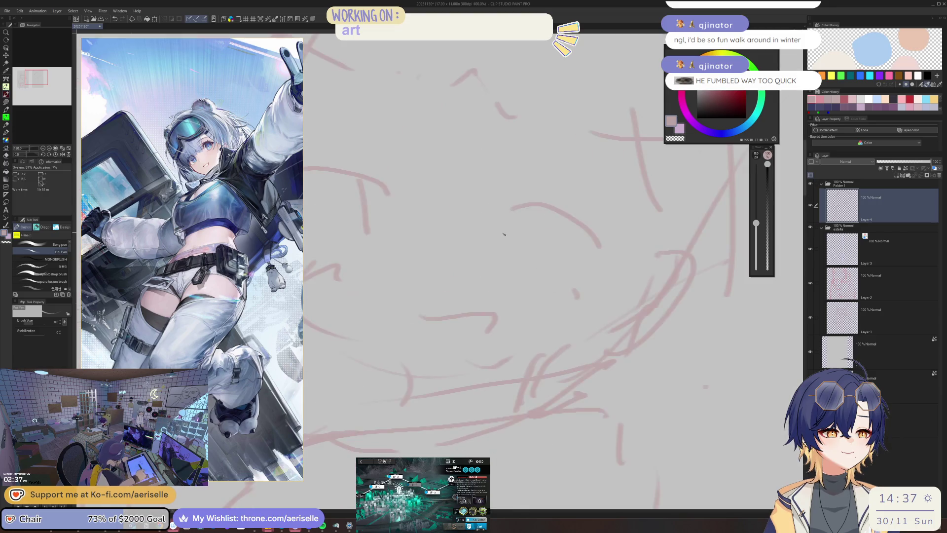
left_click_drag(525, 228, 565, 214)
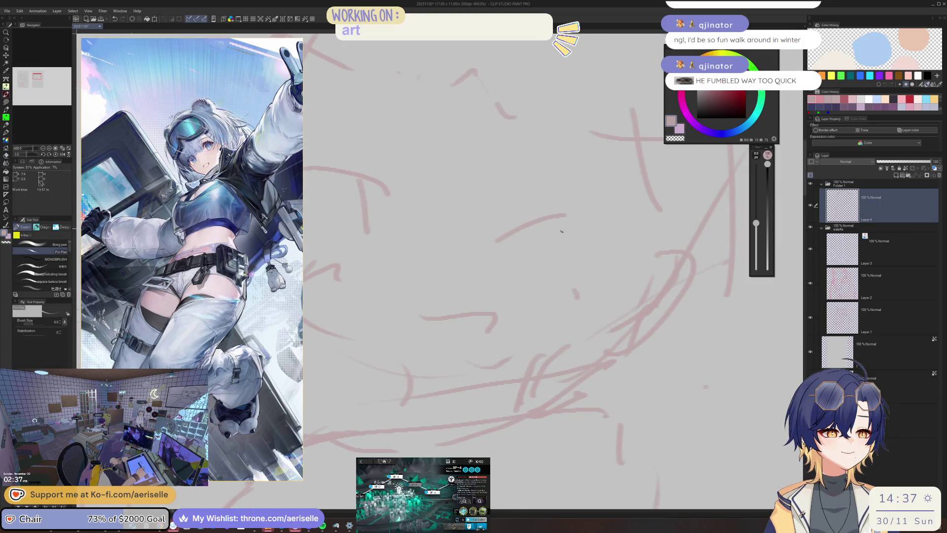
Step: Undo a stray stroke drawn beside the face curve and return to the thin pen
left_click_drag(410, 318, 438, 339)
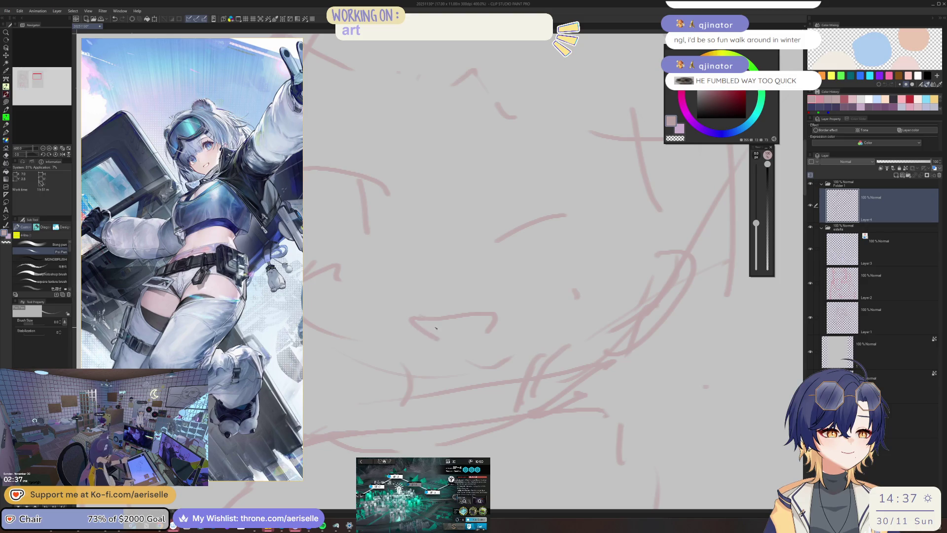
key("ctrl+z")
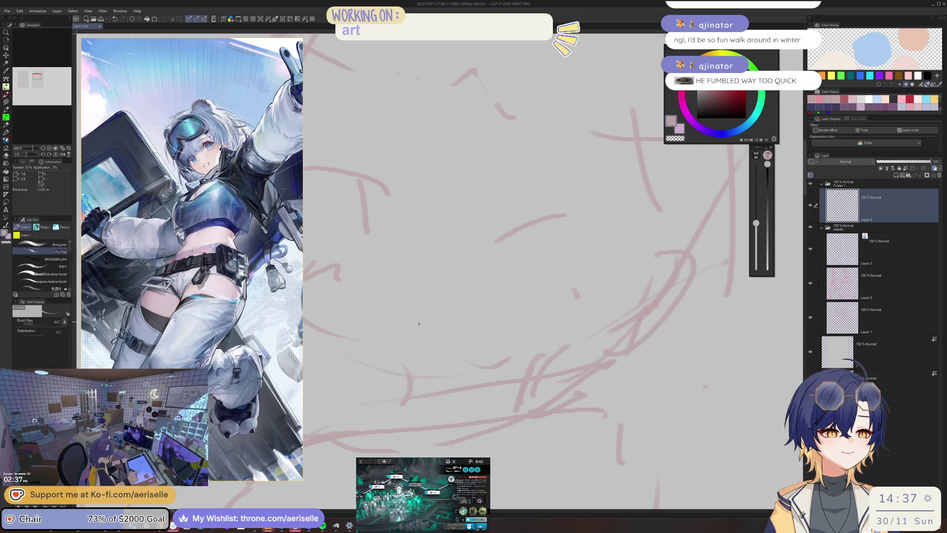
scroll(507, 306, "down", 5)
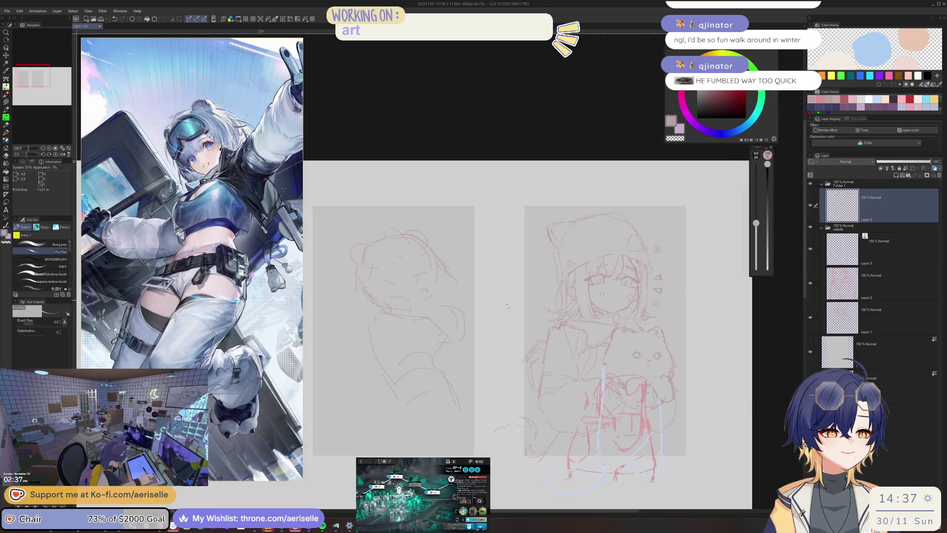
scroll(507, 306, "up", 3)
key("e")
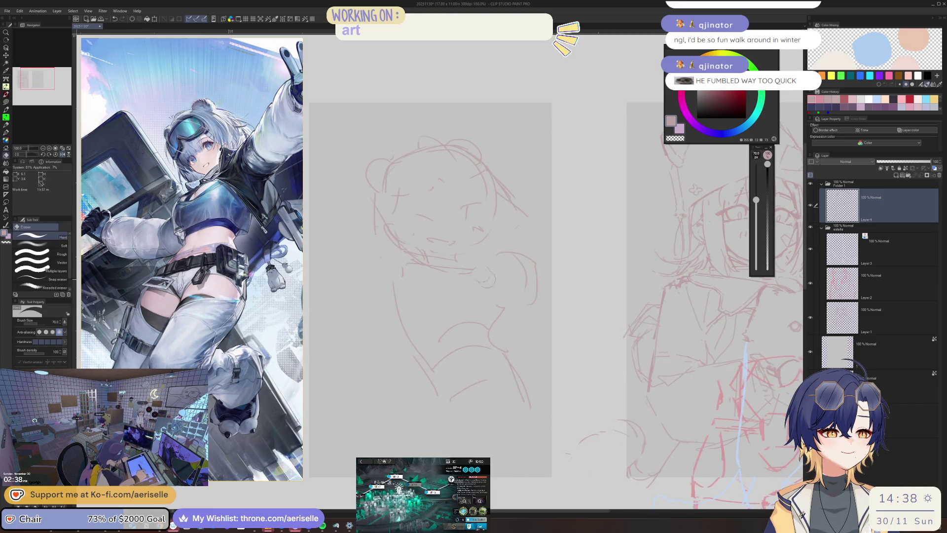
key("p")
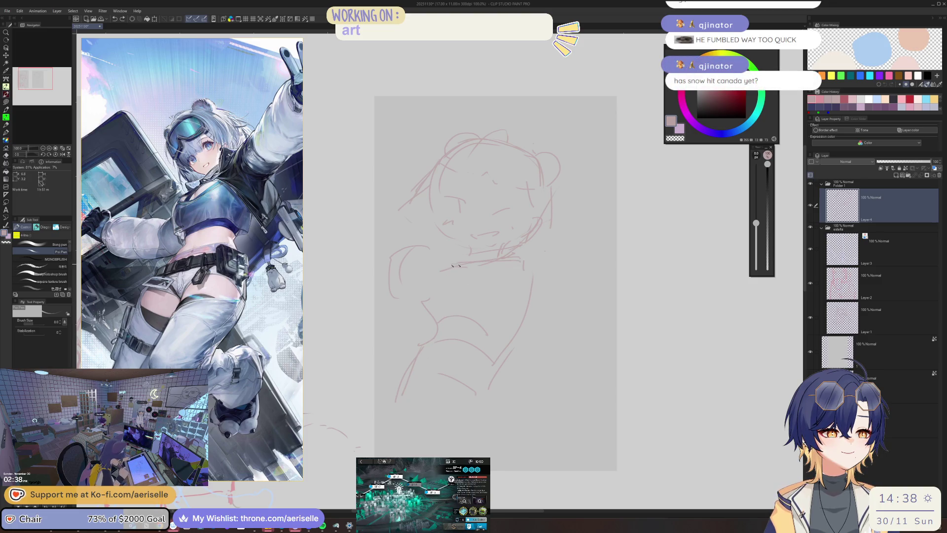
Step: Darken the neck line, sketch the right shoulder, and redraw the left body line after two retries
left_click_drag(438, 285, 434, 307)
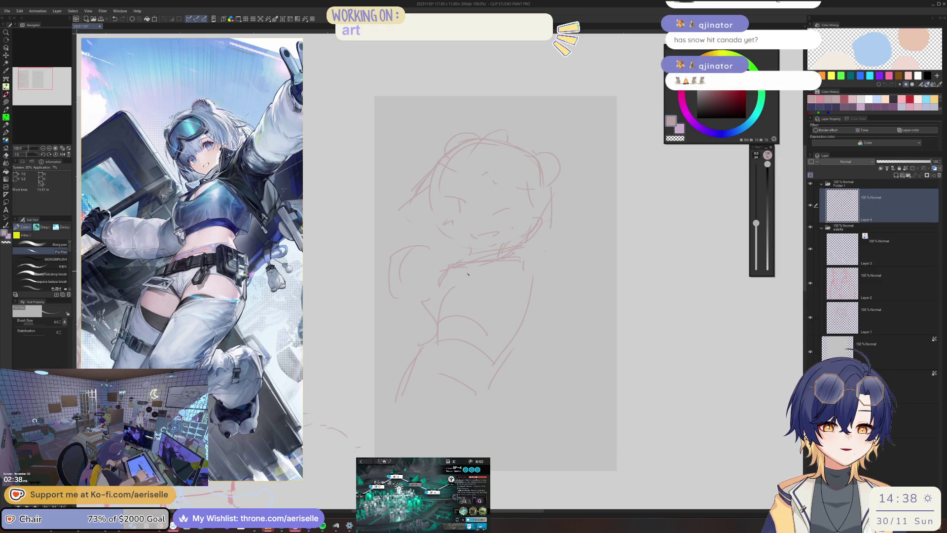
key("e")
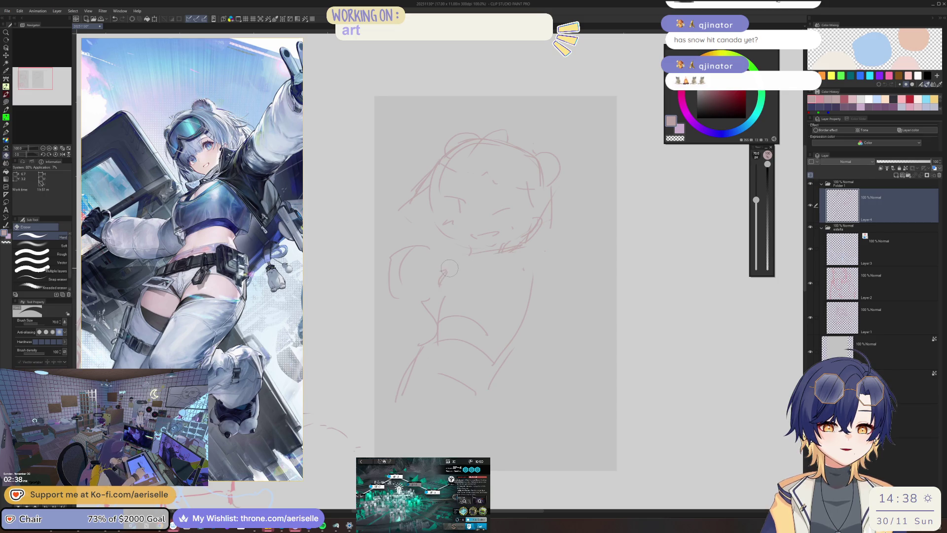
key("p")
mouse_move(530, 254)
left_mouse_down()
mouse_move(533, 278)
mouse_move(513, 314)
left_mouse_up()
left_click_drag(437, 285, 440, 339)
key("ctrl+z")
key("ctrl+z")
left_click_drag(440, 286, 434, 318)
key("ctrl+z")
key("ctrl+z")
left_click_drag(439, 285, 427, 309)
key("e")
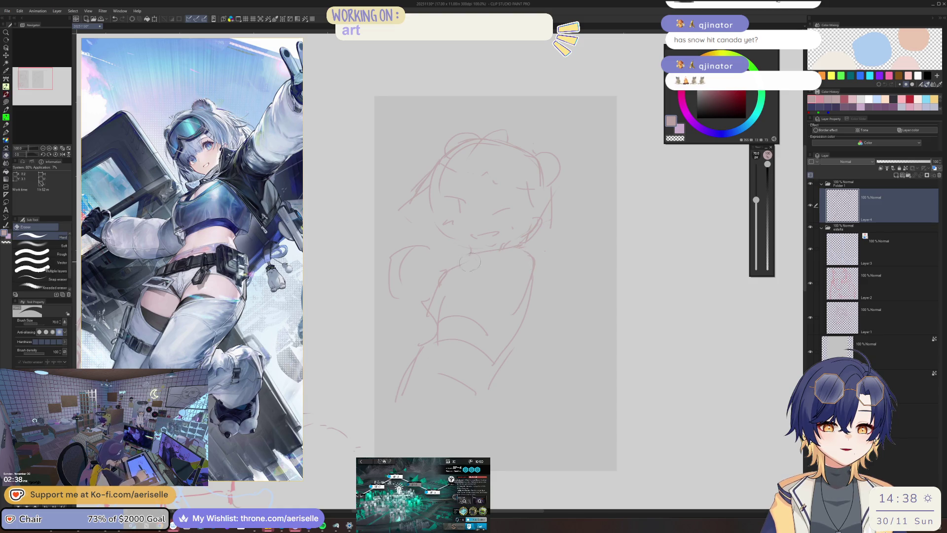
key("p")
Step: Erase lines on the lower body with a large hard eraser, then zoom out to both sketch pages
scroll(425, 289, "right", 3)
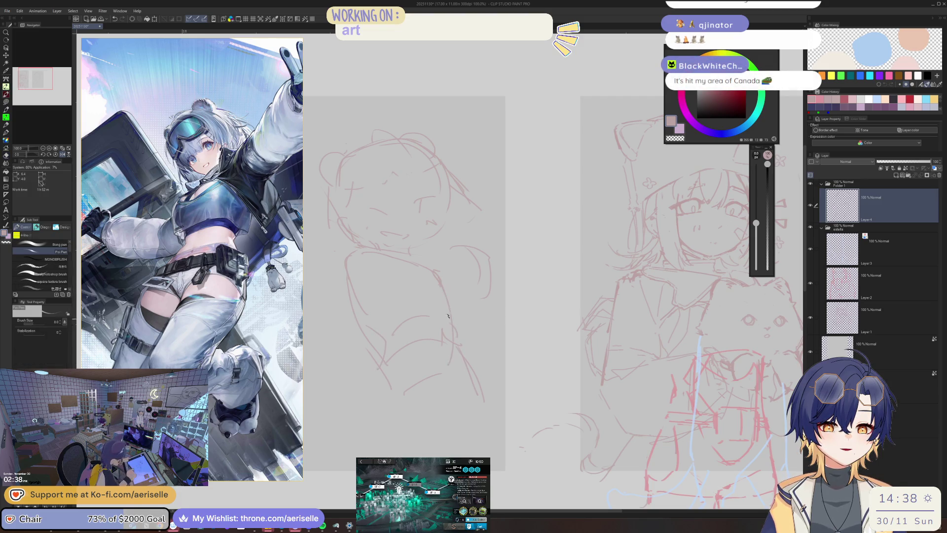
key("e")
left_click_drag(382, 362, 360, 305)
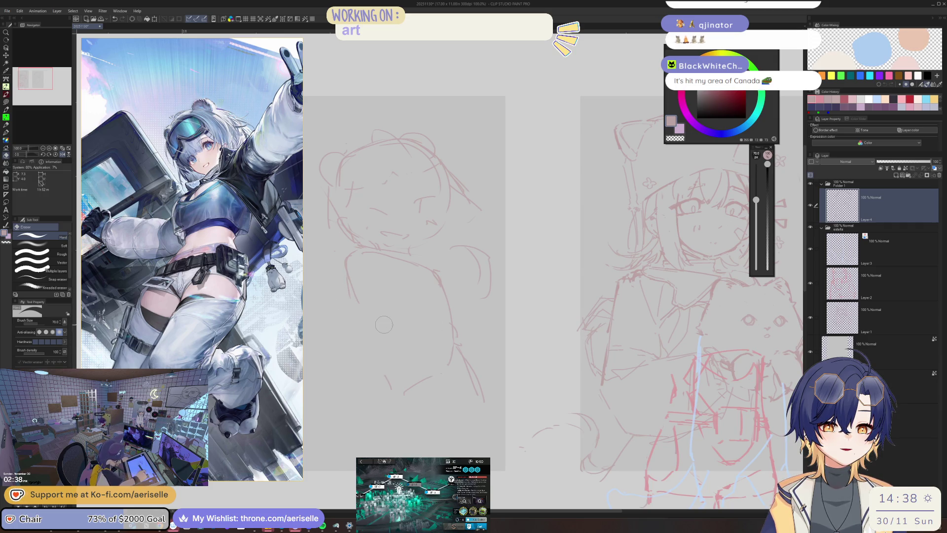
scroll(457, 325, "up", 2)
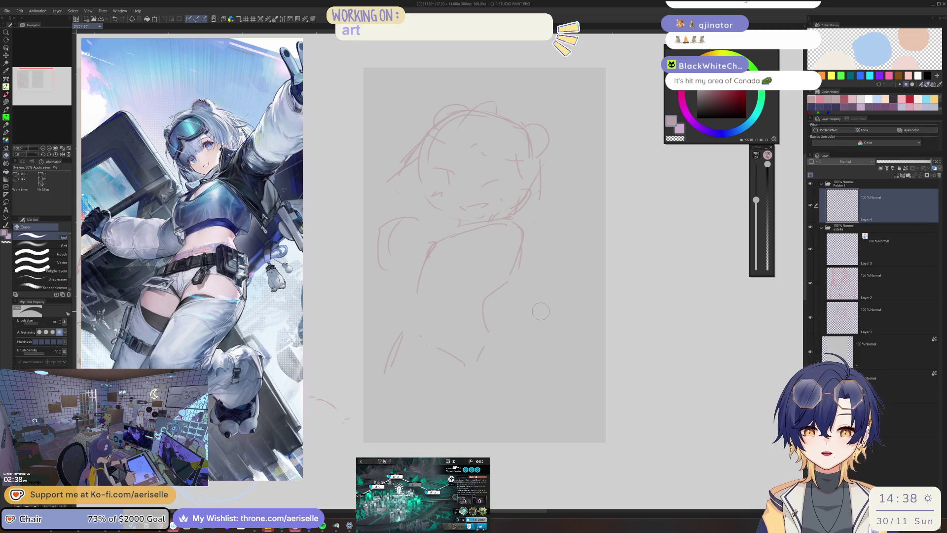
scroll(509, 241, "up", 1)
key("p")
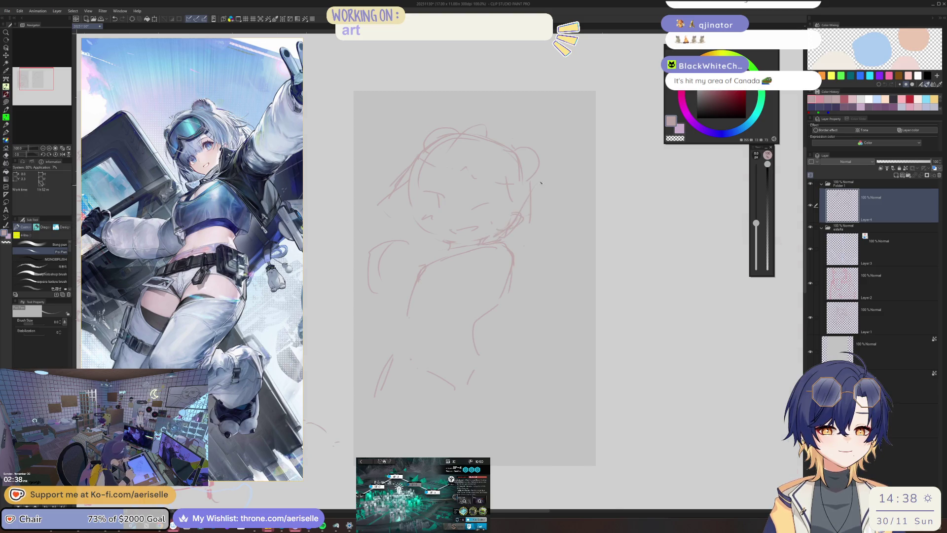
key("ctrl+minus")
scroll(478, 220, "left", 5)
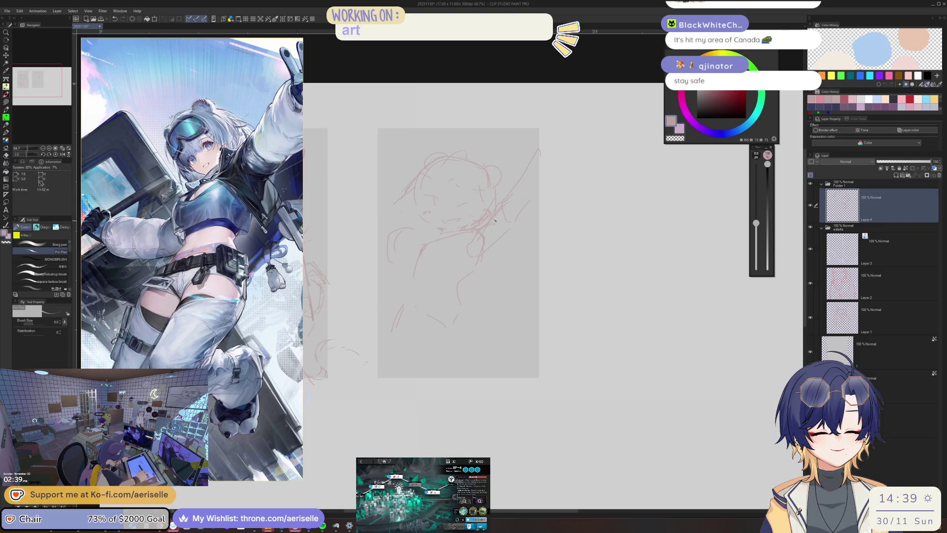
Step: Erase stray strokes near the raised arm, swapping between pen and eraser
key("e")
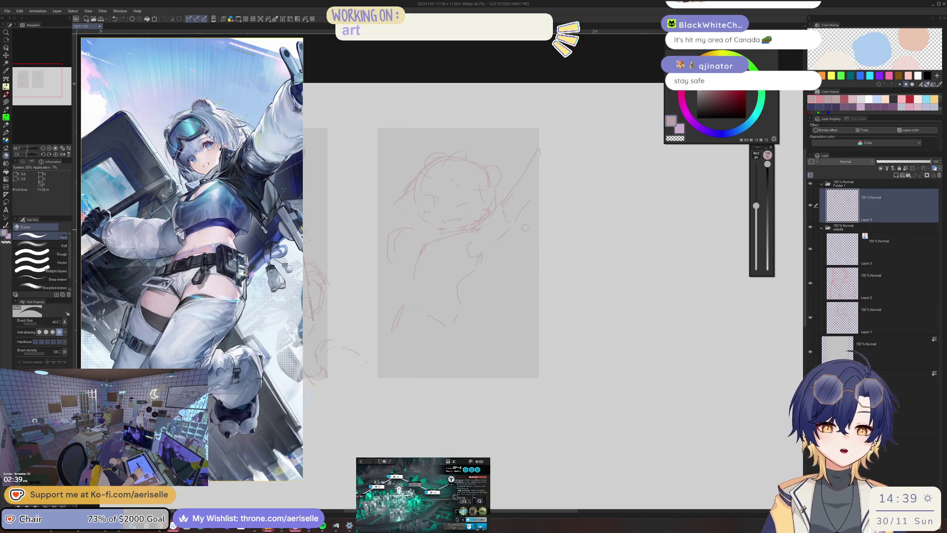
key("p")
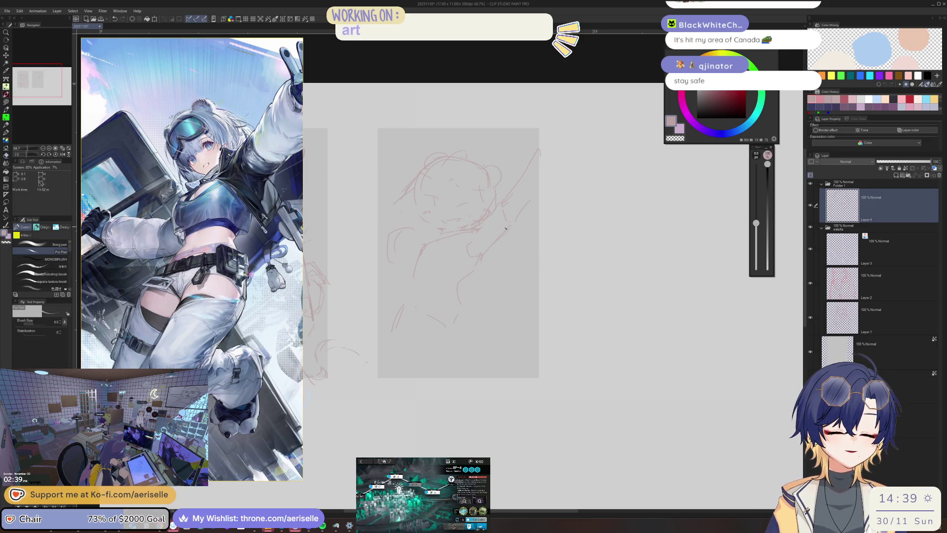
key("e")
left_click_drag(499, 228, 492, 256)
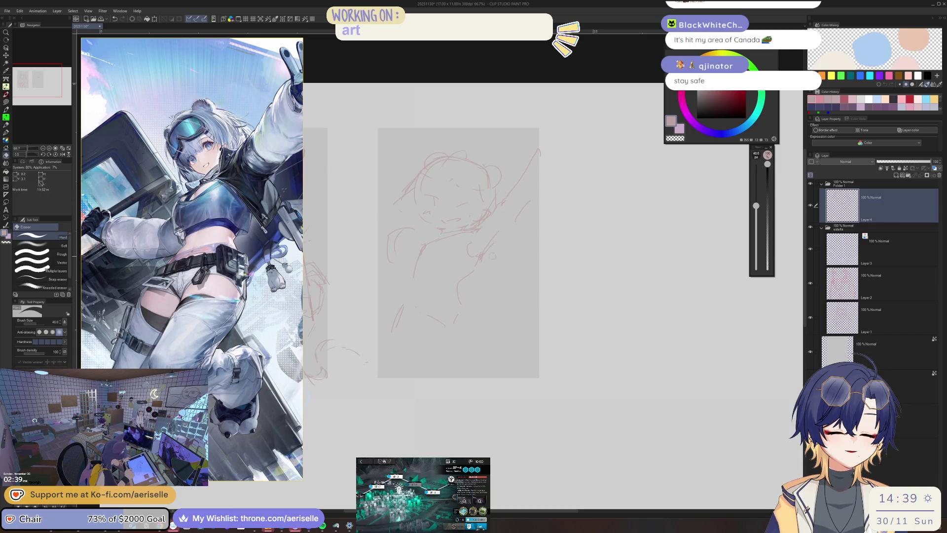
key("p")
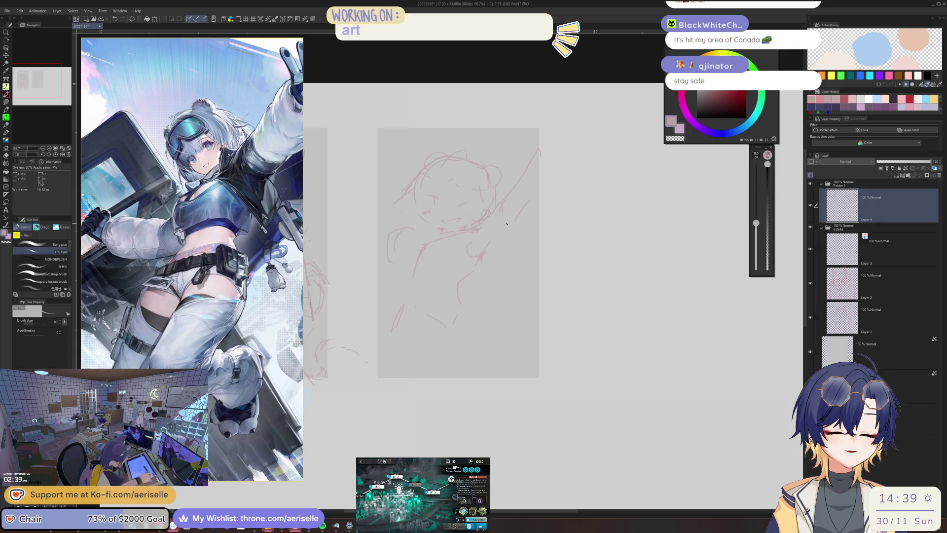
key("e")
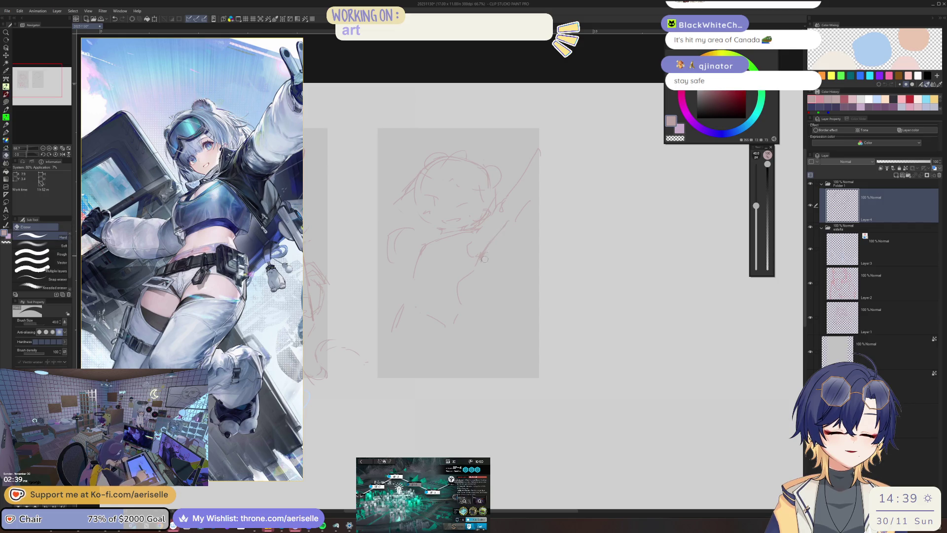
key("p")
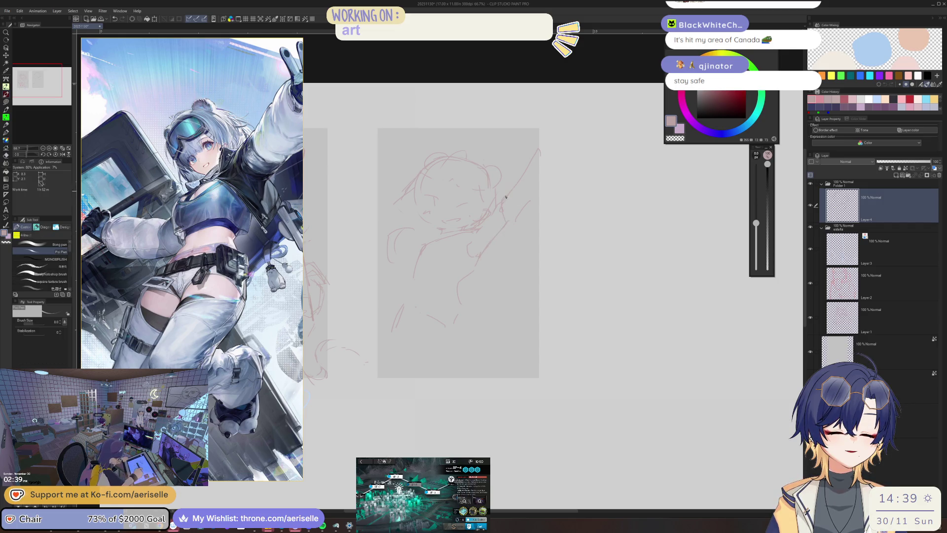
key("e")
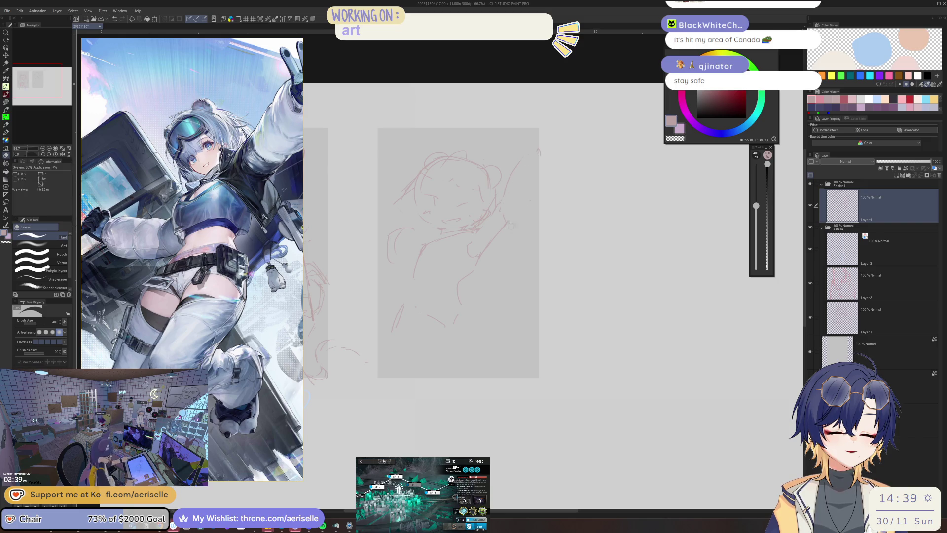
key("p")
scroll(515, 212, "right", 2)
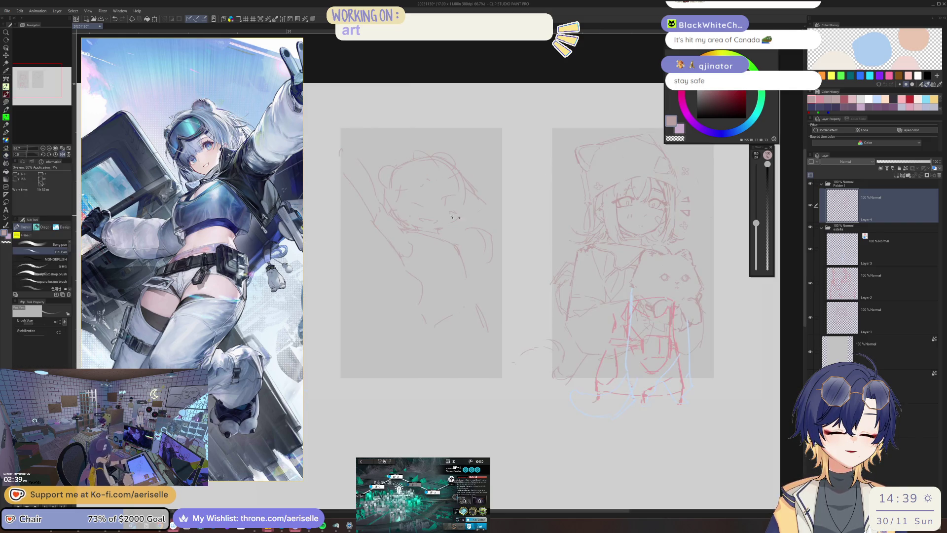
scroll(465, 123, "left", 2)
Step: Erase a short stray stroke below the sketches and return to the sketching pen
key("e")
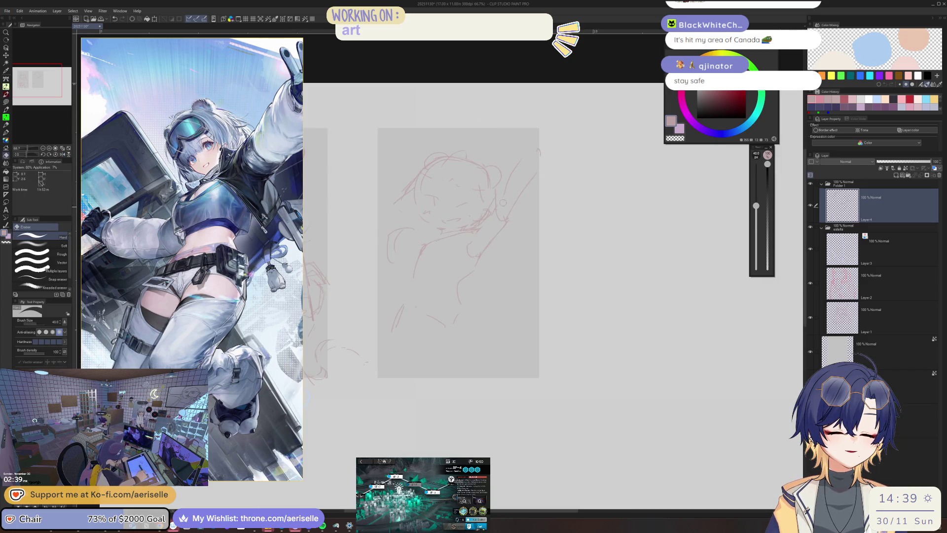
key("p")
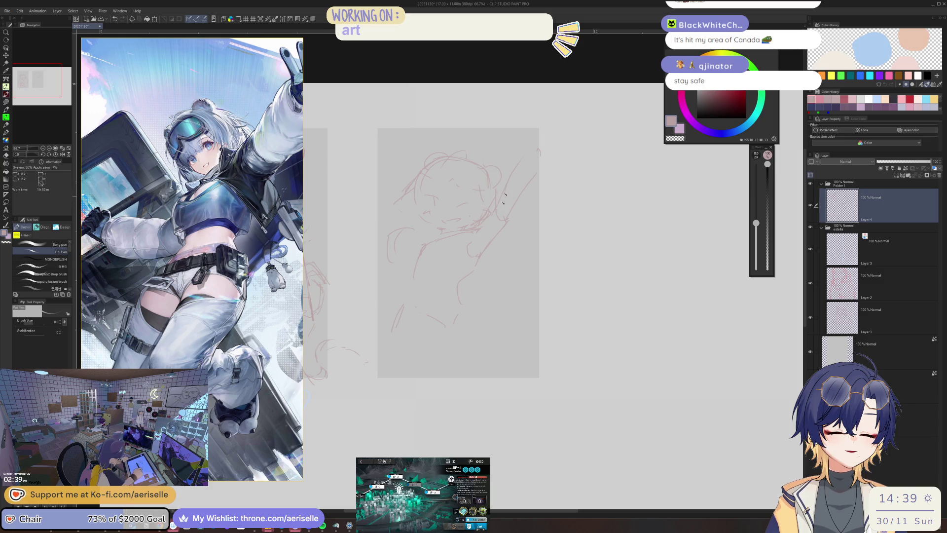
key("e")
key("p")
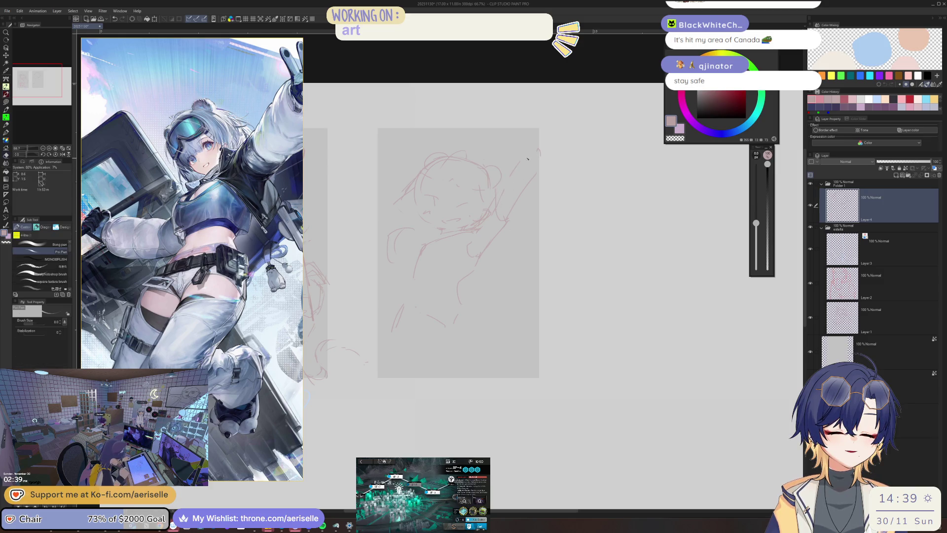
key("e")
key("p")
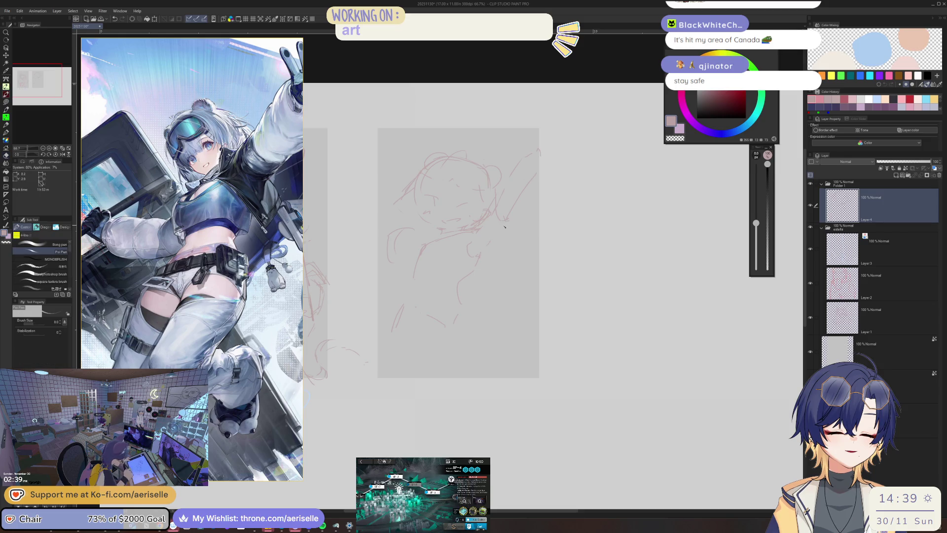
scroll(546, 161, "right", 2)
key("e")
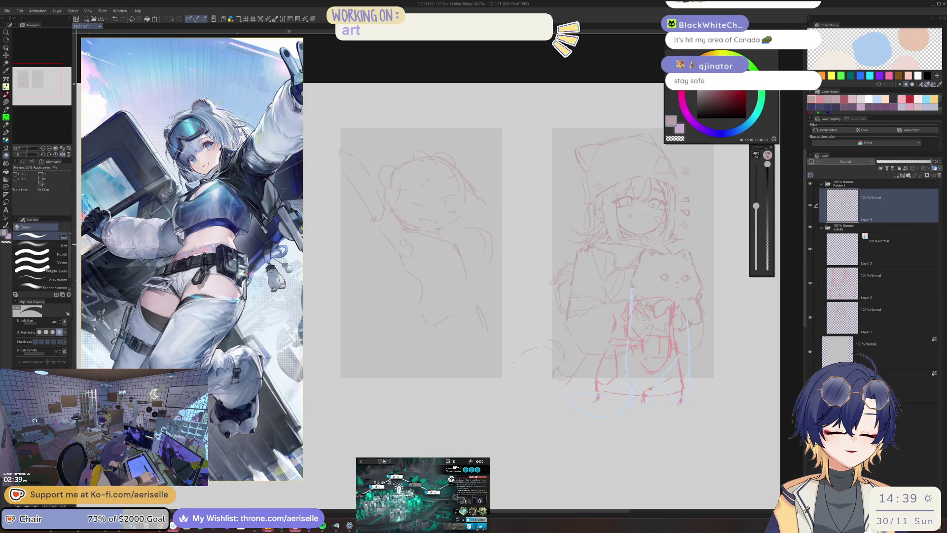
scroll(493, 222, "left", 2)
key("p")
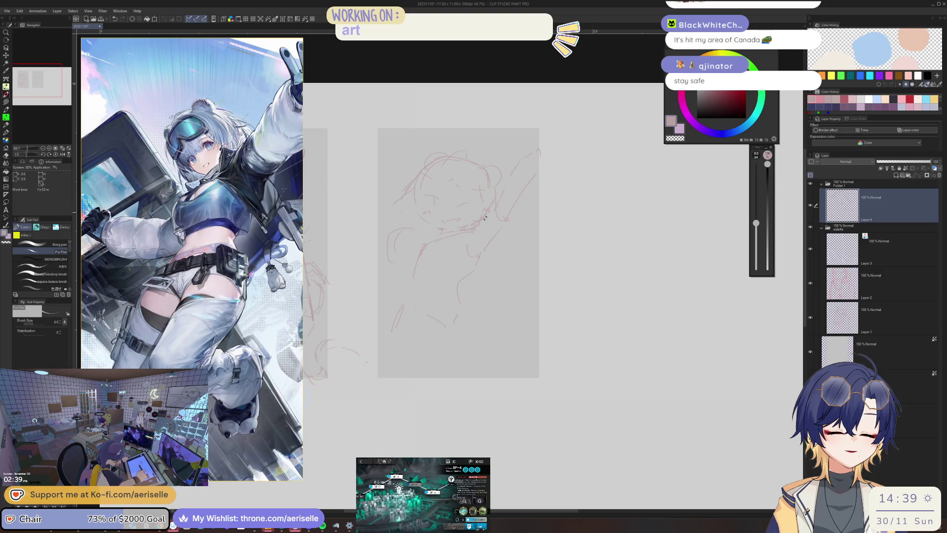
key("e")
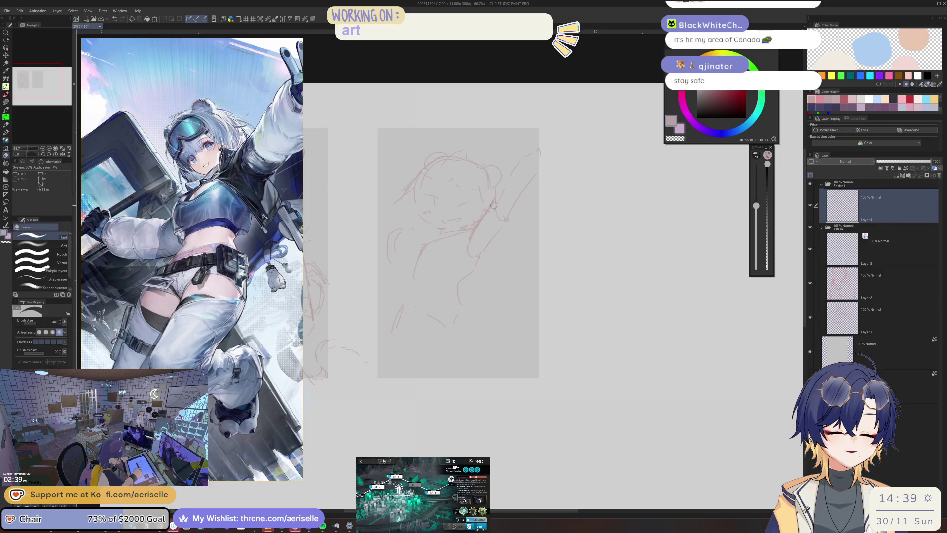
key("p")
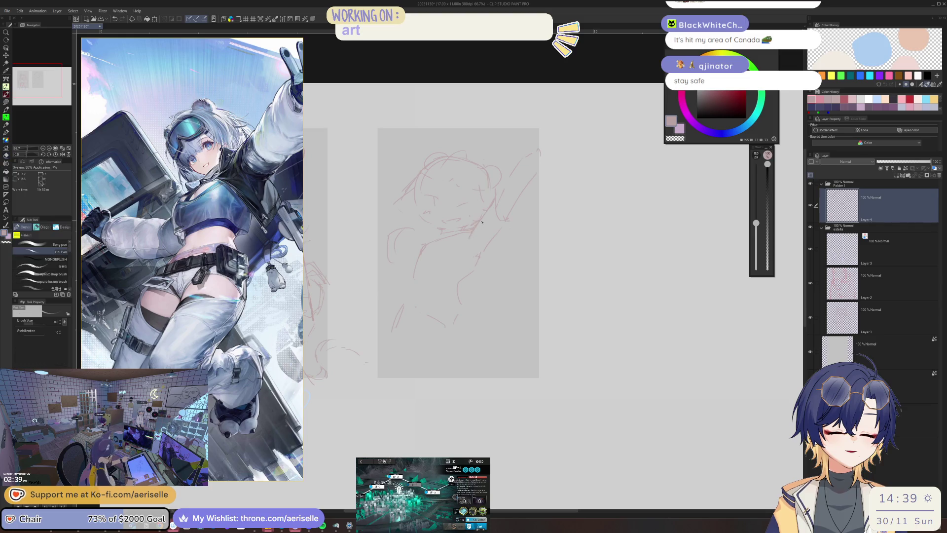
scroll(513, 202, "right", 2)
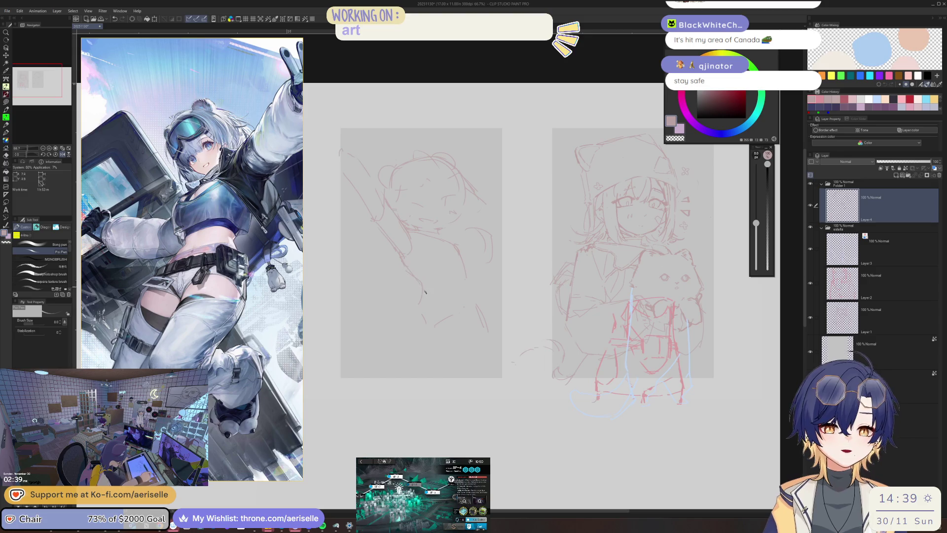
key("e")
left_click_drag(418, 289, 407, 266)
key("p")
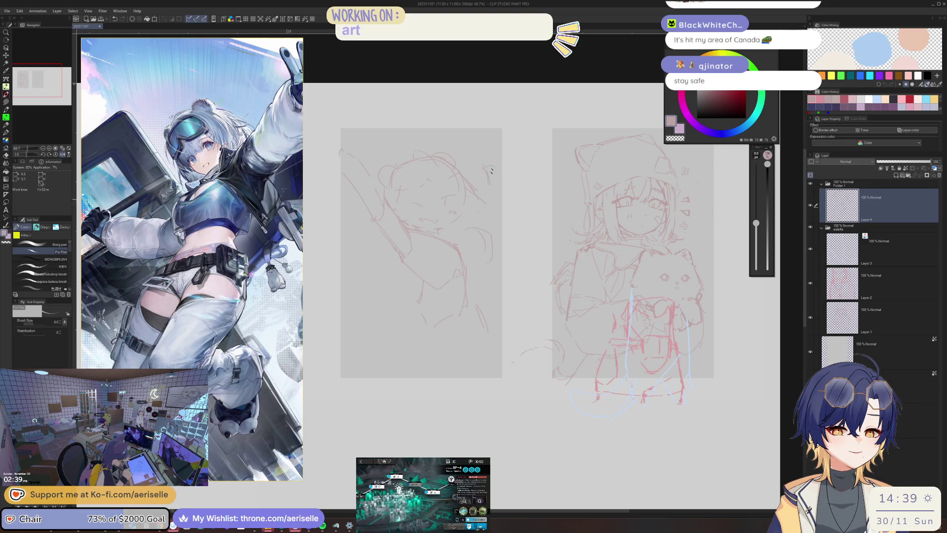
Step: Erase the chibi's old lower-body lines and redraw the body with long diagonal and curved strokes
key("h")
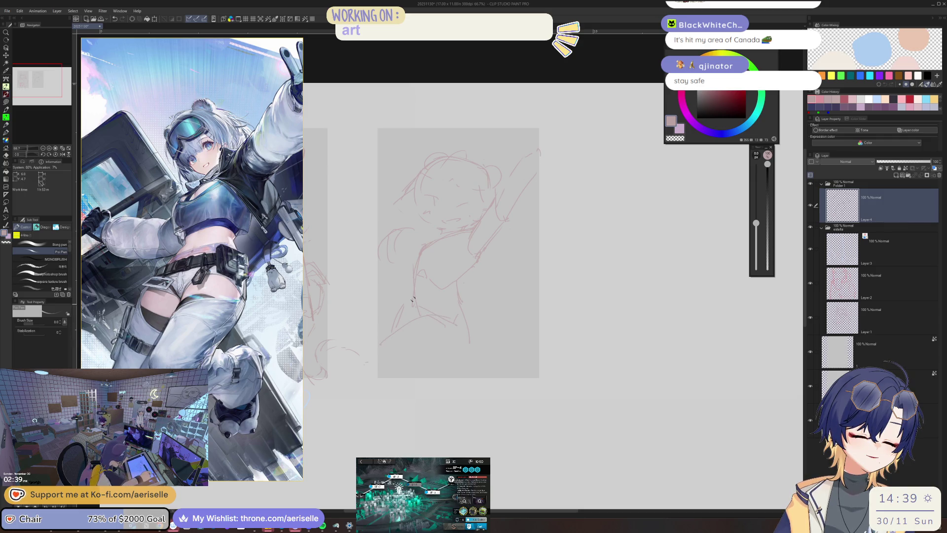
key("e")
left_click_drag(404, 324, 429, 308)
key("p")
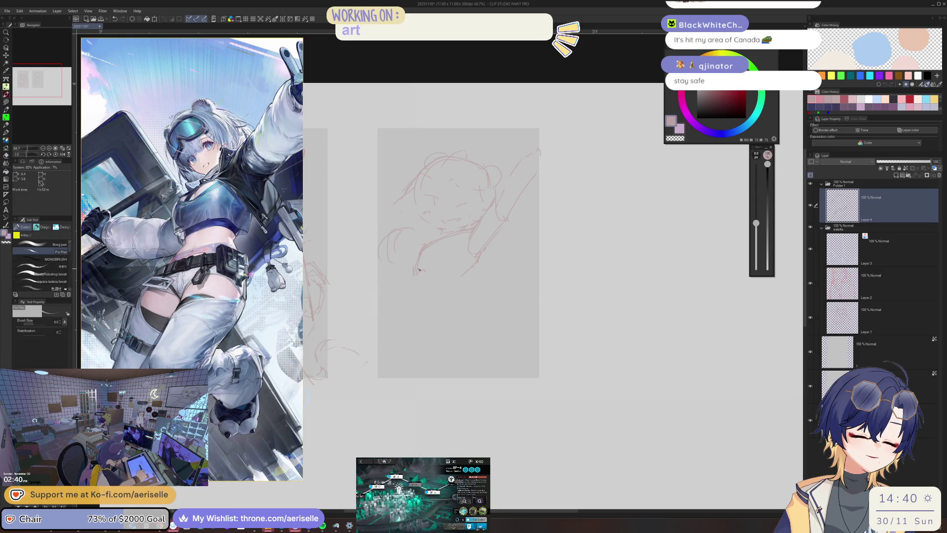
left_click_drag(480, 244, 440, 321)
left_click_drag(428, 266, 410, 296)
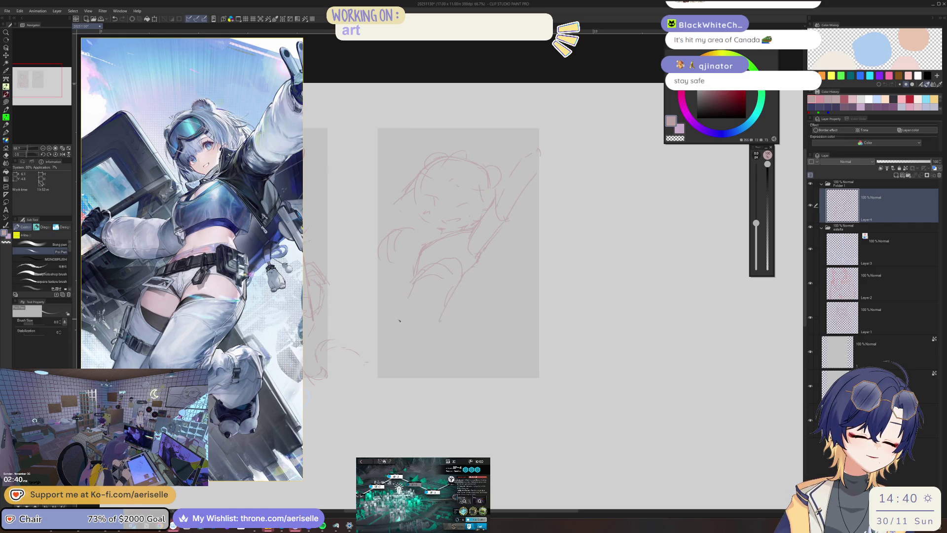
mouse_move(405, 317)
left_mouse_down()
mouse_move(414, 360)
mouse_move(454, 403)
mouse_move(403, 406)
left_mouse_up()
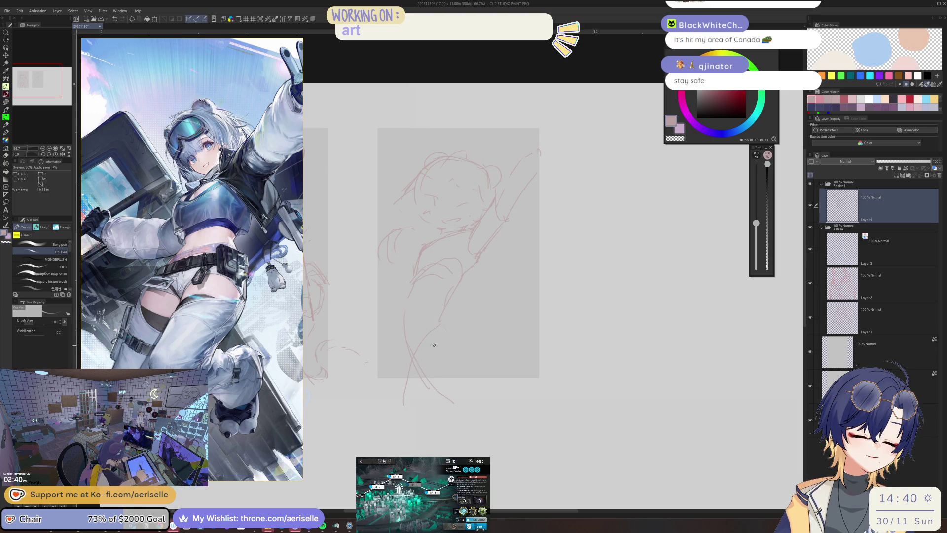
Step: Mirror the canvas to check the body proportions, then flip it back to normal
scroll(433, 345, "right", 2)
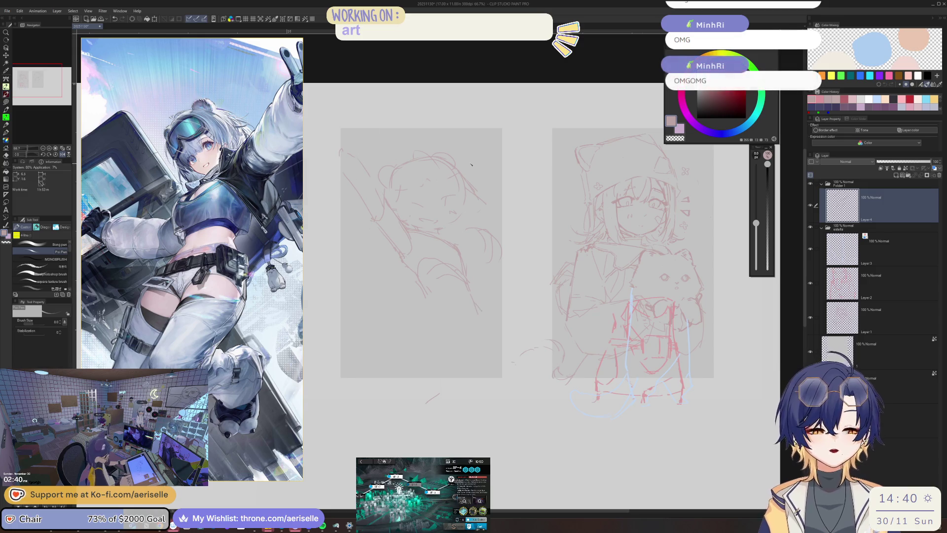
scroll(464, 299, "left", 2)
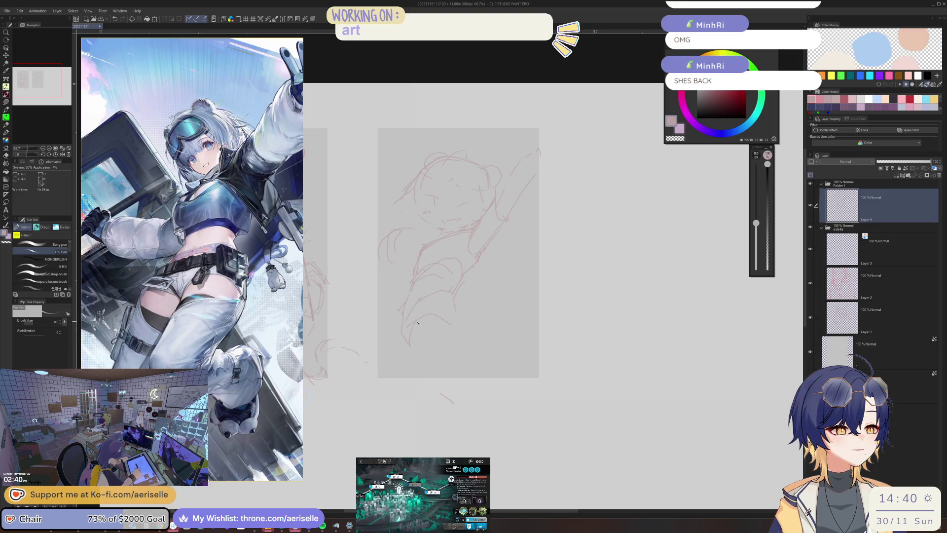
key("h")
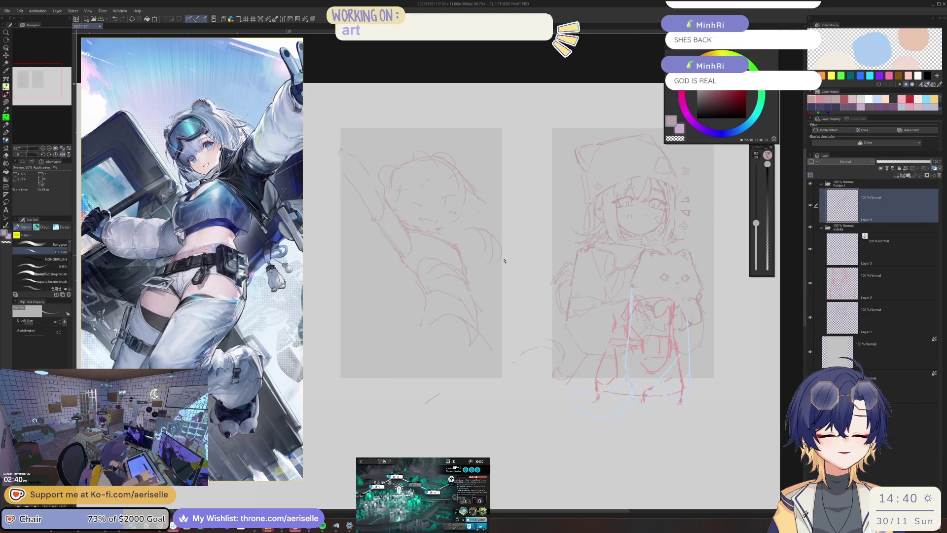
key("e")
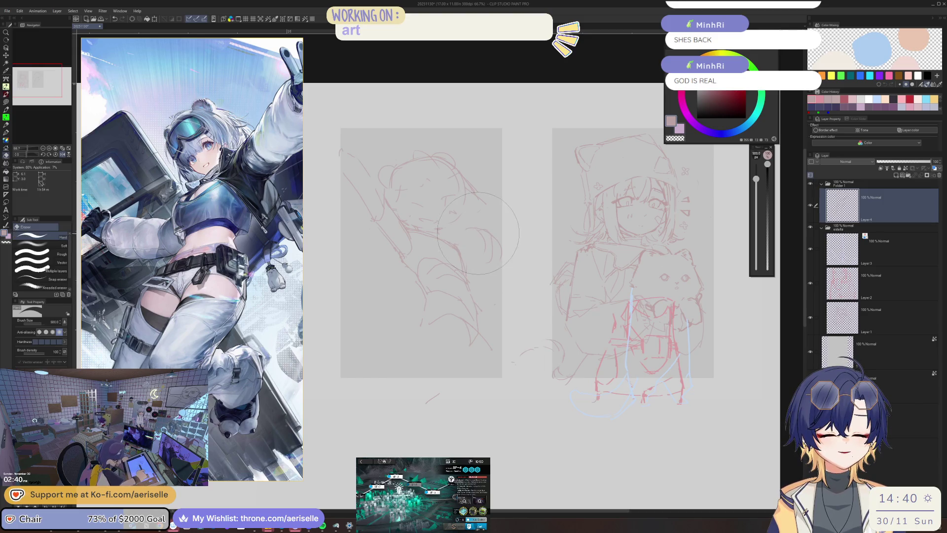
key("h")
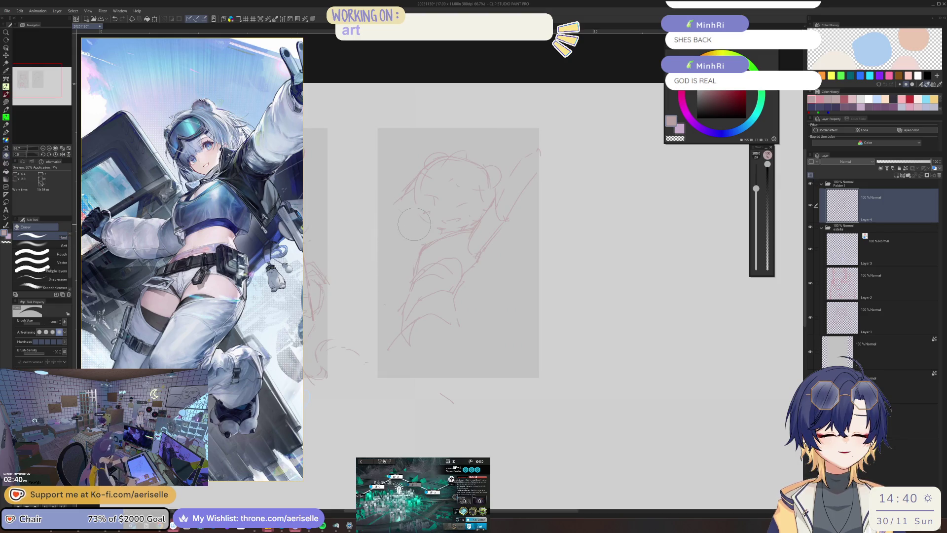
scroll(233, 300, "down", 1)
Step: Shrink the eraser to 170, return to the pen, unflip the view, and save the sketch
scroll(234, 300, "down", 5)
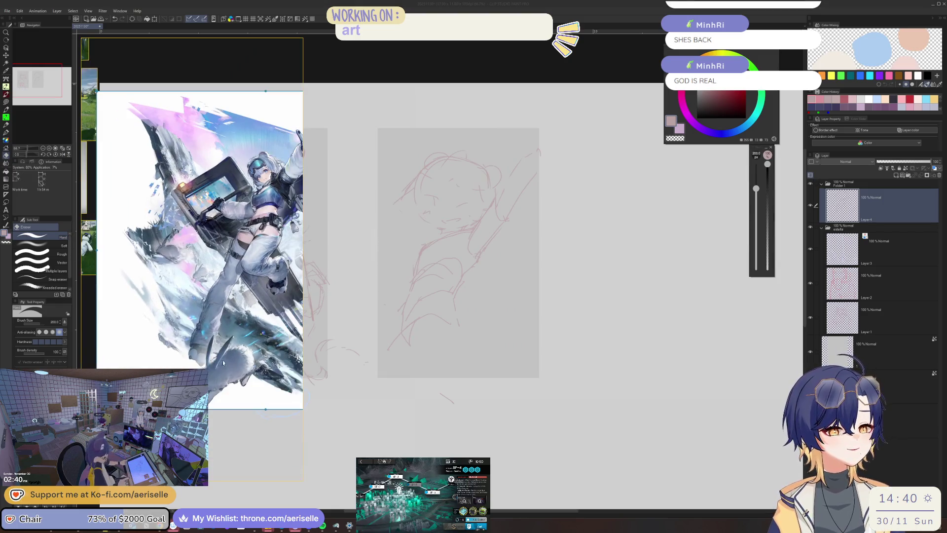
scroll(190, 310, "up", 5)
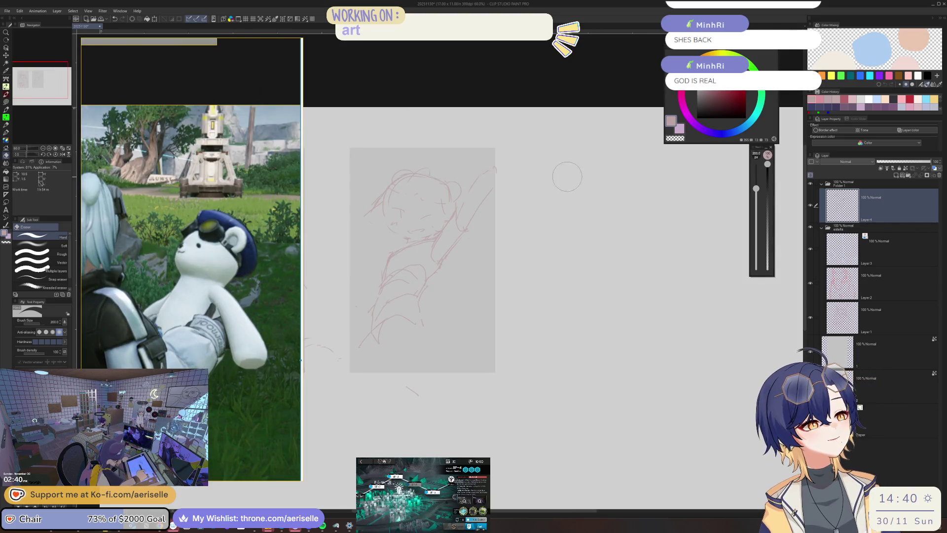
scroll(508, 201, "up", 2)
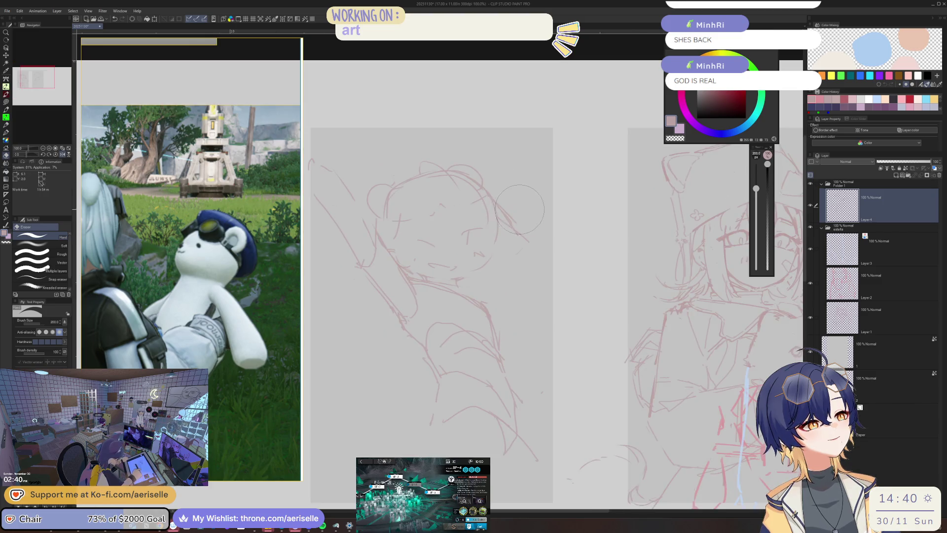
key("bracketleft")
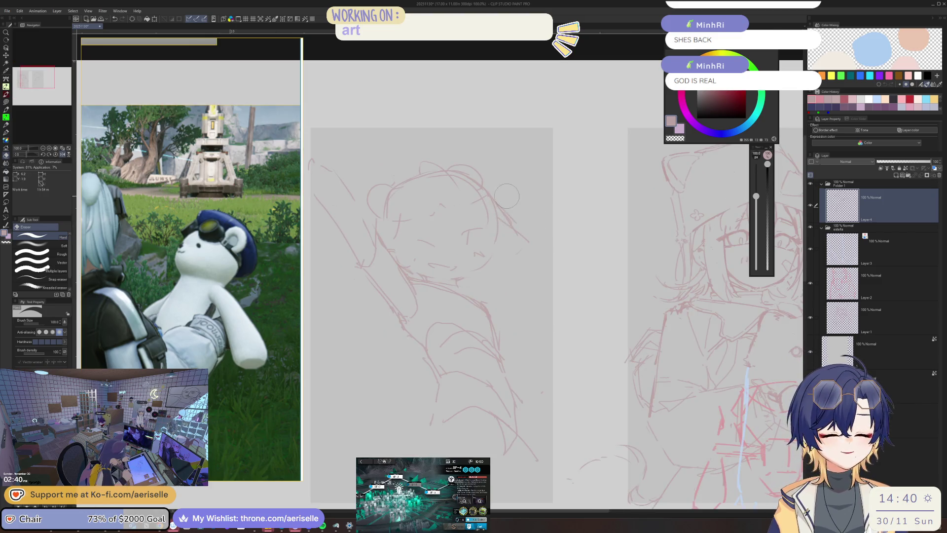
key("p")
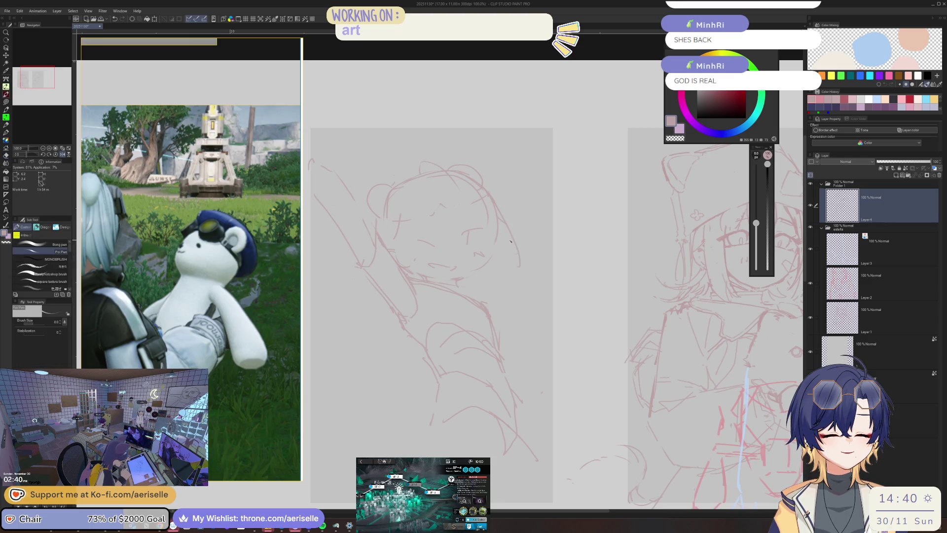
key("h")
key("ctrl+s")
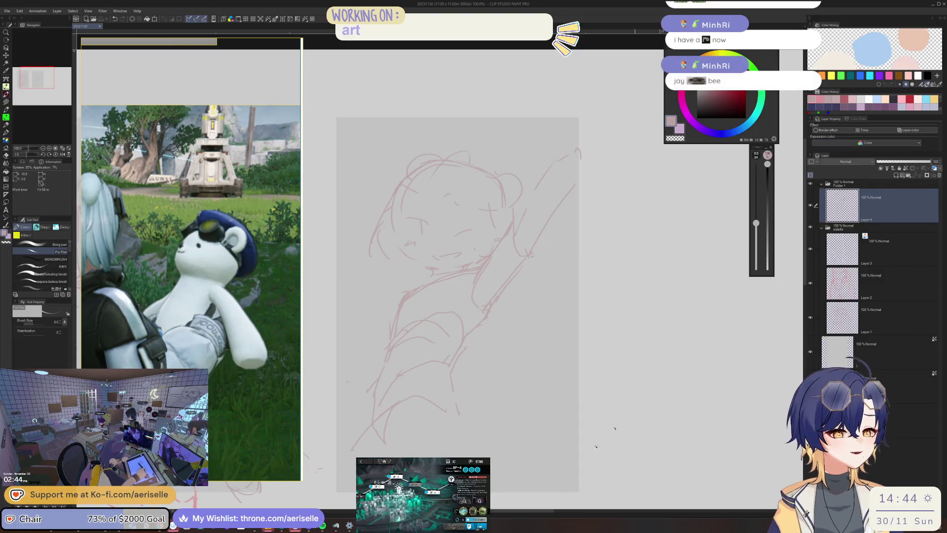
Step: Scroll the reference window back to the goggled character's peace-sign illustration
scroll(116, 366, "down", 4)
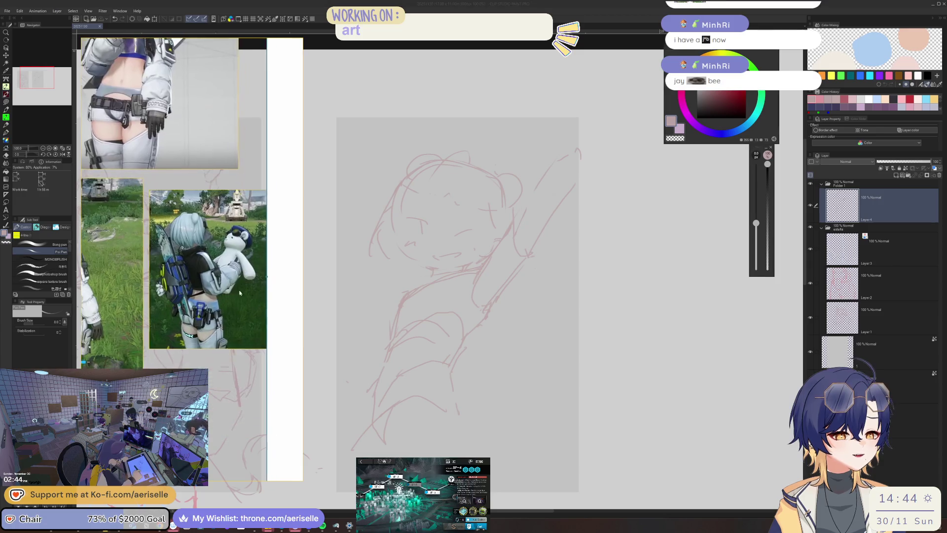
scroll(202, 265, "up", 6)
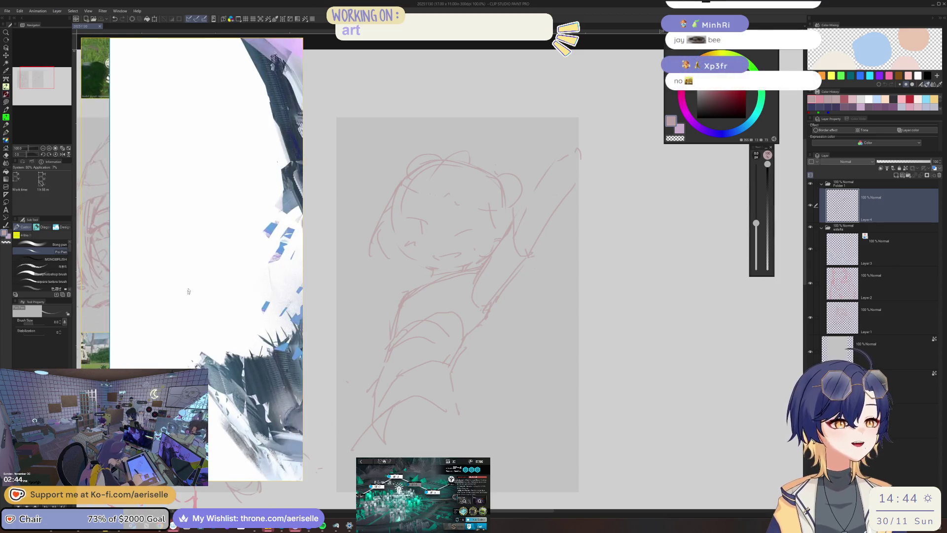
scroll(202, 265, "down", 3)
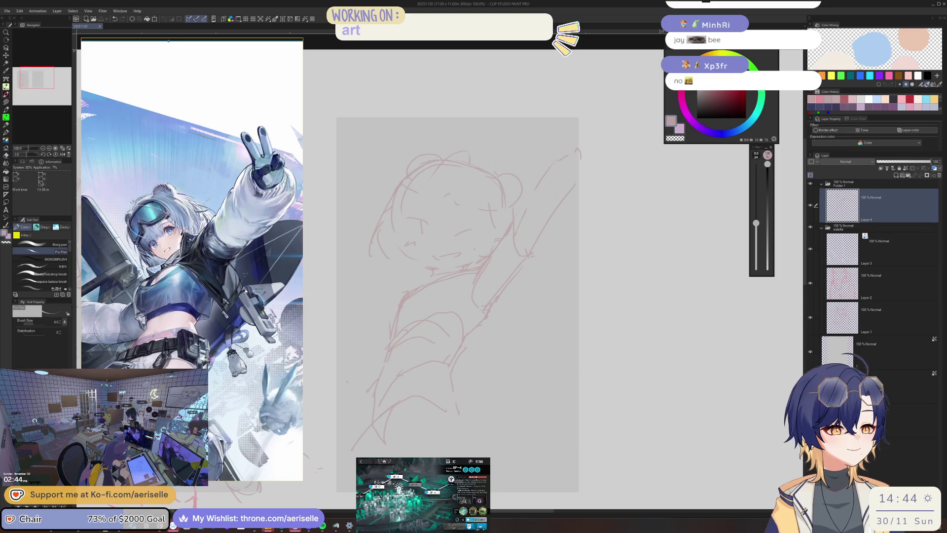
left_click(508, 286)
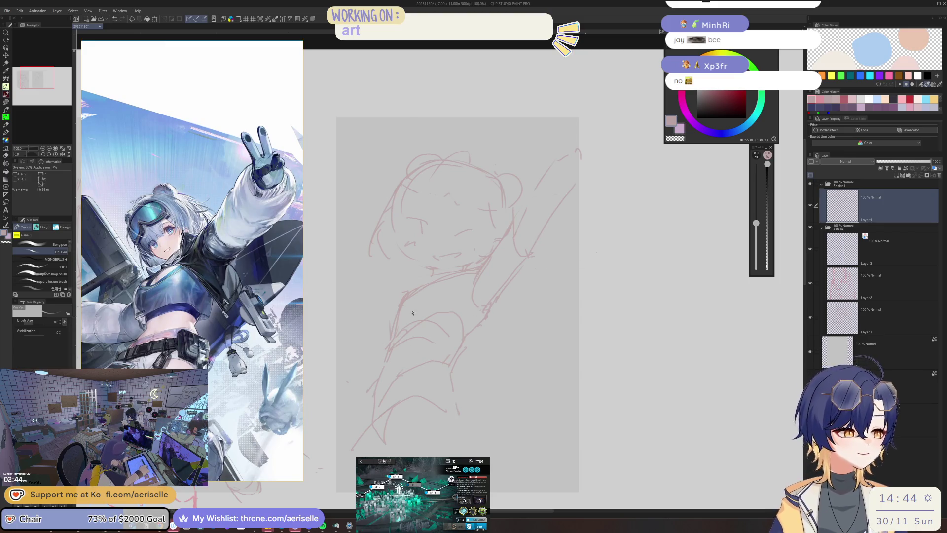
Step: Add a curved stroke and short strokes to the chibi's body and torso, mirroring to check
left_click_drag(338, 307, 363, 355)
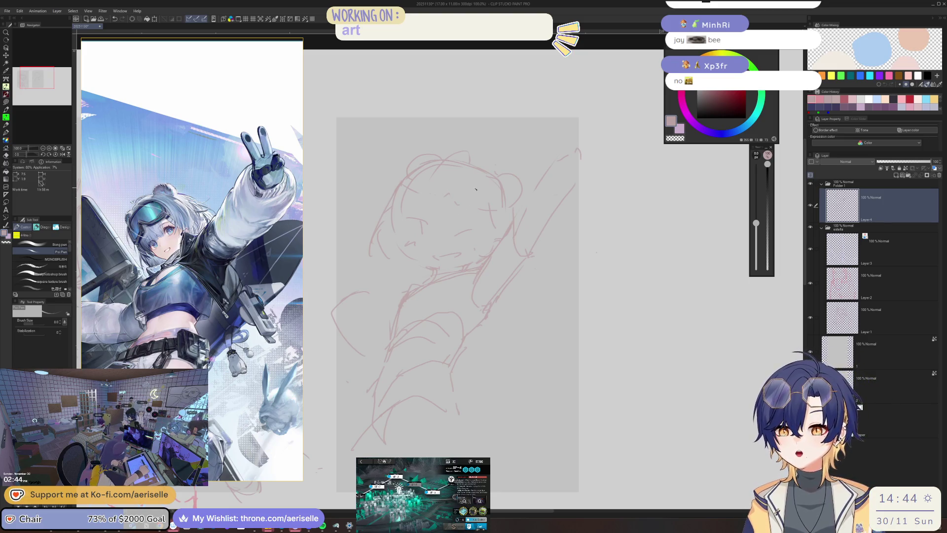
key("h")
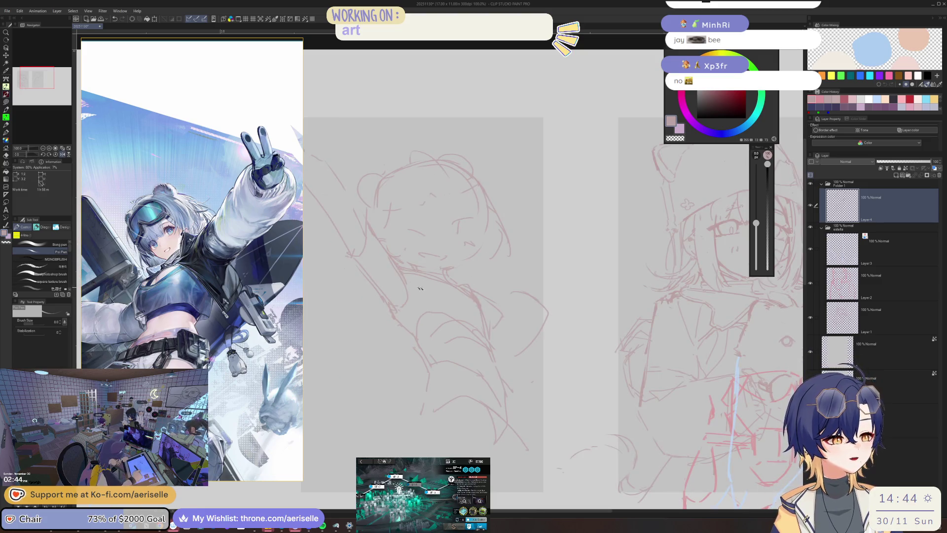
left_click_drag(430, 276, 419, 299)
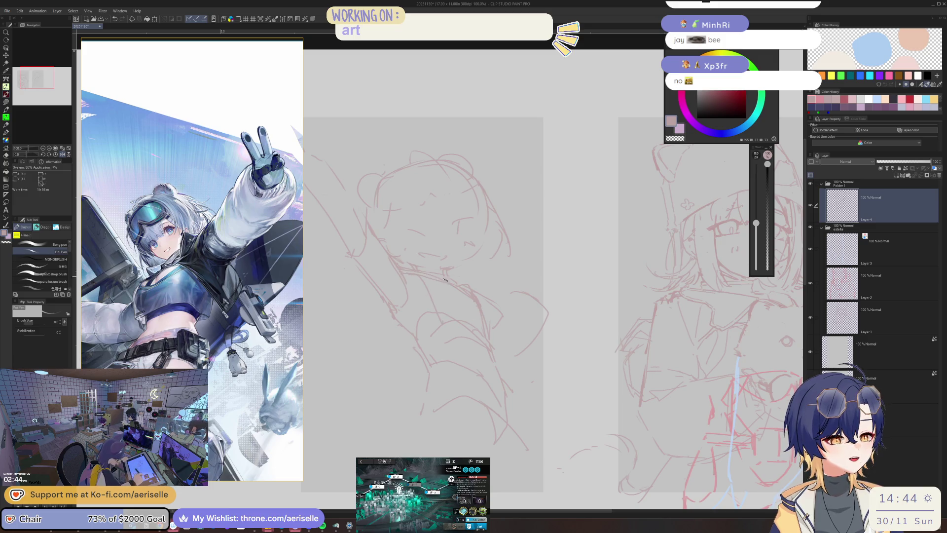
key("h")
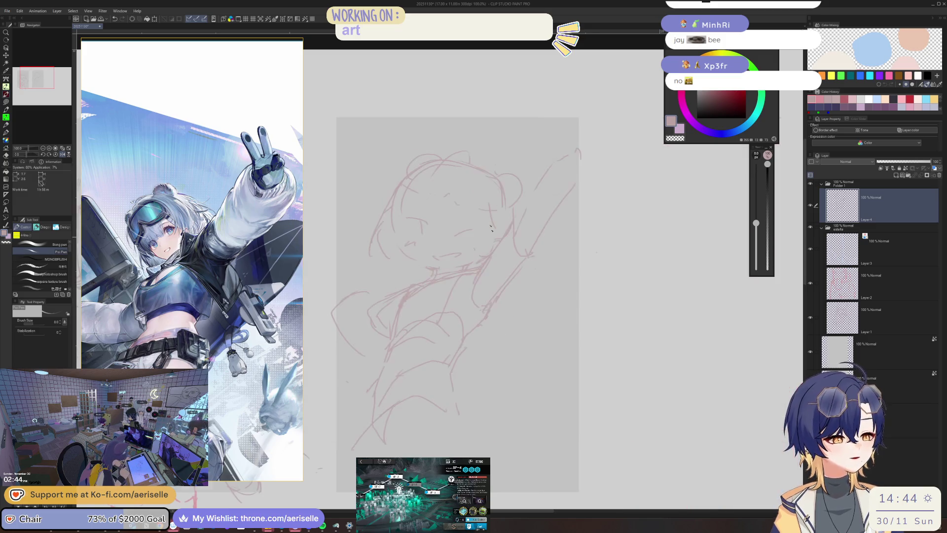
key("e")
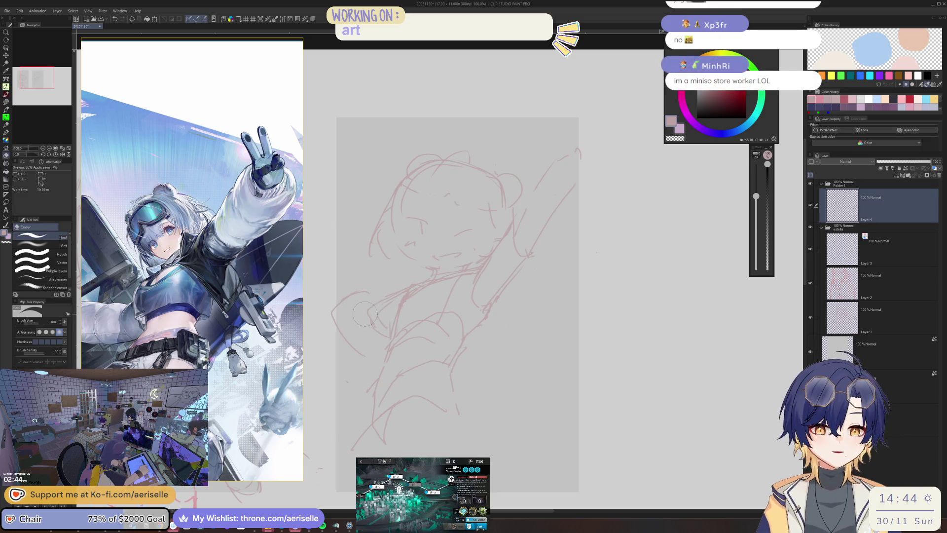
key("p")
left_click_drag(382, 304, 369, 324)
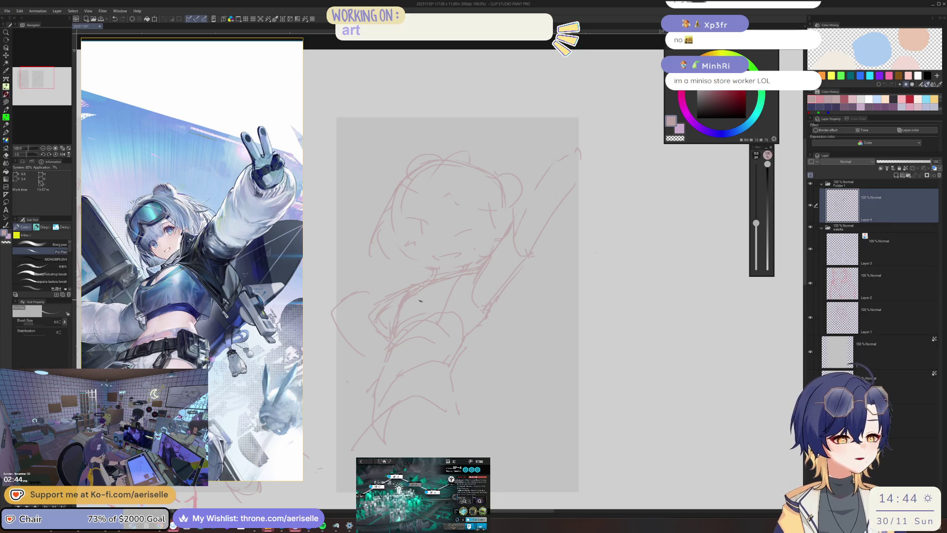
Step: Check the torso strokes in the mirrored view, touching up with pen and eraser
key("h")
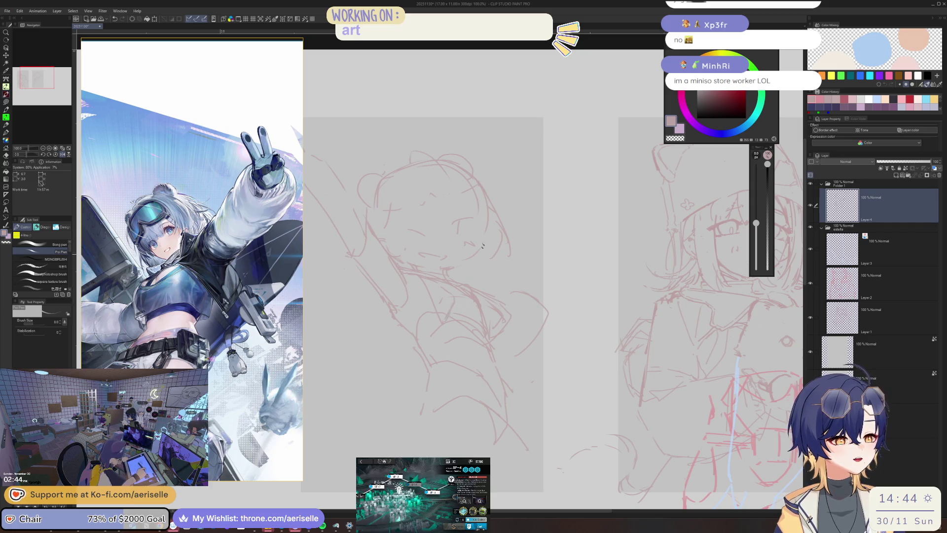
key("h")
key("e")
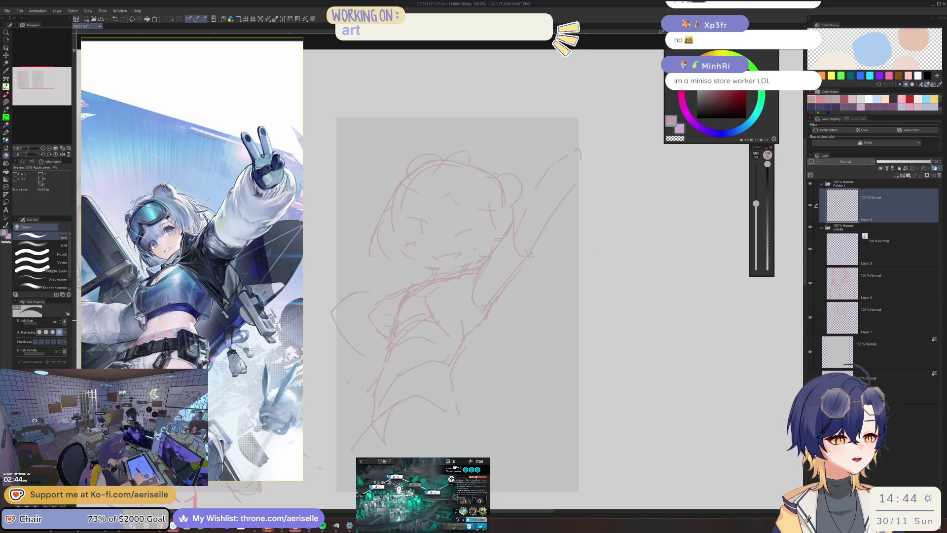
key("p")
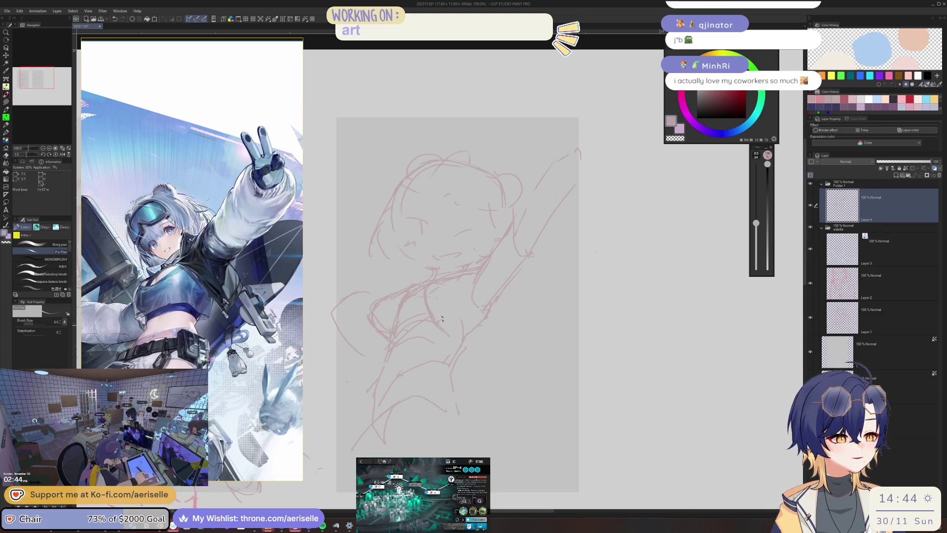
key("h")
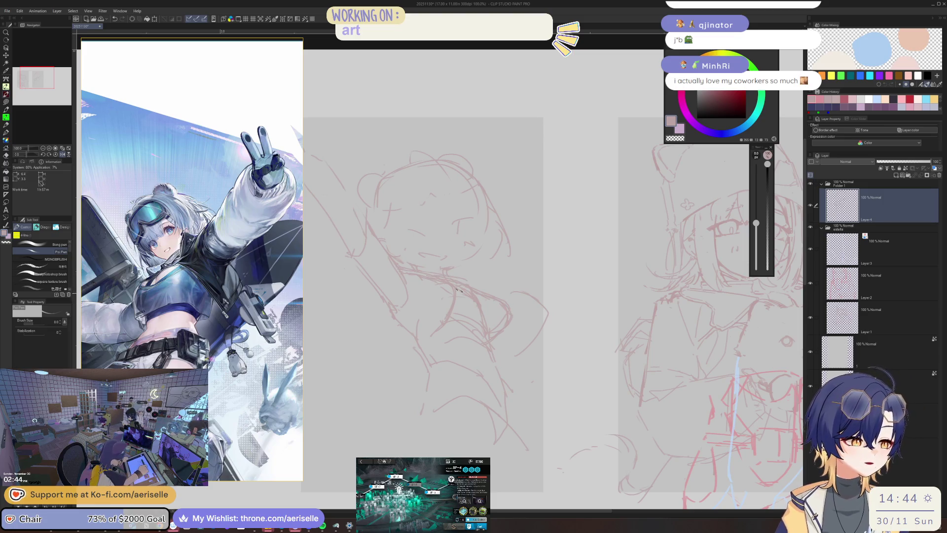
key("h")
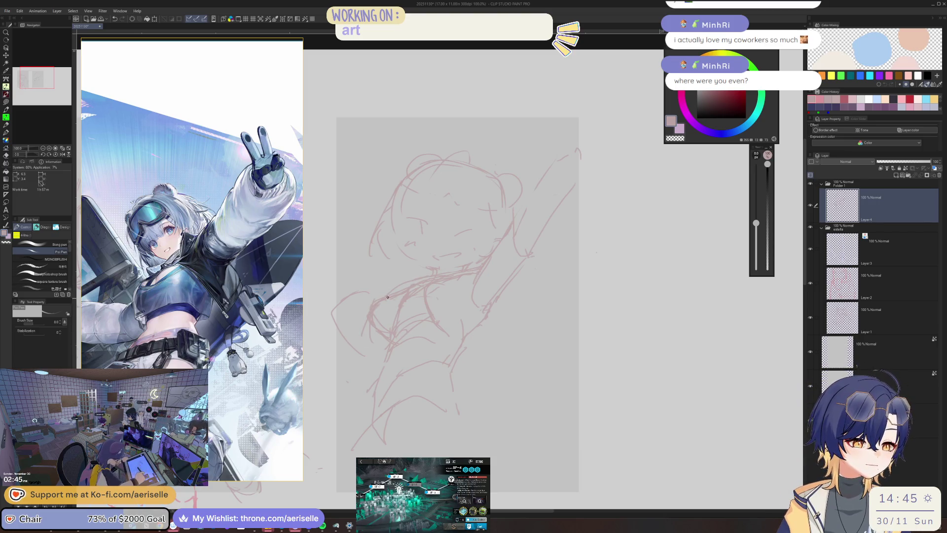
key("e")
key("p")
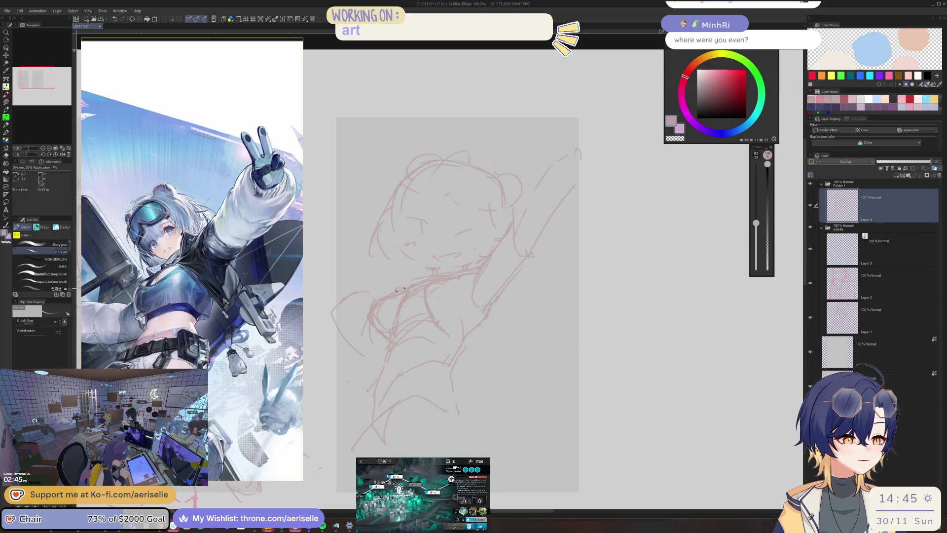
key("e")
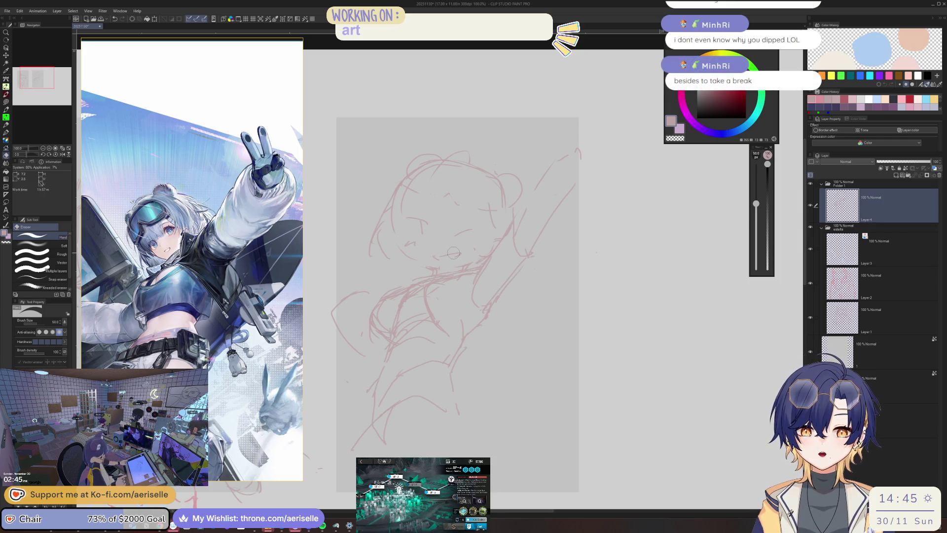
Step: Check the sketch in the mirrored view and make the pen slightly thinner
scroll(453, 252, "right", 2)
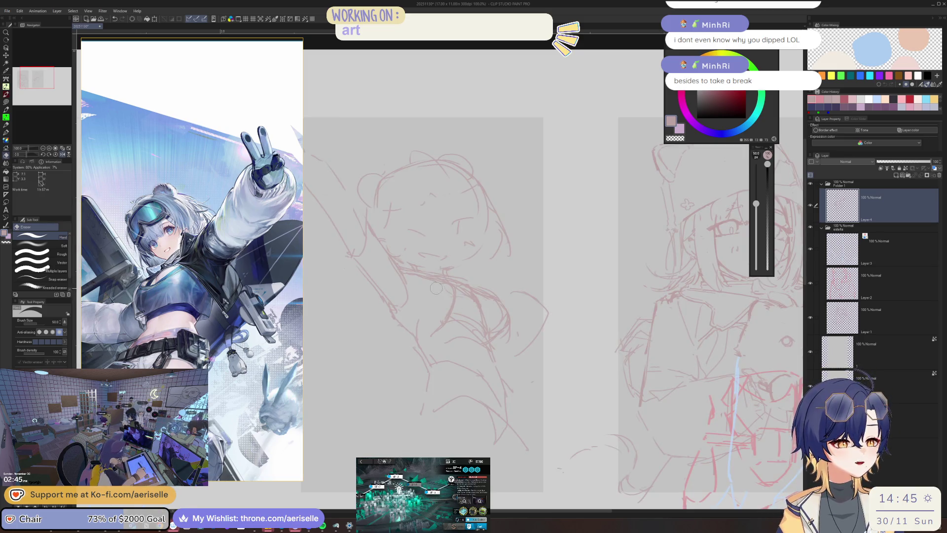
key("p")
key("h")
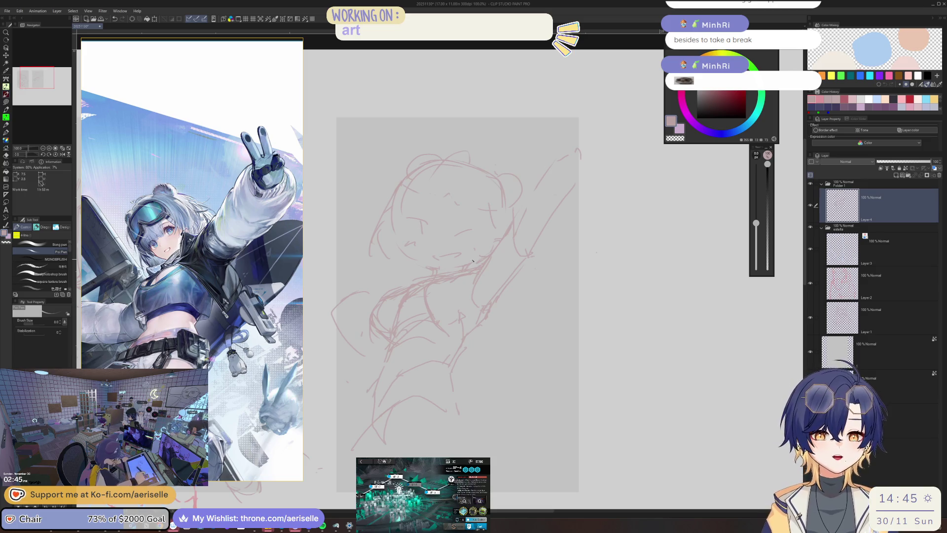
key("h")
key("e")
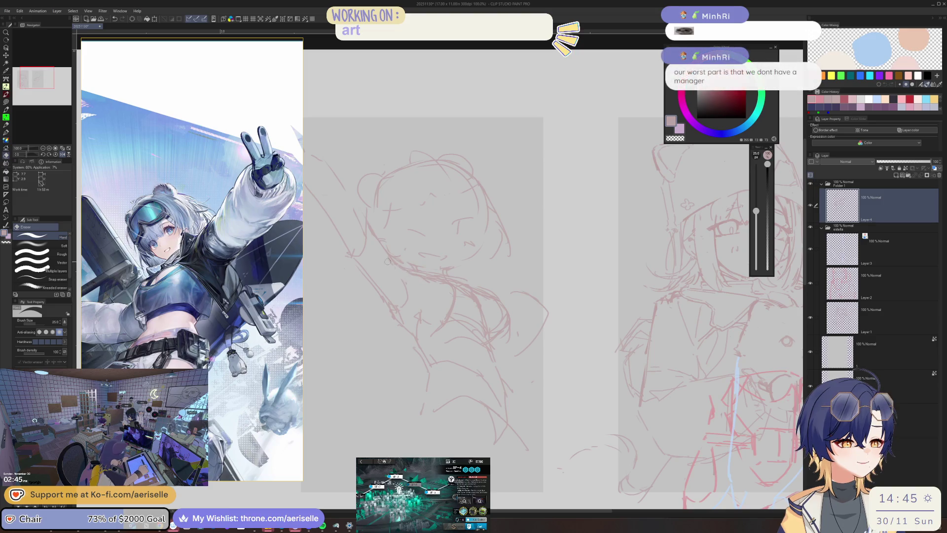
key("p")
key("bracketleft")
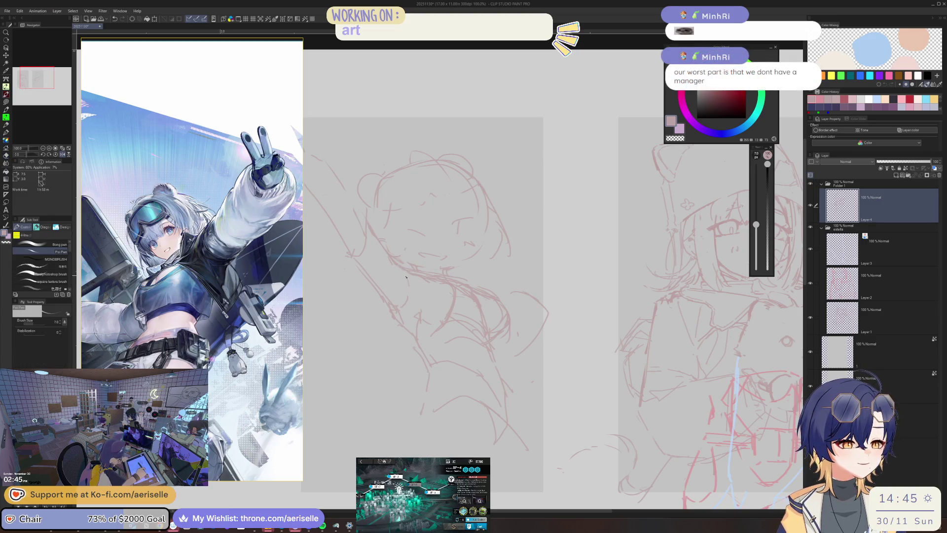
key("h")
key("e")
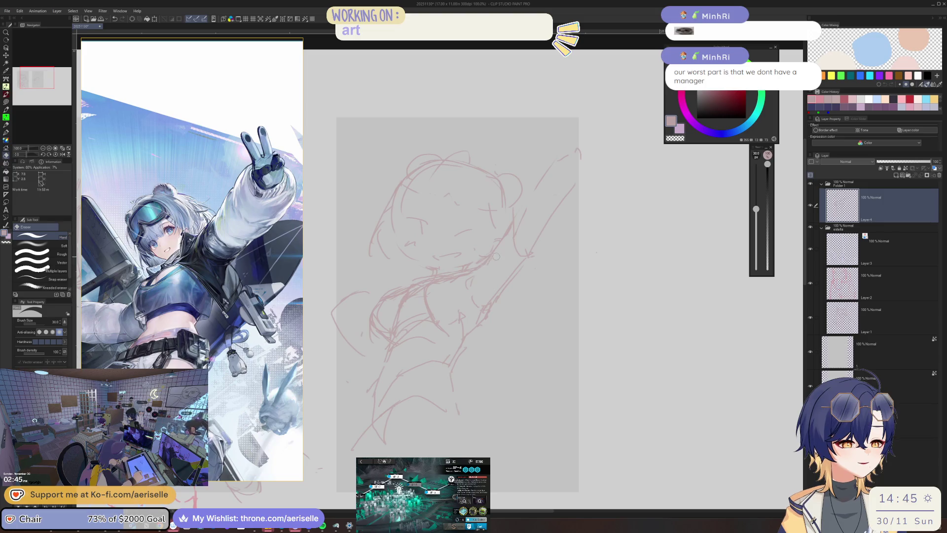
key("p")
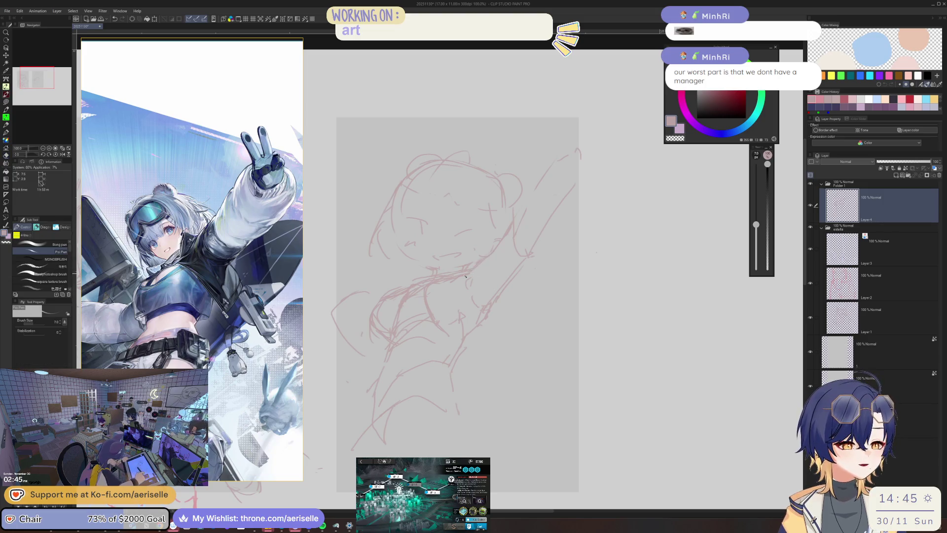
key("e")
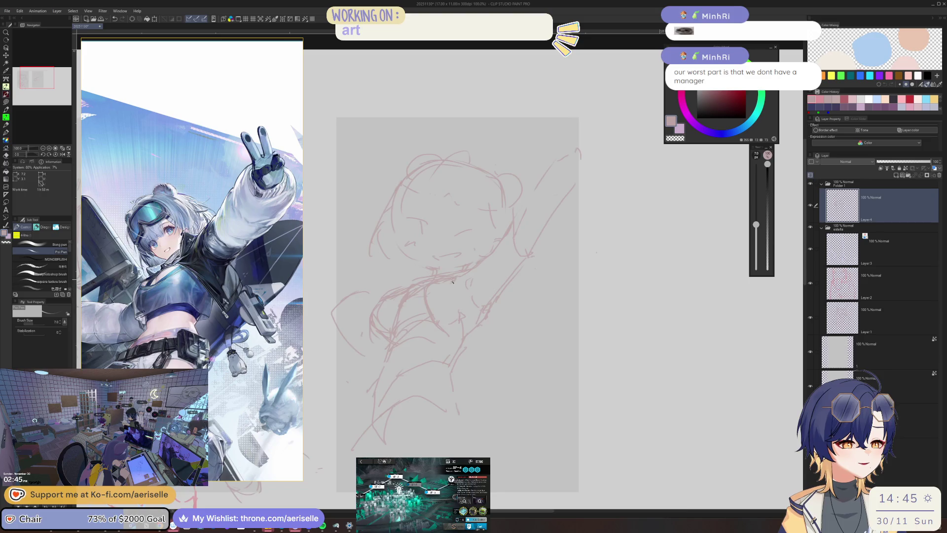
Step: Sketch new lines across the character's head and raised arm, then zoom in on them
key("h")
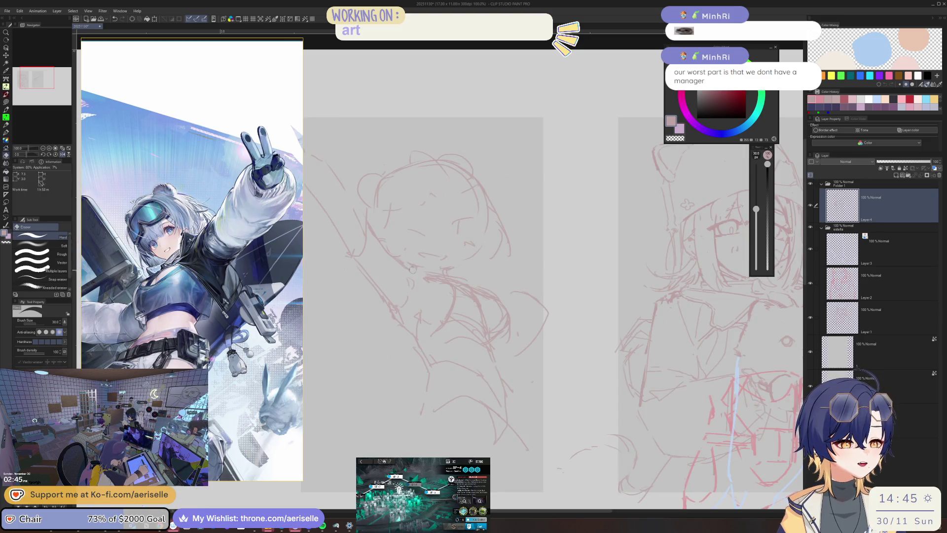
key("p")
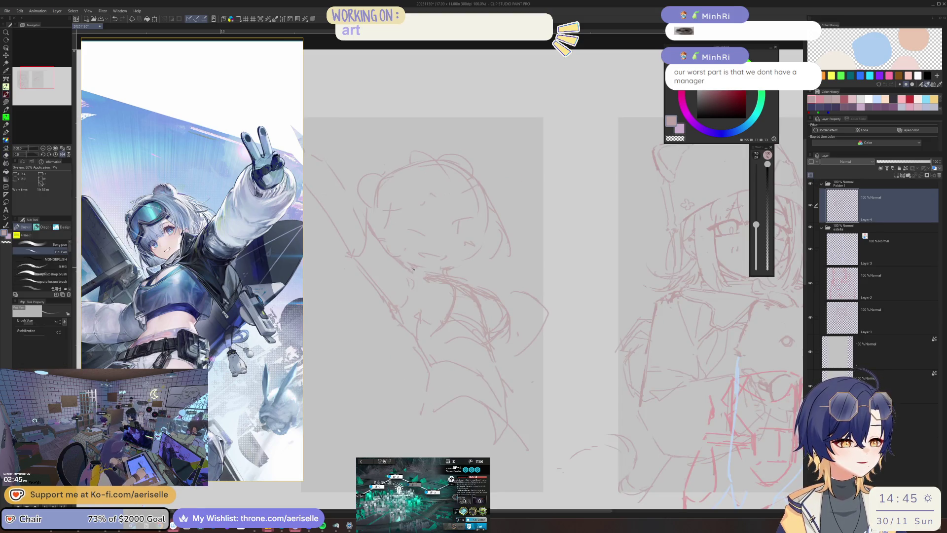
key("h")
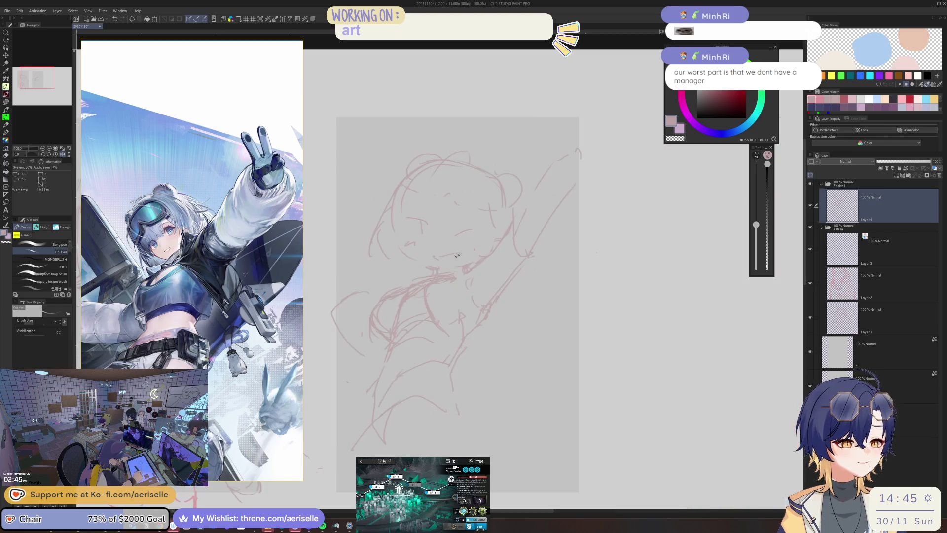
key("e")
key("h")
scroll(518, 203, "down", 2)
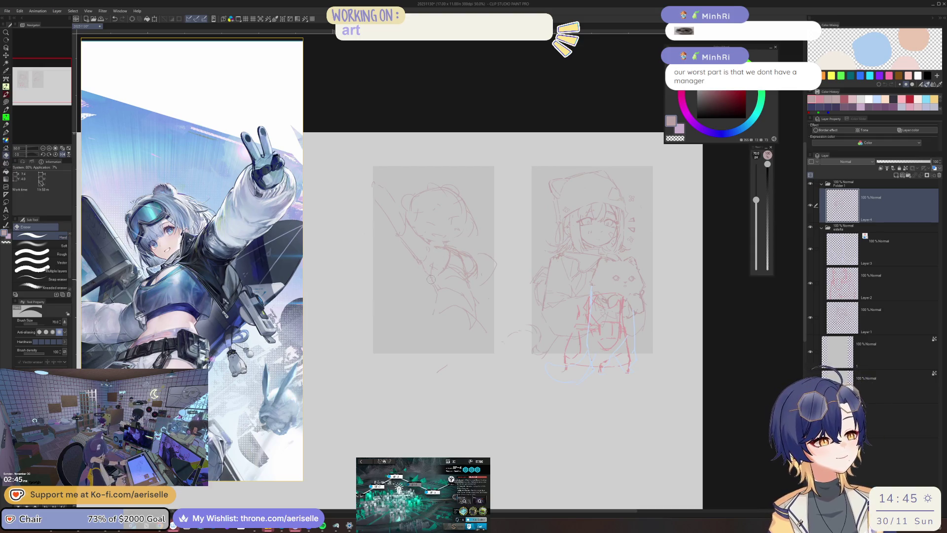
key("p")
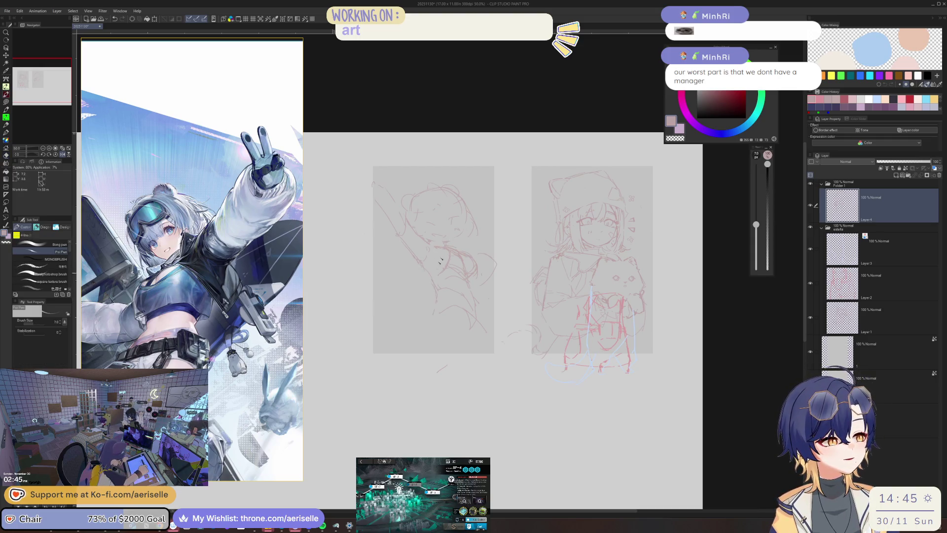
key("e")
key("p")
key("h")
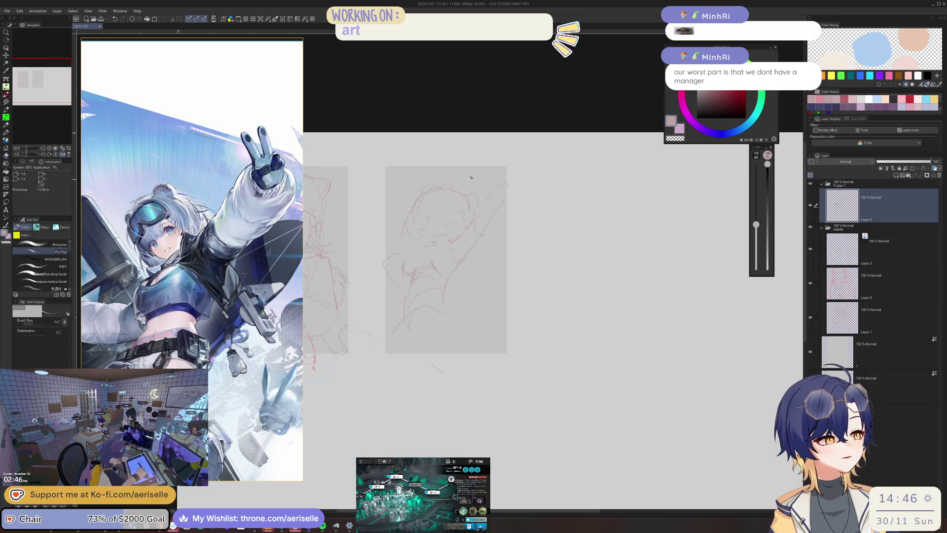
left_click_drag(405, 266, 453, 250)
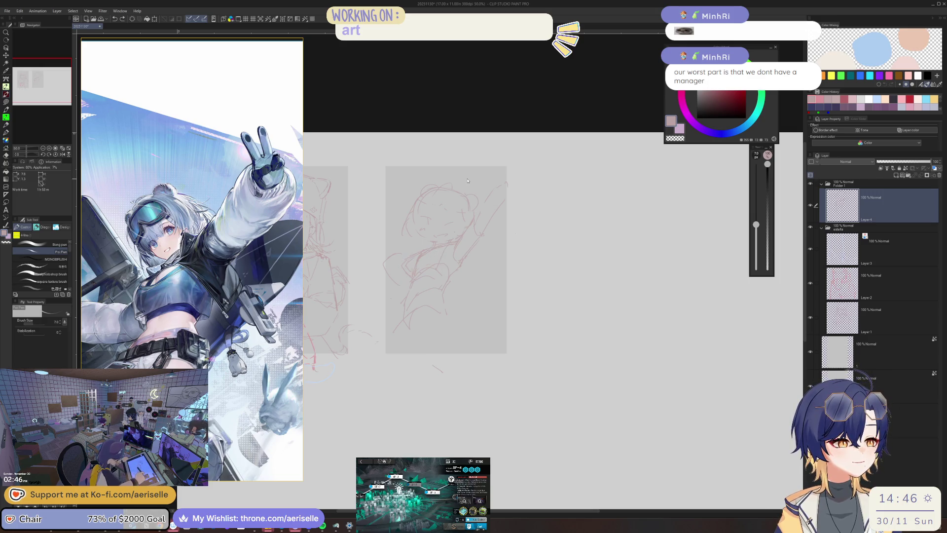
key("ctrl+plus")
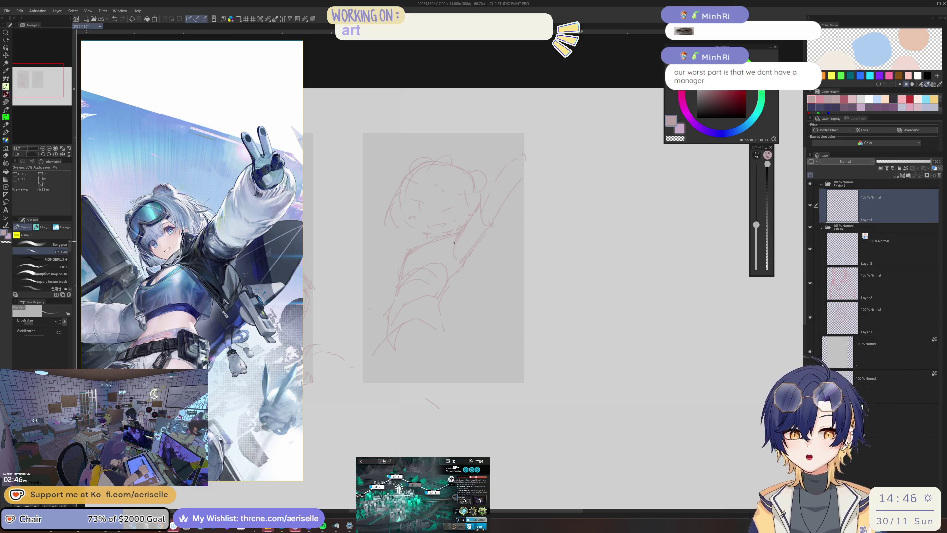
Step: Add short red strokes to the torso and lower body and extend the lower-left outline
key("ctrl+plus")
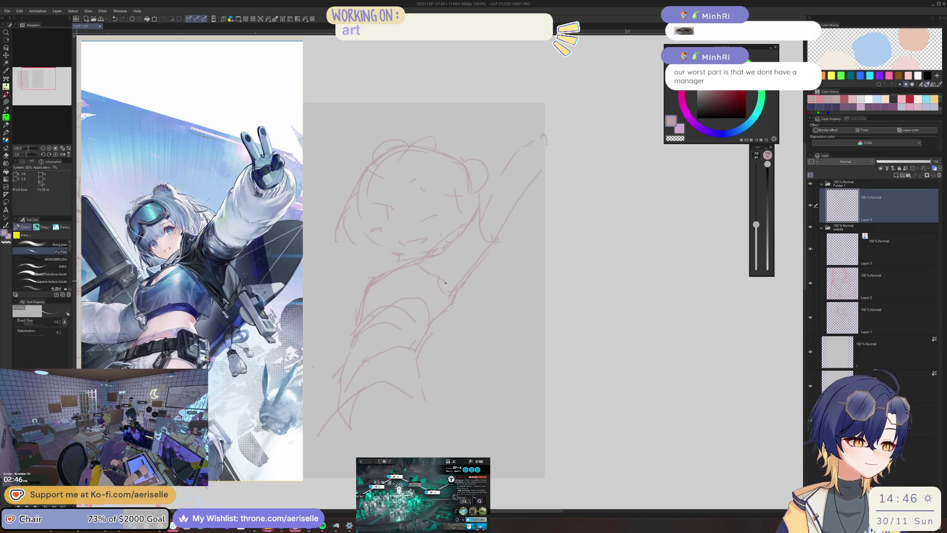
left_click_drag(487, 297, 498, 309)
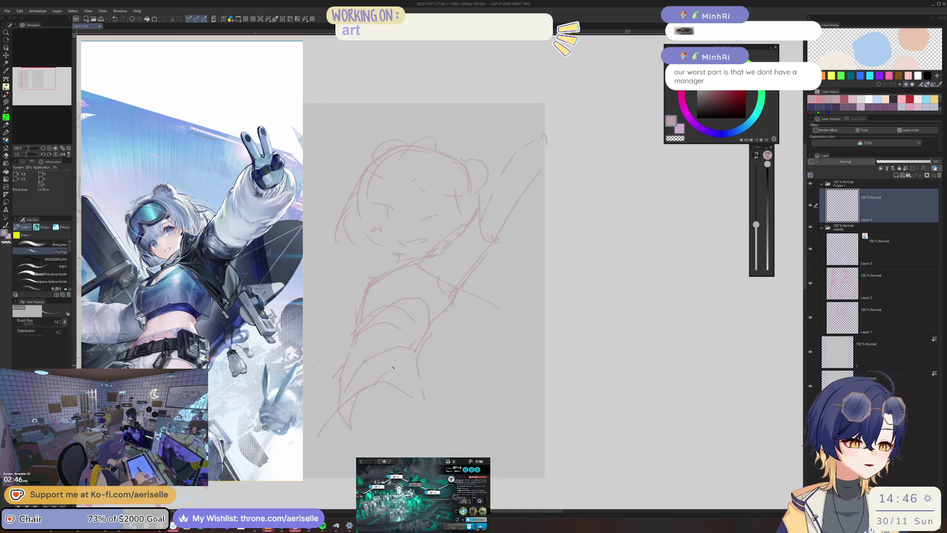
left_click_drag(421, 364, 434, 310)
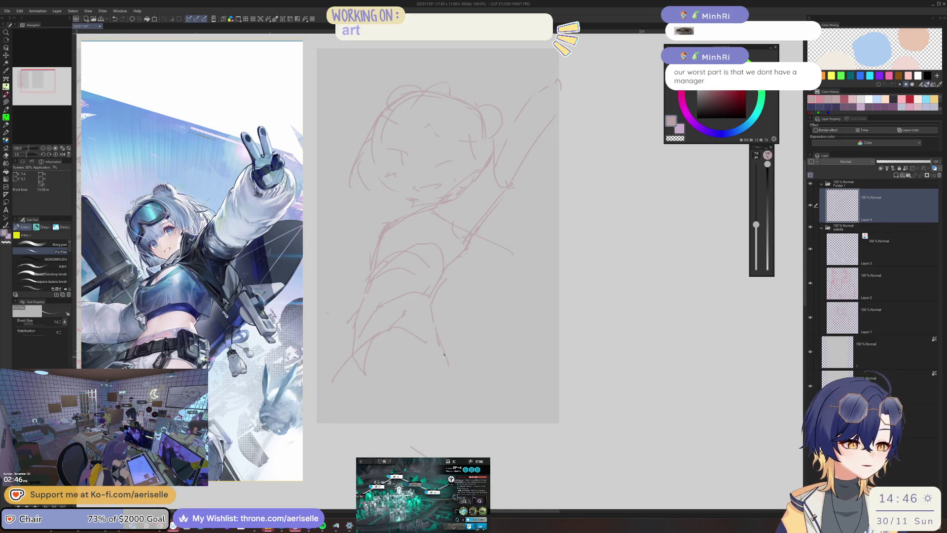
left_click_drag(437, 342, 431, 384)
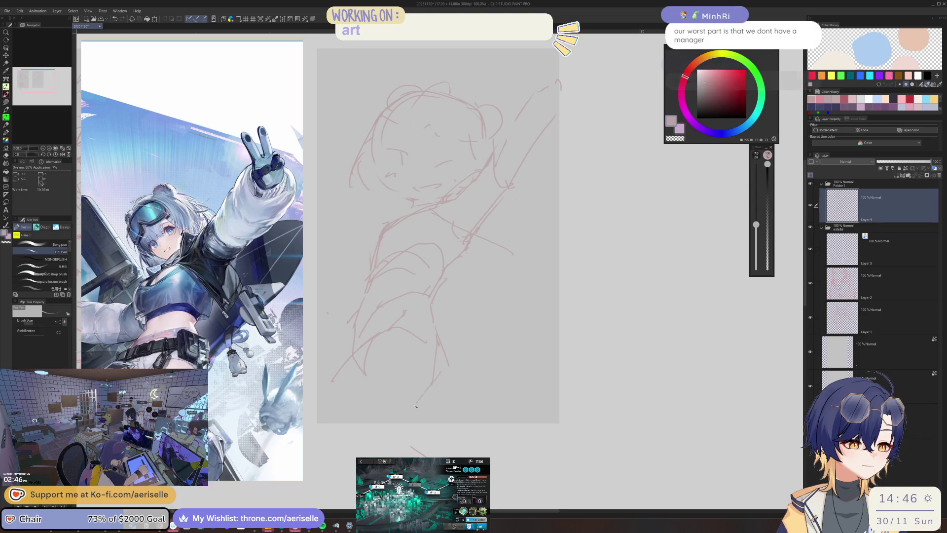
key("e")
key("p")
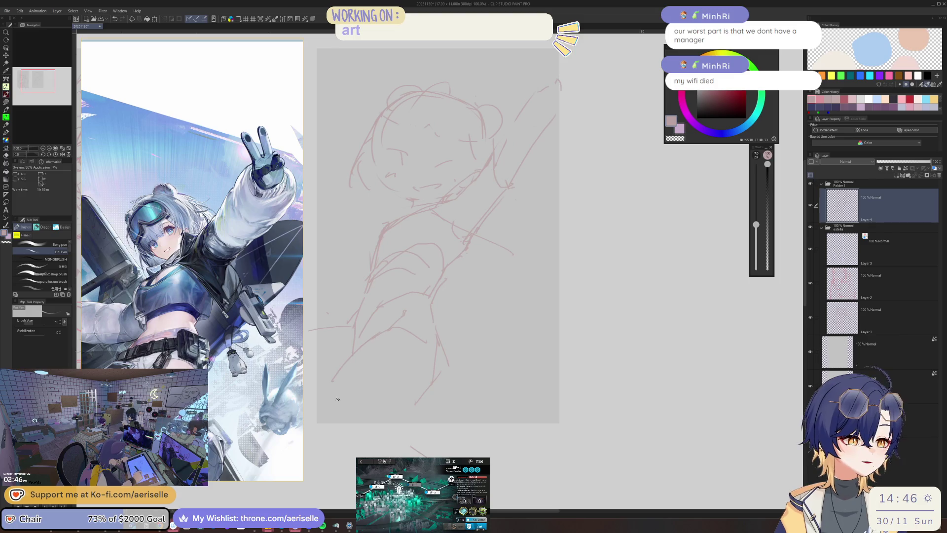
left_click_drag(321, 410, 314, 446)
Step: Draw the hip and leg lines, curving the lower leg into a foot
left_click_drag(396, 389, 440, 322)
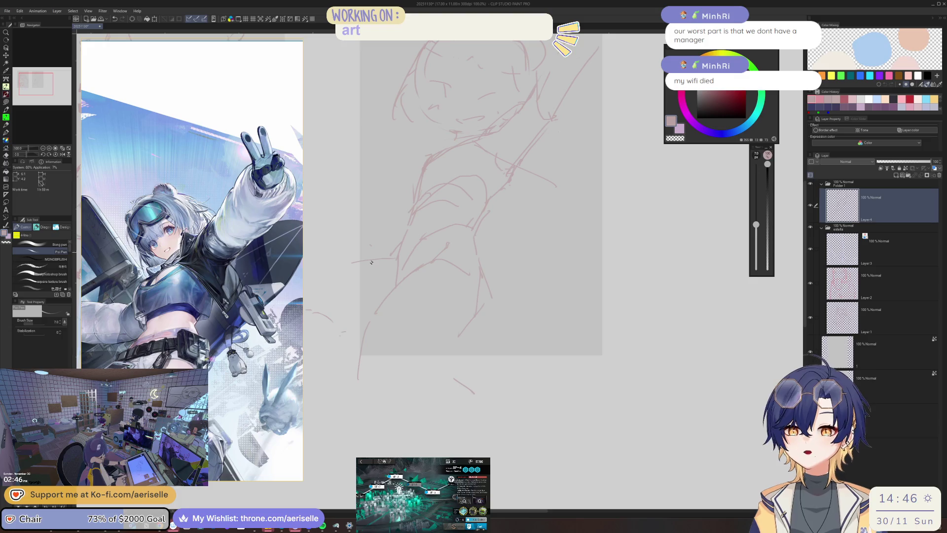
left_click_drag(373, 318, 343, 365)
left_click_drag(378, 314, 457, 304)
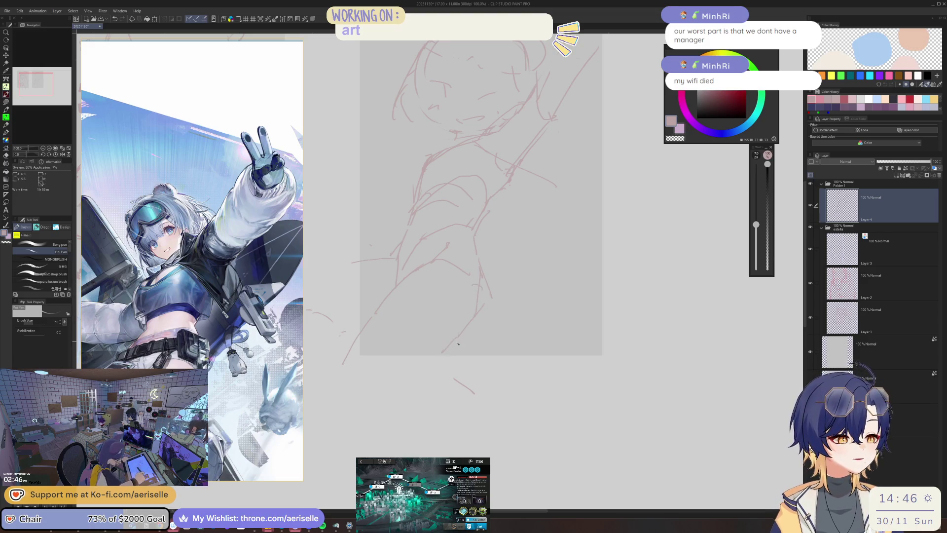
mouse_move(453, 355)
left_mouse_down()
mouse_move(451, 369)
mouse_move(460, 365)
left_mouse_up()
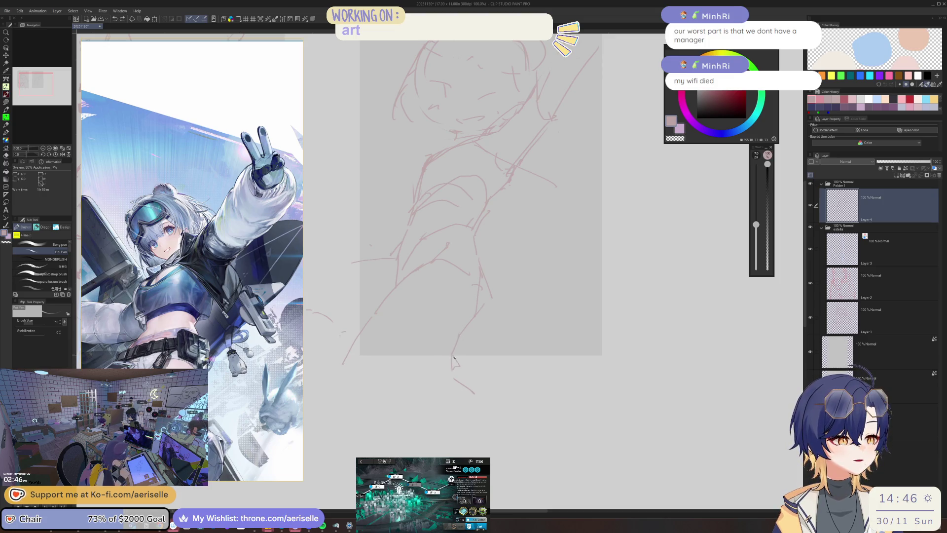
mouse_move(344, 362)
left_mouse_down()
mouse_move(340, 404)
mouse_move(374, 410)
left_mouse_up()
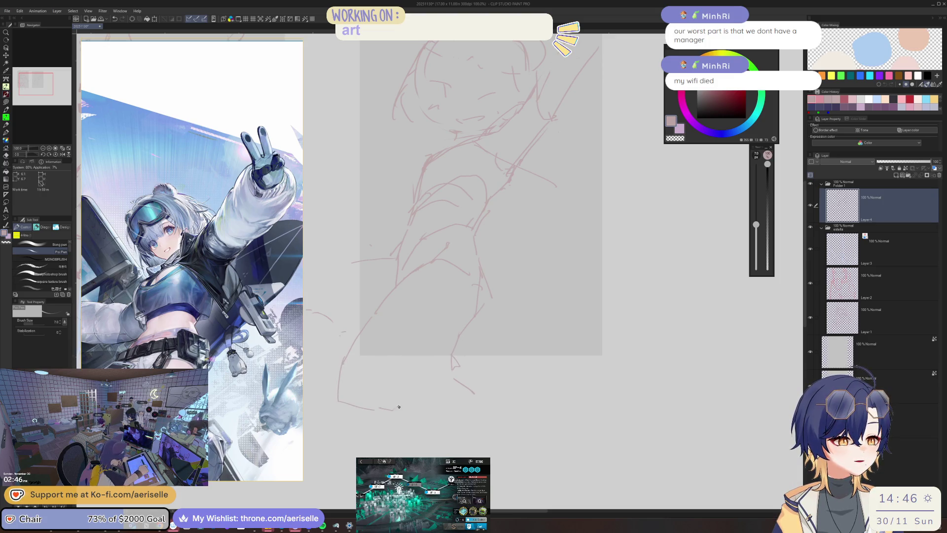
Step: Flip the canvas horizontally, extend a body line to the right, and zoom out
key("h")
left_click_drag(525, 261, 564, 272)
scroll(572, 191, "down", 3)
left_click_drag(434, 236, 478, 243)
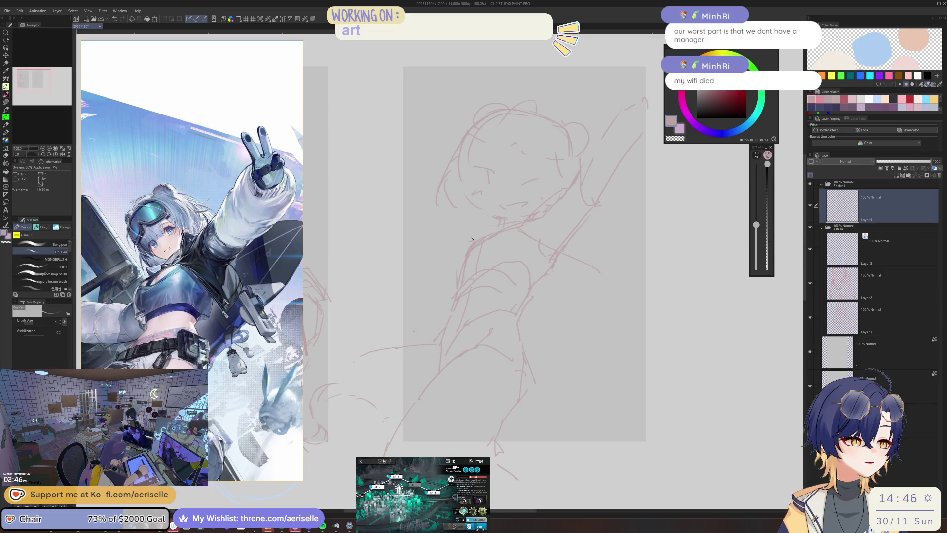
Step: Draw the second arm curving across the chest, add short strokes below the face, and zoom out
mouse_move(429, 235)
left_mouse_down()
mouse_move(383, 267)
mouse_move(417, 308)
mouse_move(451, 291)
left_mouse_up()
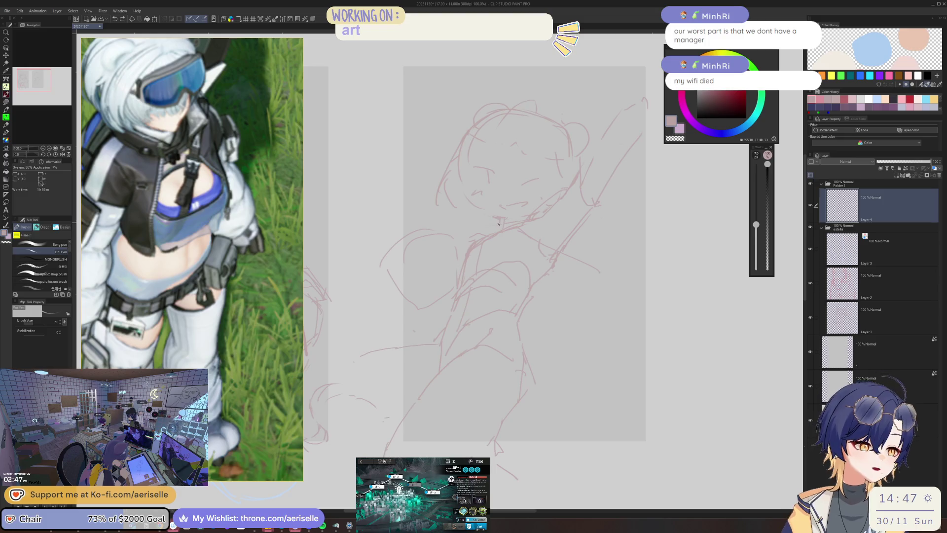
key("e")
key("p")
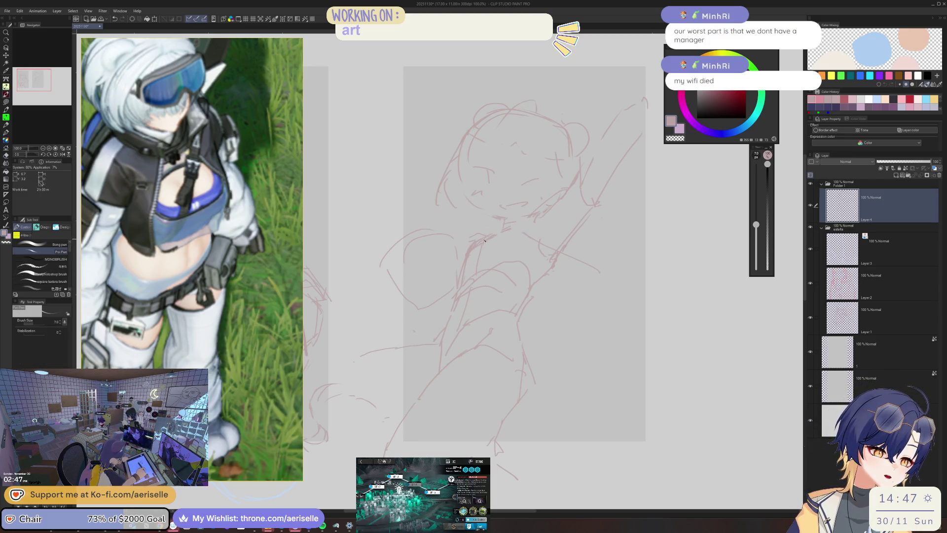
left_click_drag(546, 227, 538, 265)
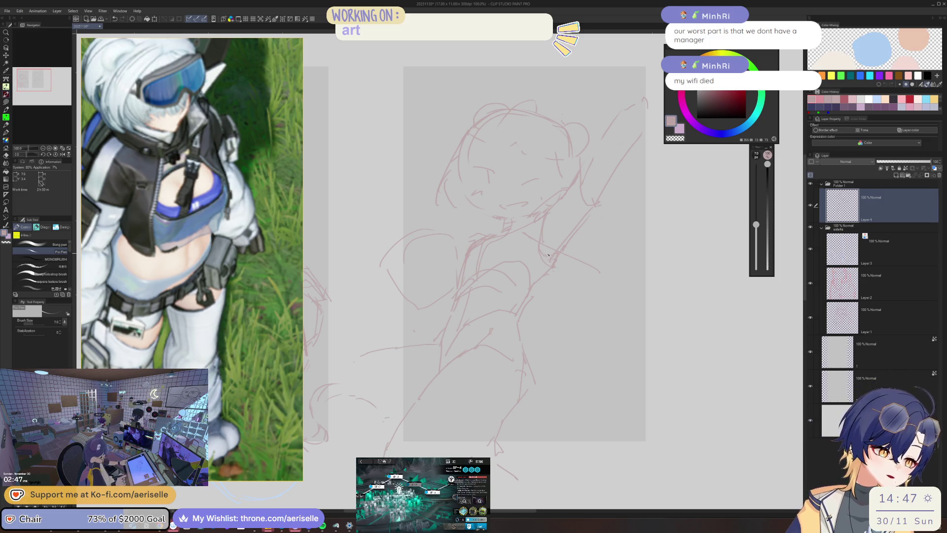
scroll(531, 297, "down", 3)
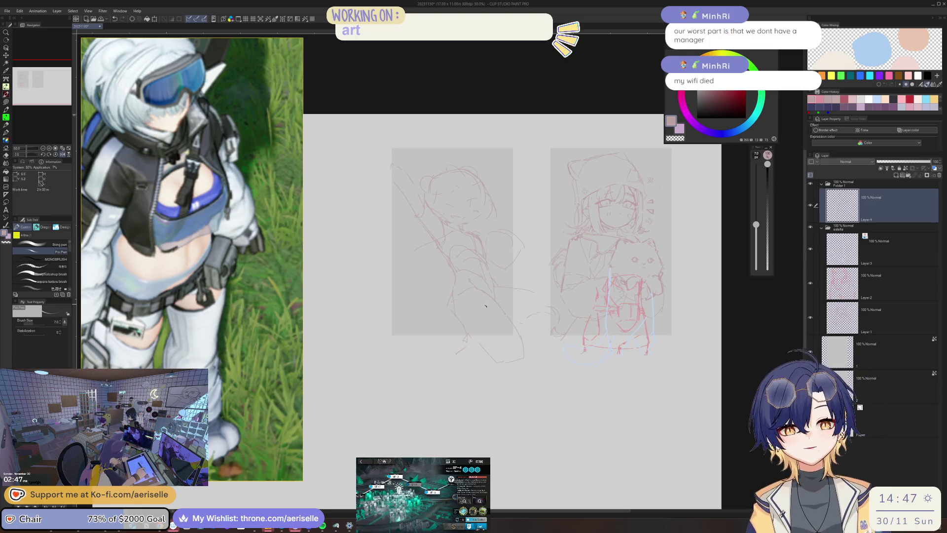
scroll(494, 259, "up", 1)
key("h")
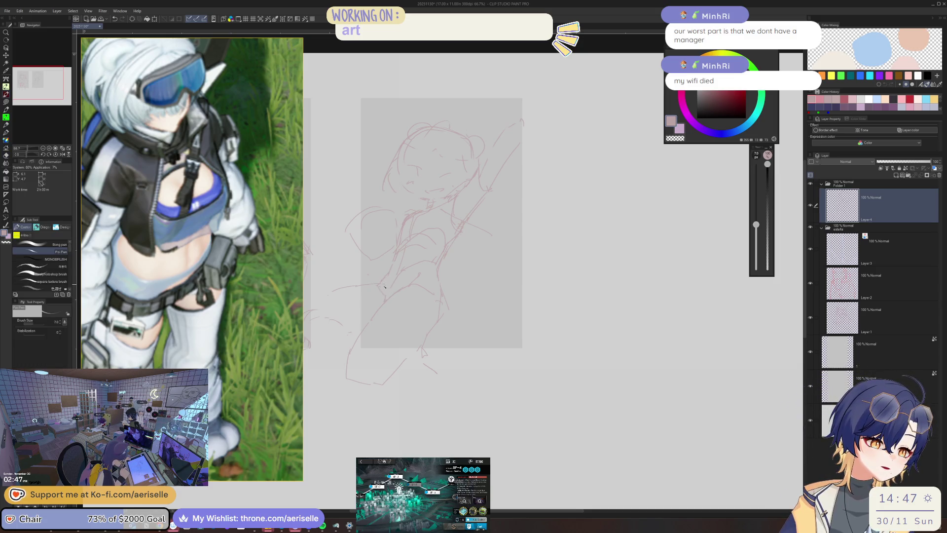
key("h")
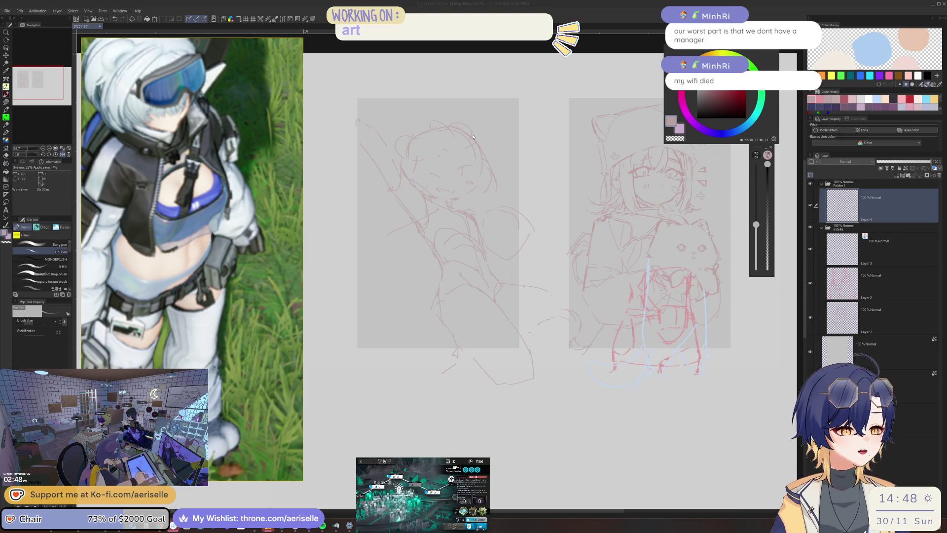
key("h")
key("e")
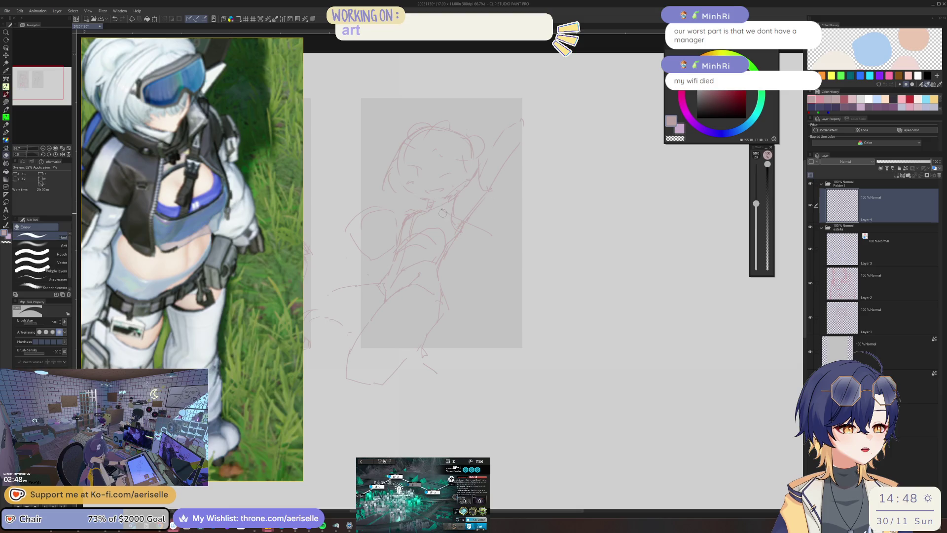
key("h")
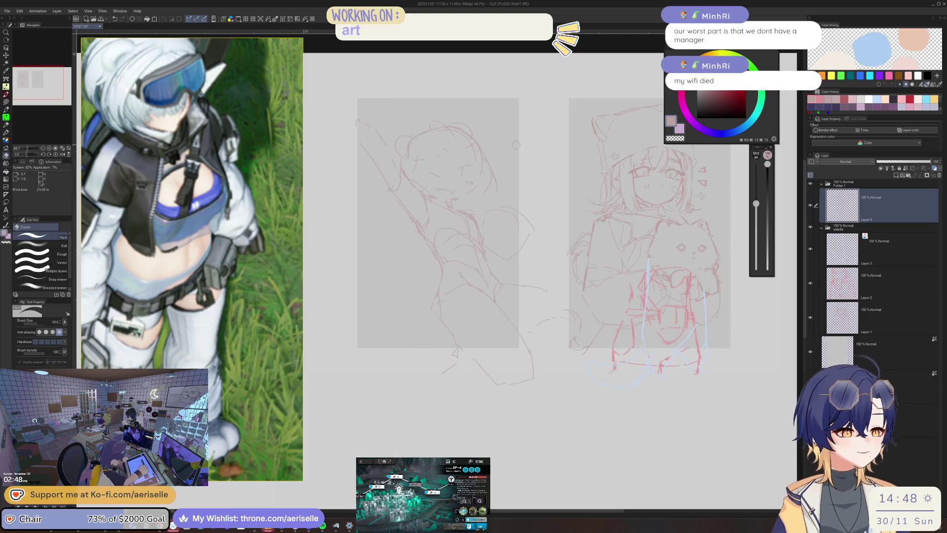
key("h")
scroll(203, 232, "down", 3)
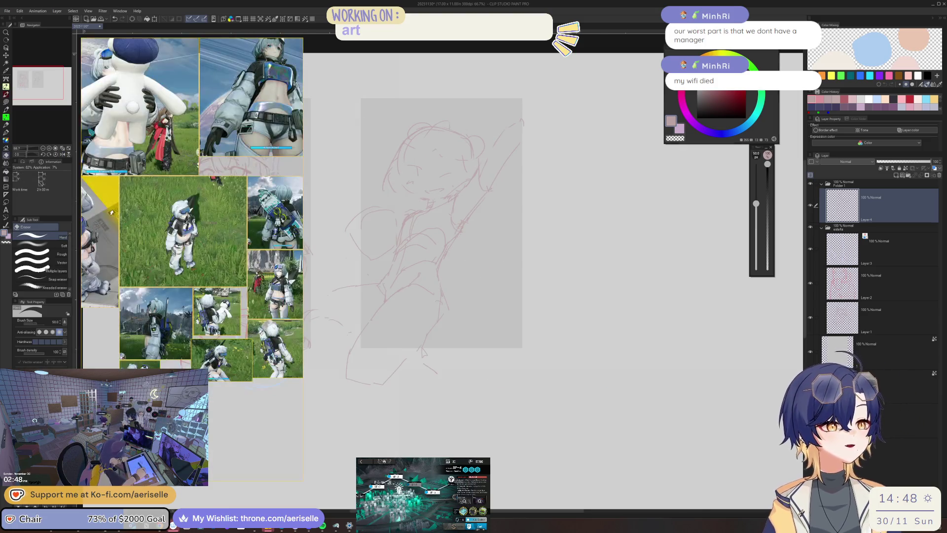
scroll(222, 212, "down", 2)
scroll(241, 193, "up", 3)
scroll(240, 193, "down", 3)
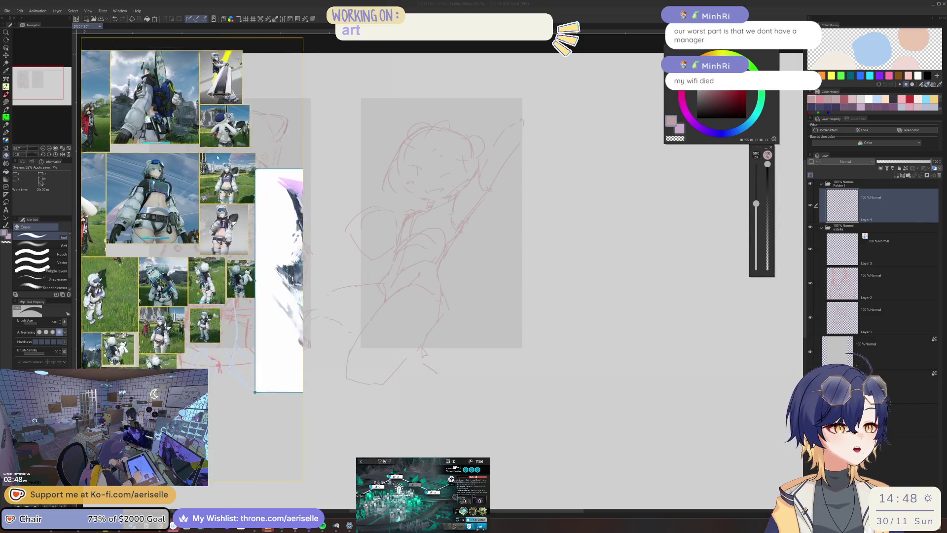
scroll(228, 244, "up", 4)
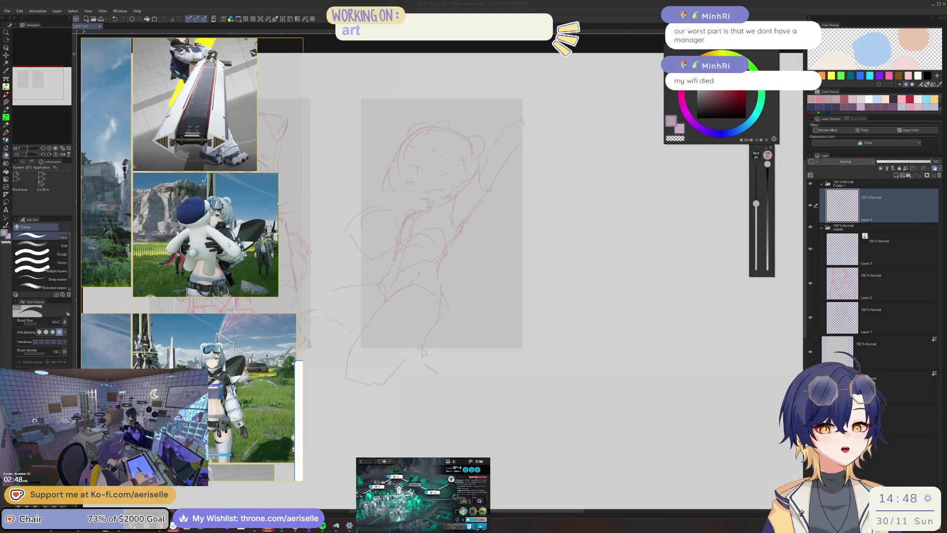
scroll(227, 222, "down", 4)
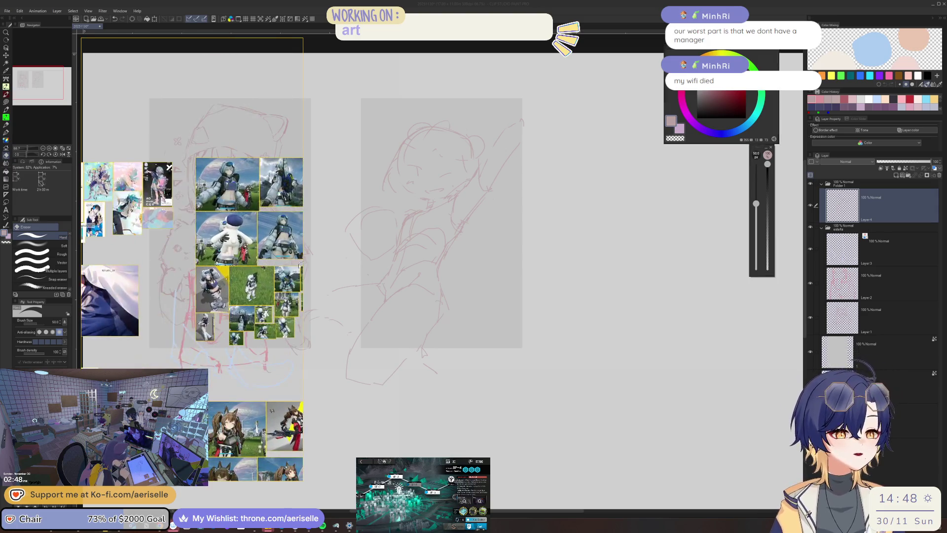
scroll(265, 306, "up", 5)
scroll(265, 306, "down", 3)
scroll(192, 301, "up", 6)
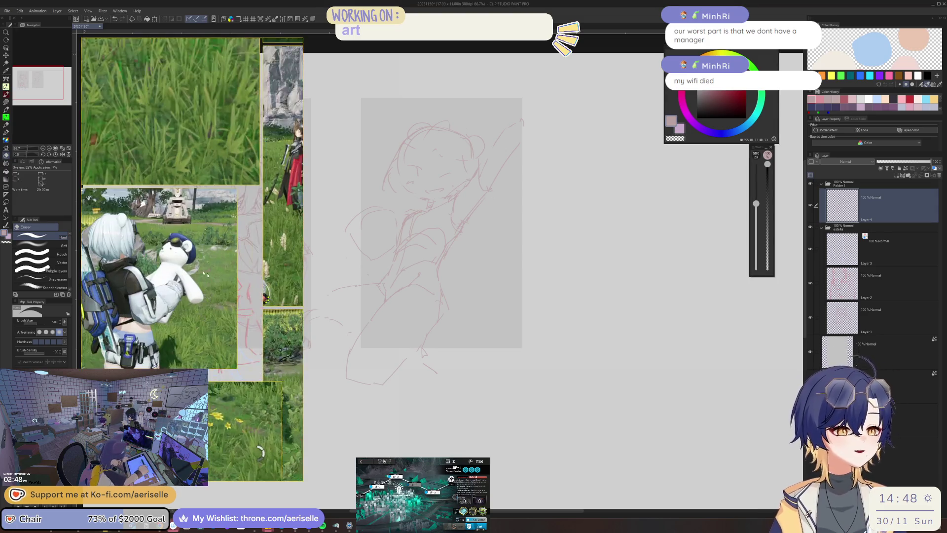
scroll(197, 275, "up", 2)
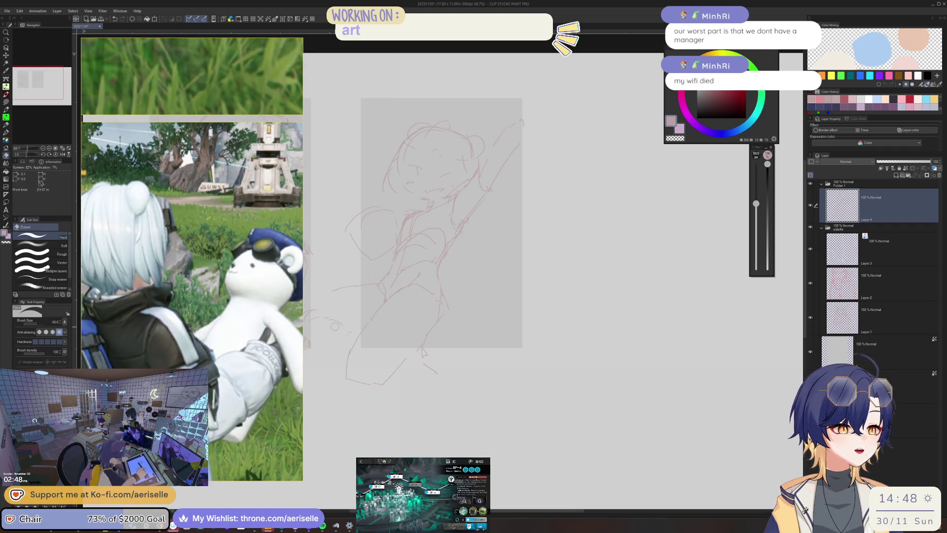
scroll(387, 188, "up", 4)
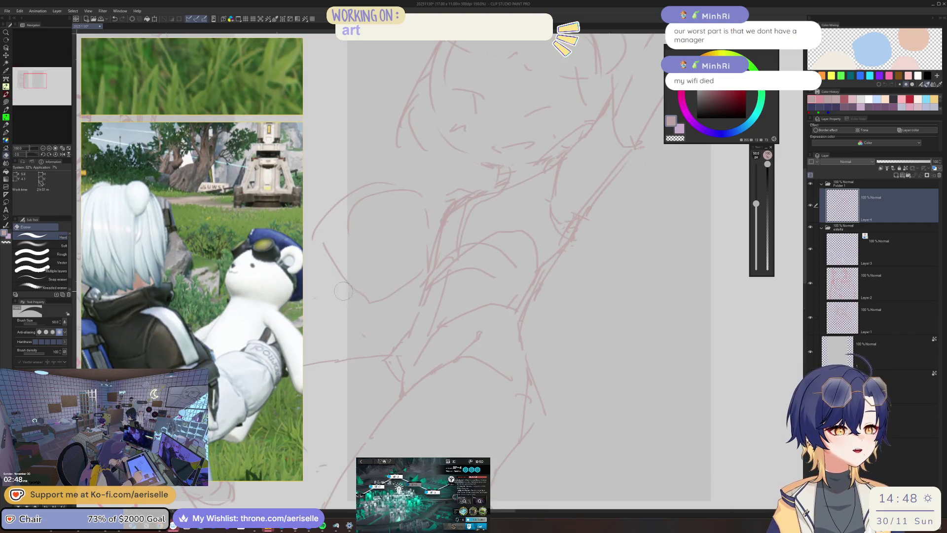
Step: Firm up the neck and shoulder lines and add small strokes on the lower body
key("p")
mouse_move(332, 180)
left_mouse_down()
mouse_move(383, 209)
mouse_move(366, 223)
left_mouse_up()
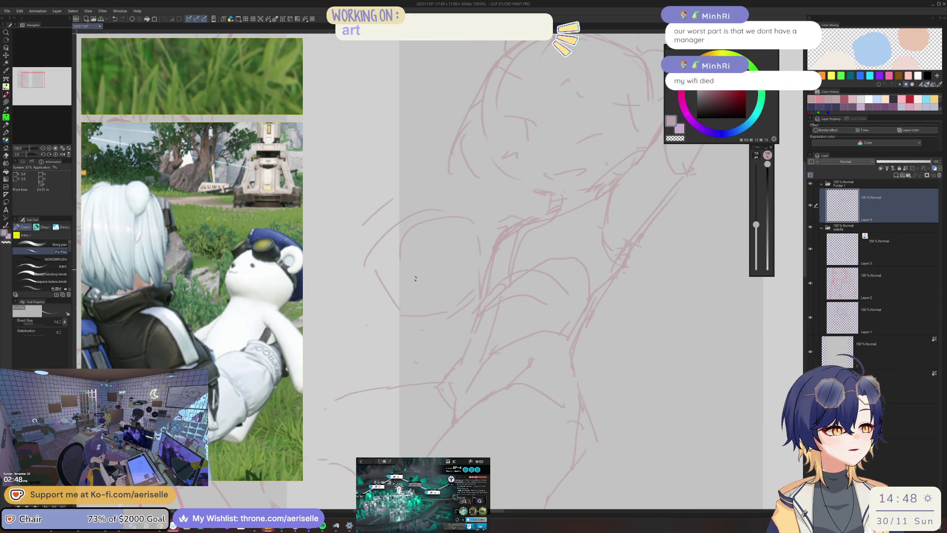
left_click_drag(483, 251, 471, 277)
mouse_move(484, 207)
left_mouse_down()
mouse_move(474, 240)
mouse_move(508, 177)
mouse_move(514, 214)
left_mouse_up()
left_click_drag(499, 248, 493, 277)
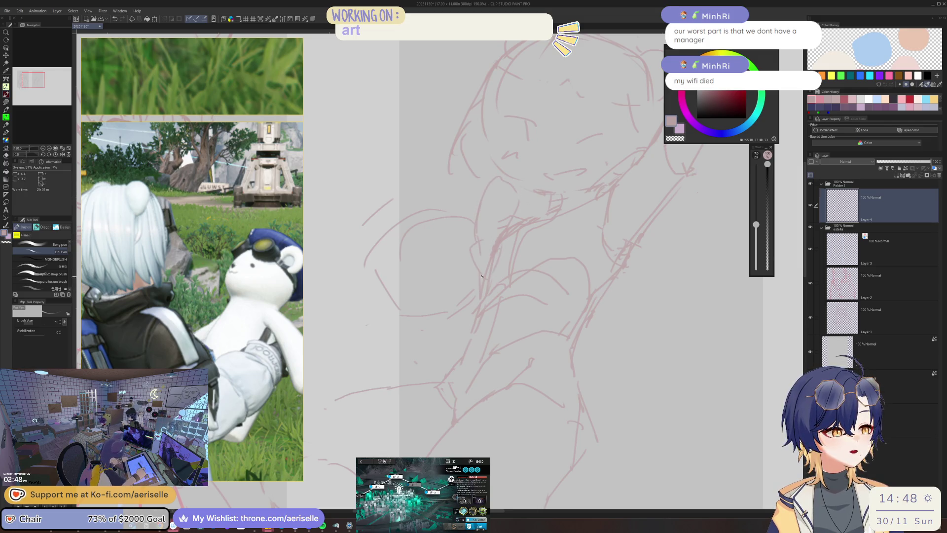
mouse_move(389, 325)
left_mouse_down()
mouse_move(361, 344)
mouse_move(371, 367)
left_mouse_up()
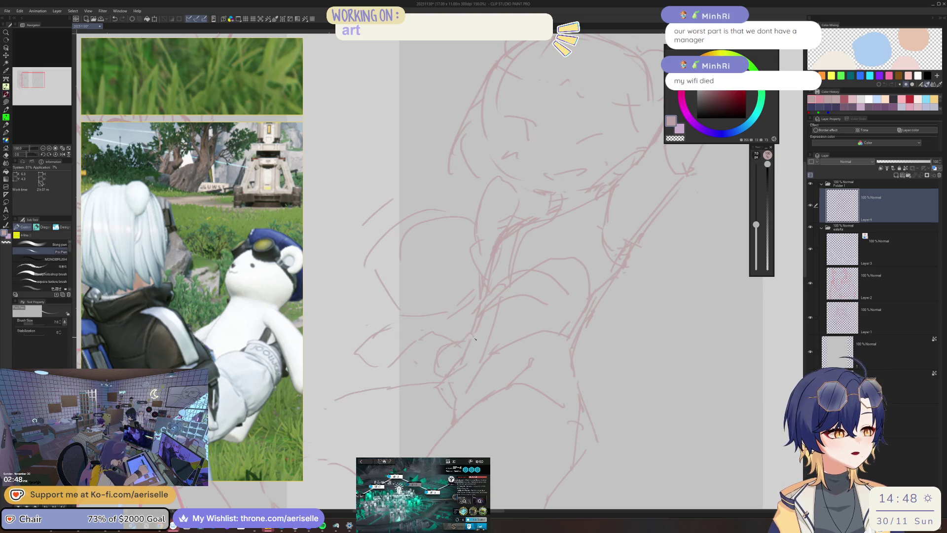
left_click_drag(449, 347, 445, 363)
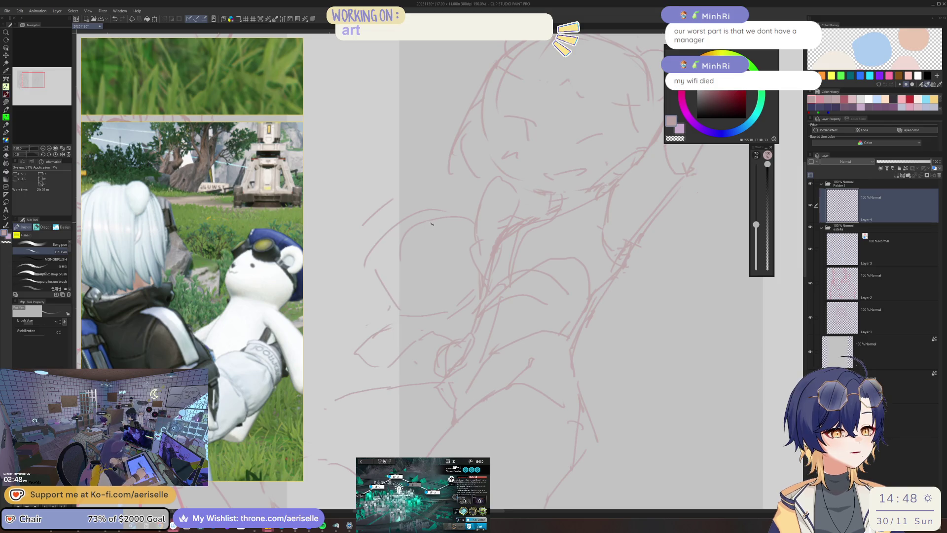
Step: Rough in the bear plush's round head and both ears, then fit the page (Ctrl+0)
mouse_move(388, 243)
left_mouse_down()
mouse_move(380, 266)
mouse_move(405, 277)
left_mouse_up()
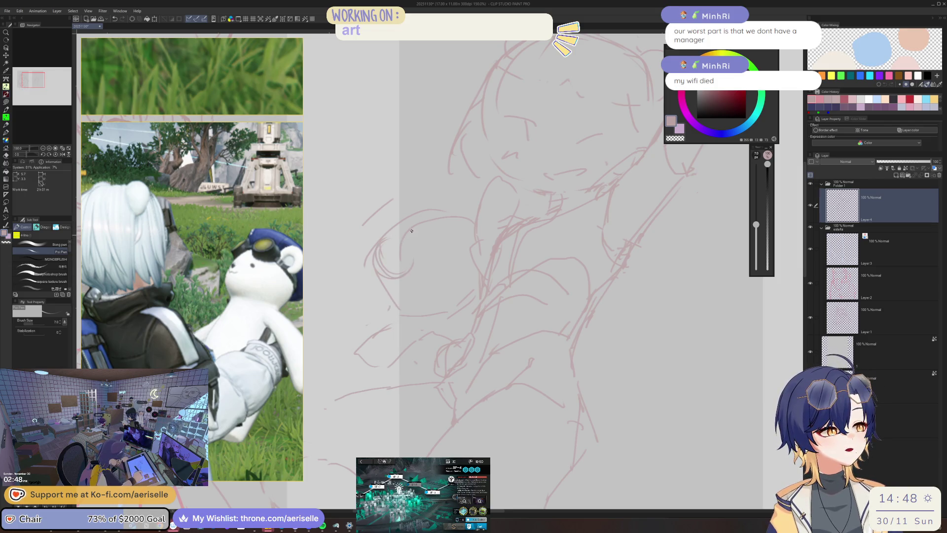
mouse_move(437, 213)
left_mouse_down()
mouse_move(428, 219)
mouse_move(451, 249)
left_mouse_up()
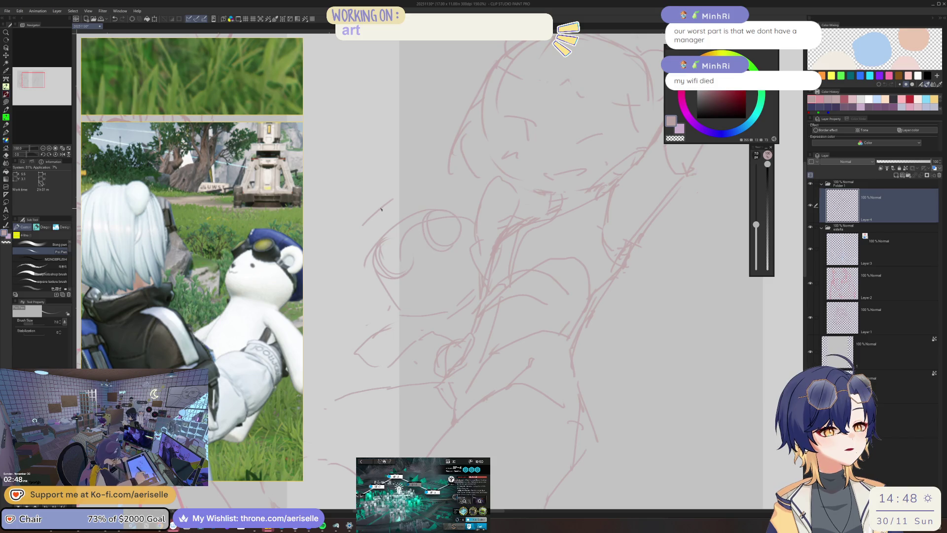
left_click_drag(411, 191, 468, 214)
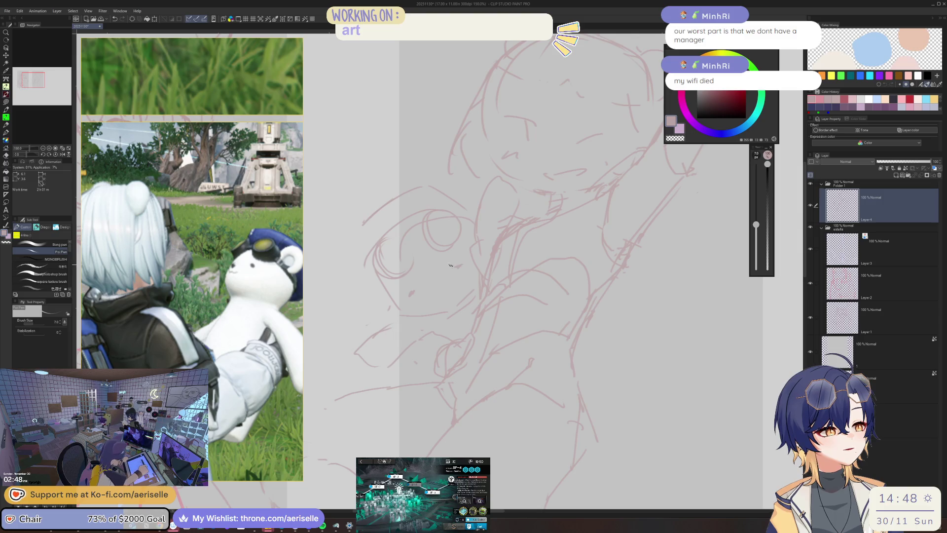
mouse_move(375, 243)
left_mouse_down()
mouse_move(357, 255)
mouse_move(371, 291)
mouse_move(383, 276)
left_mouse_up()
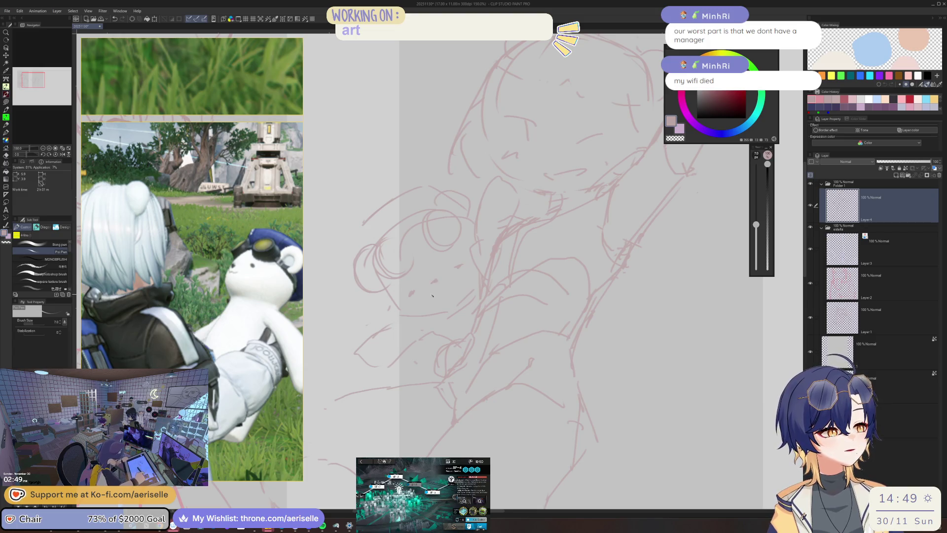
key("ctrl+0")
Step: Mirror the canvas and shift the sketch layer up and to the right
scroll(517, 255, "down", 1)
key("h")
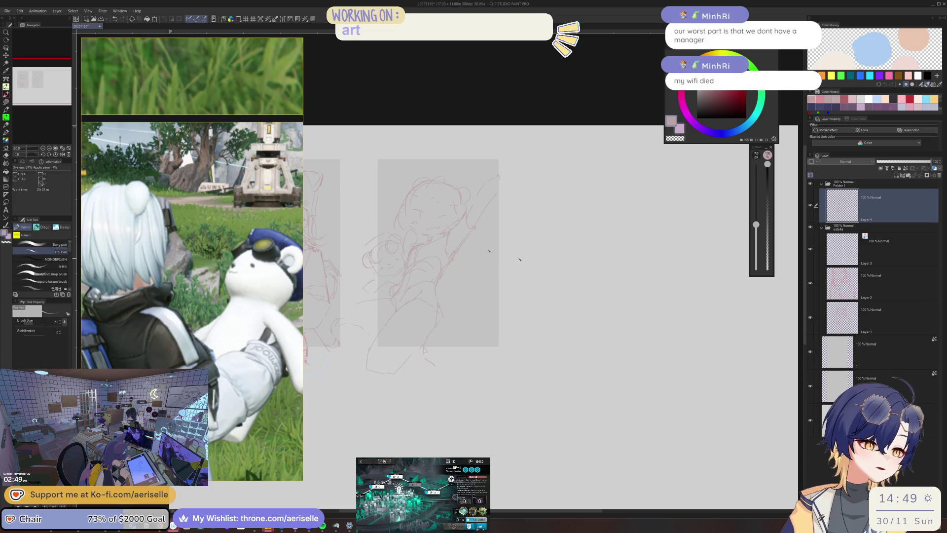
key("k")
left_click_drag(439, 278, 455, 271)
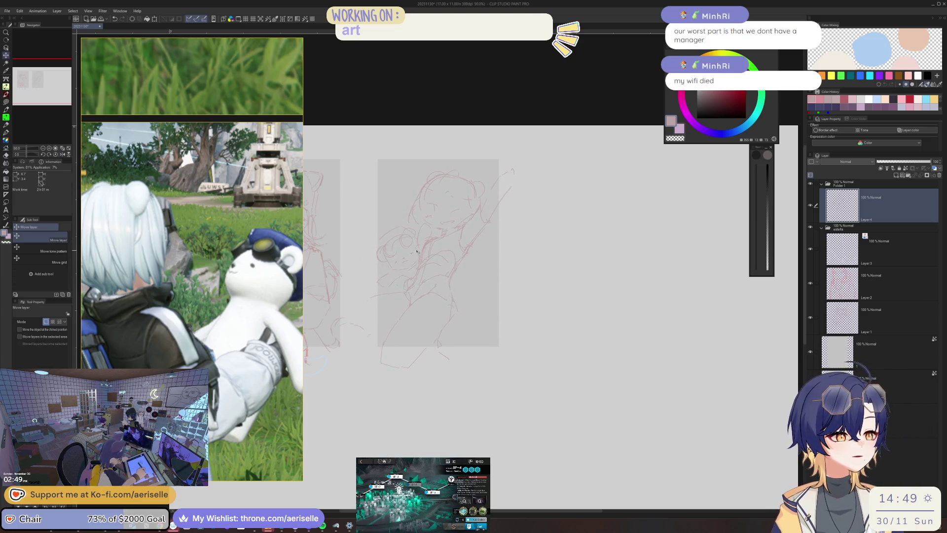
scroll(424, 264, "up", 4)
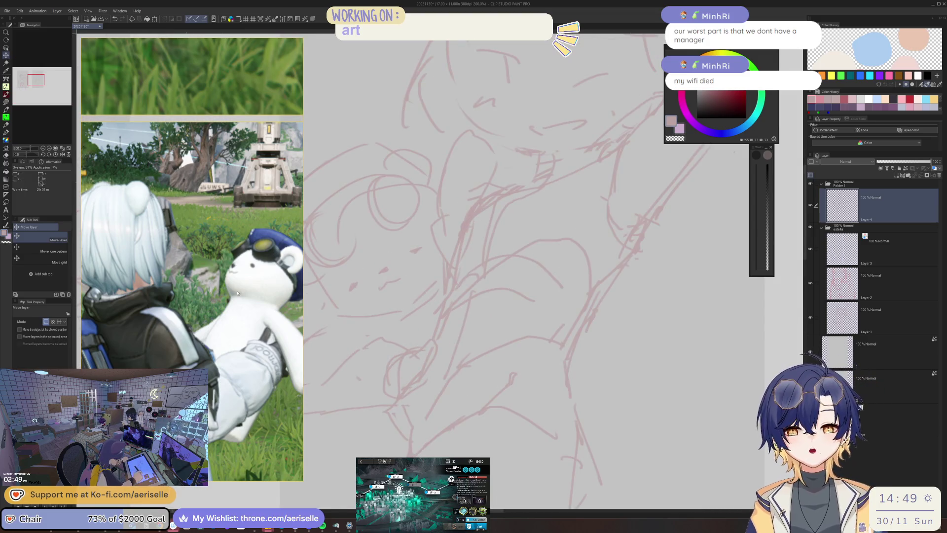
scroll(237, 292, "down", 10)
scroll(121, 262, "down", 10)
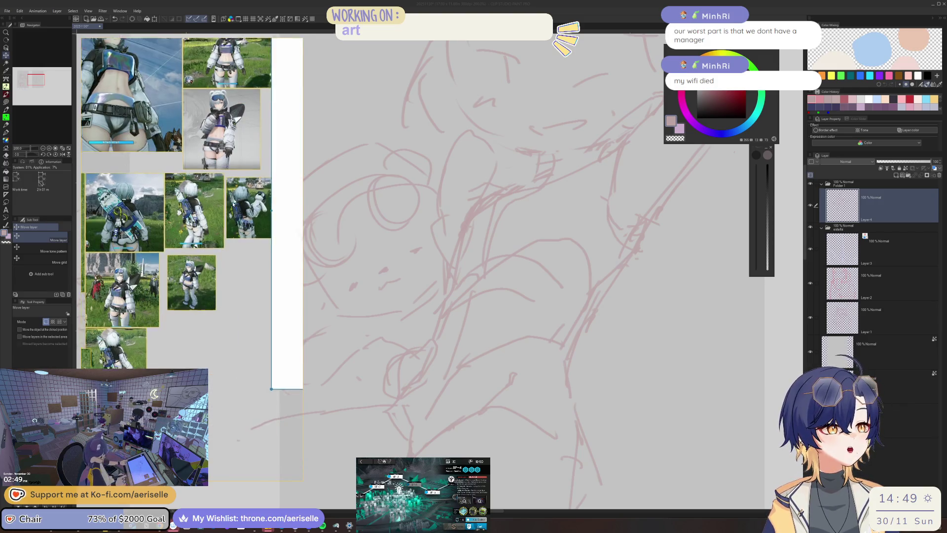
scroll(153, 224, "up", 5)
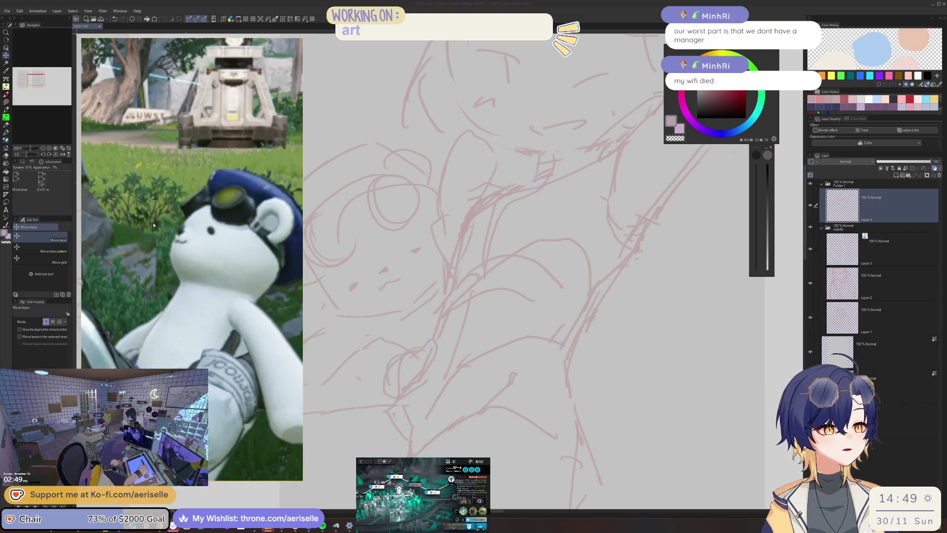
Step: Zoom out on the sketch page, then draw an eye arc on the face with the pen
left_click(477, 227)
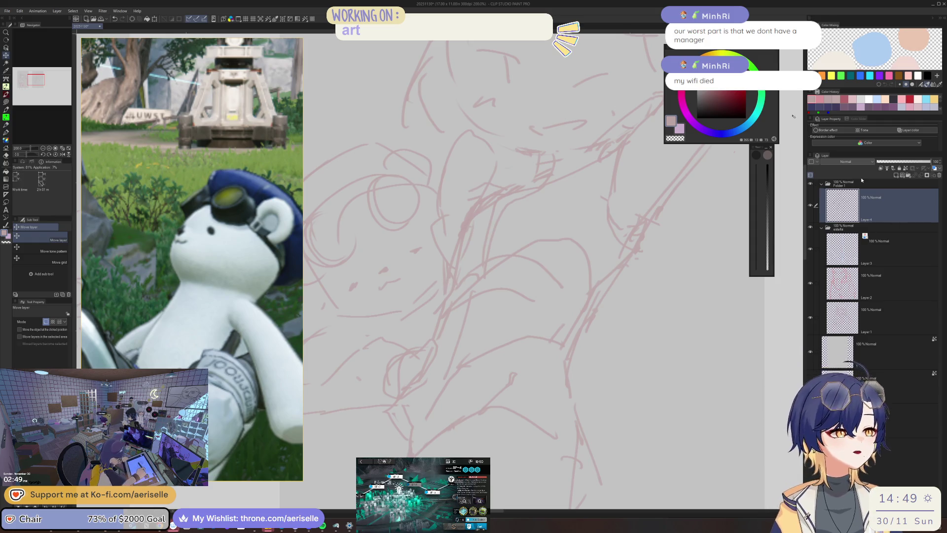
key("ctrl+minus")
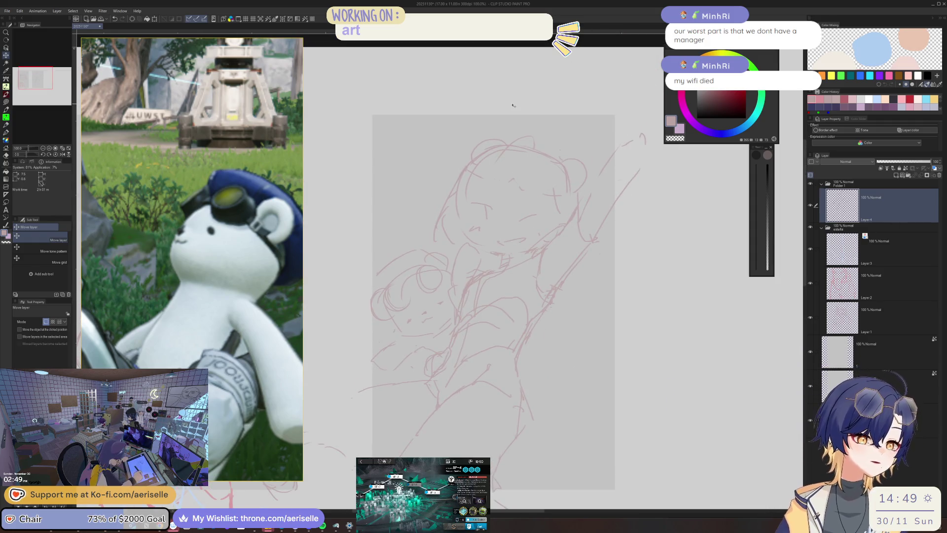
scroll(223, 259, "down", 5)
scroll(223, 259, "down", 5)
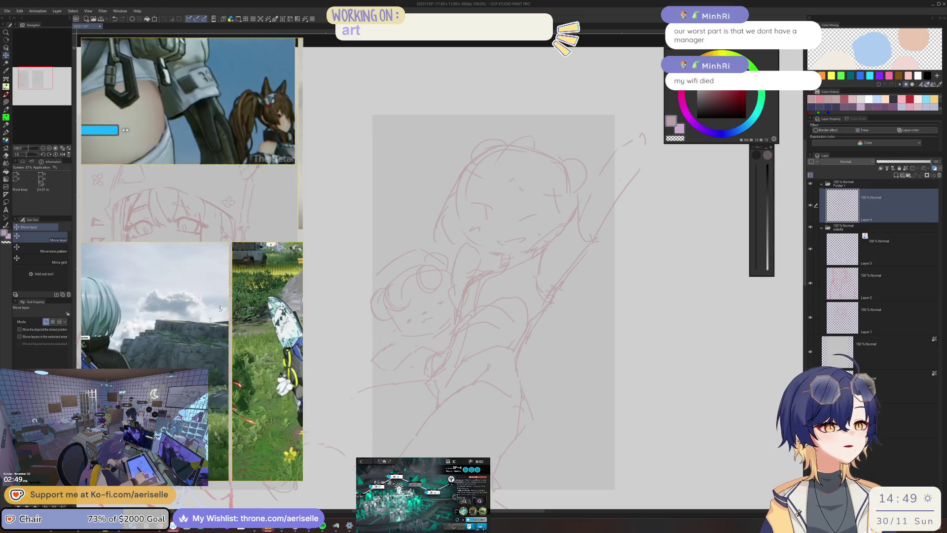
scroll(233, 331, "up", 5)
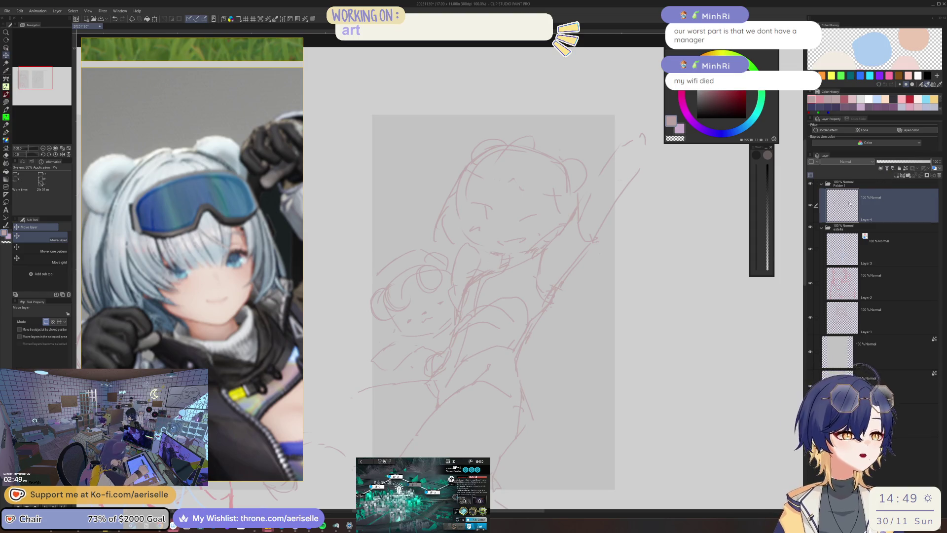
scroll(480, 226, "up", 5)
key("p")
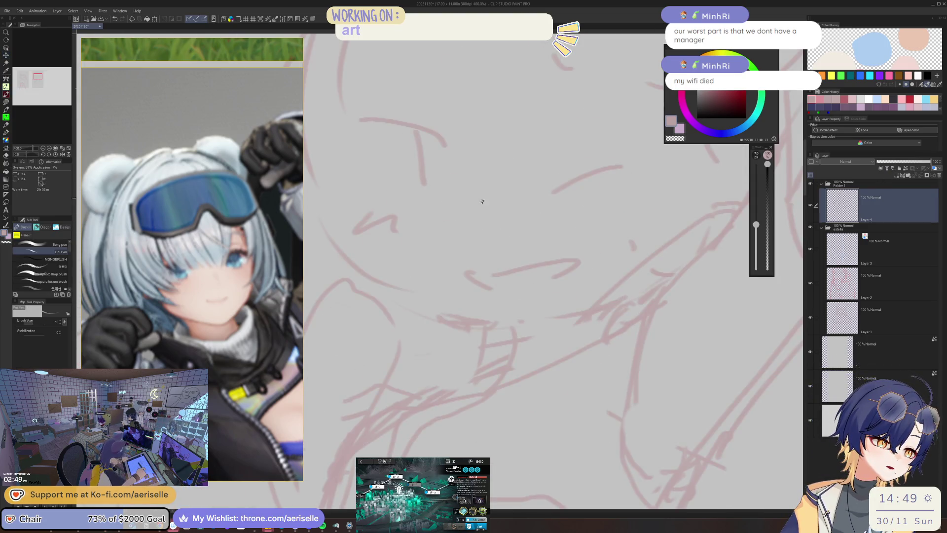
mouse_move(476, 221)
left_mouse_down()
mouse_move(469, 205)
mouse_move(498, 203)
left_mouse_up()
Step: Recentre the sketch page and mirror the canvas to check the drawing
scroll(479, 221, "down", 8)
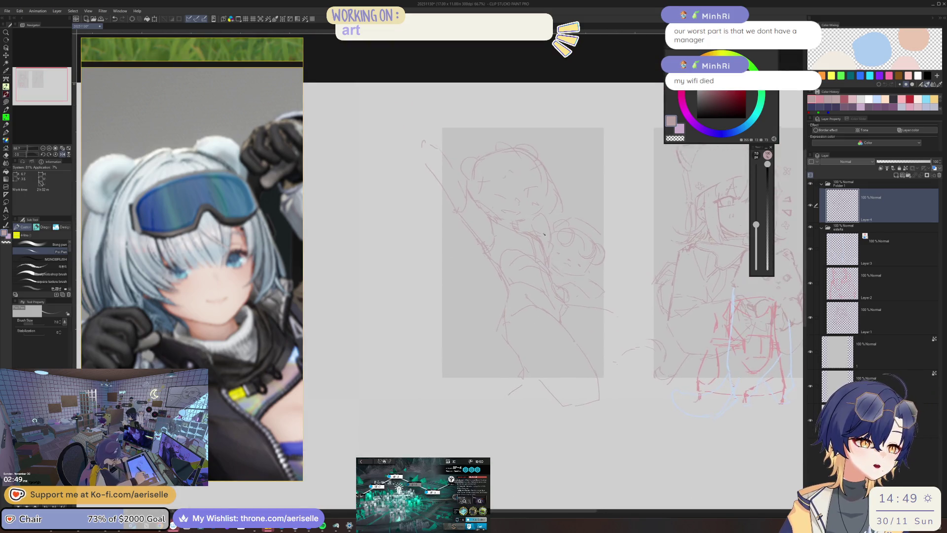
scroll(504, 231, "up", 3)
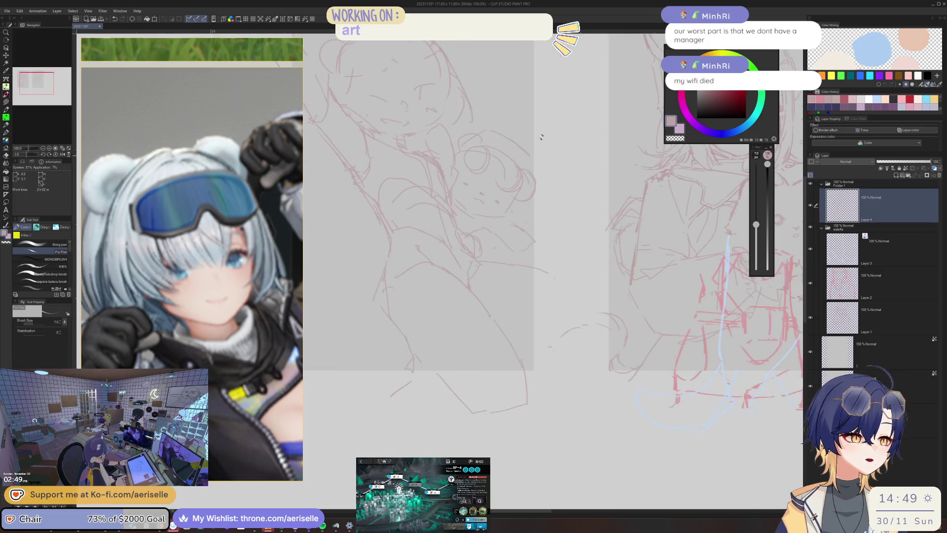
scroll(487, 263, "left", 2)
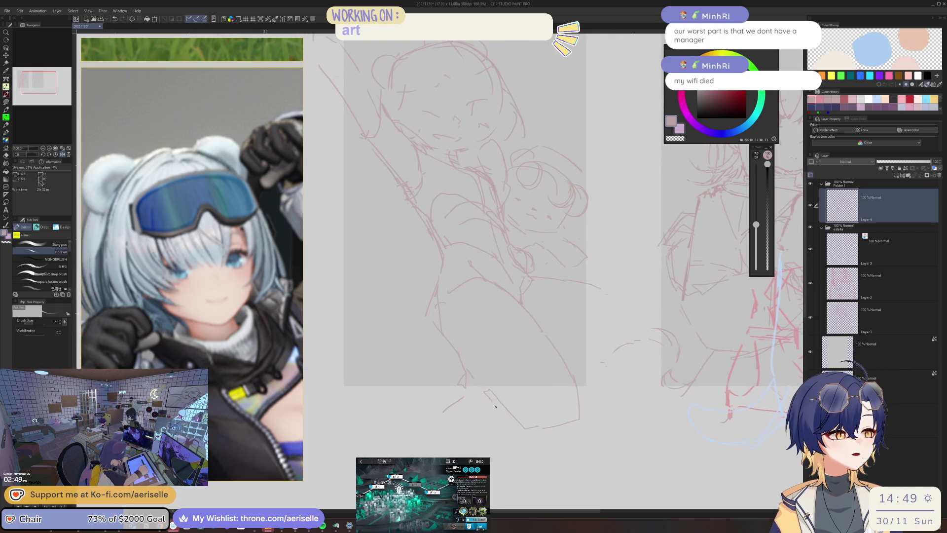
key("h")
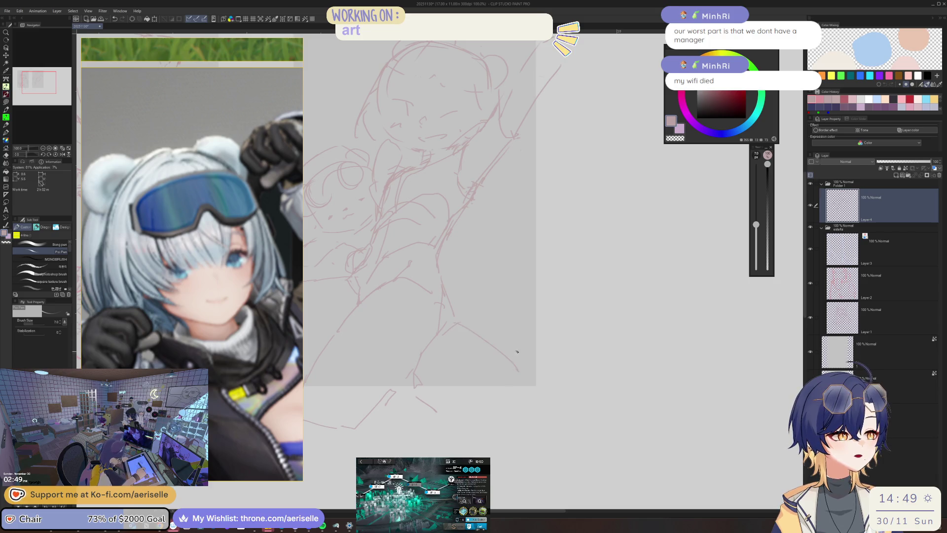
left_click_drag(368, 327, 494, 313)
key("e")
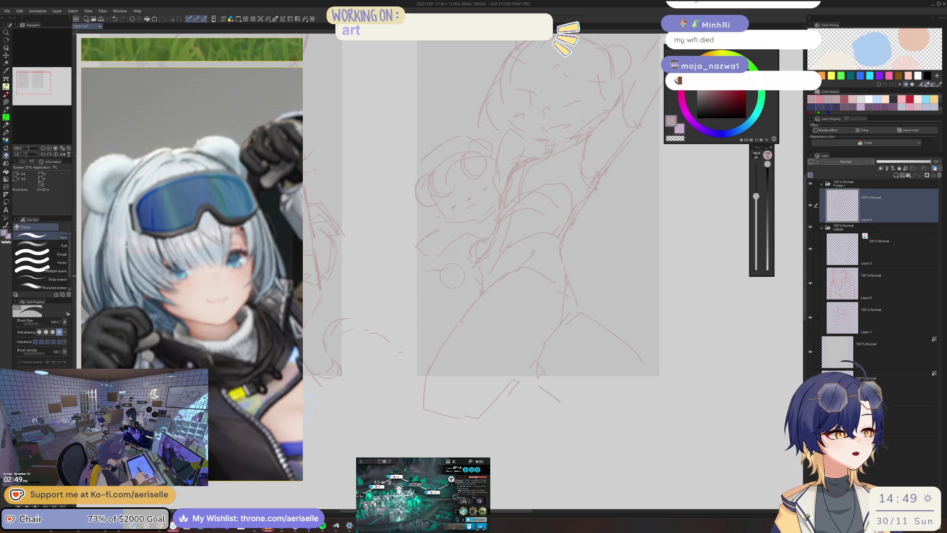
key("p")
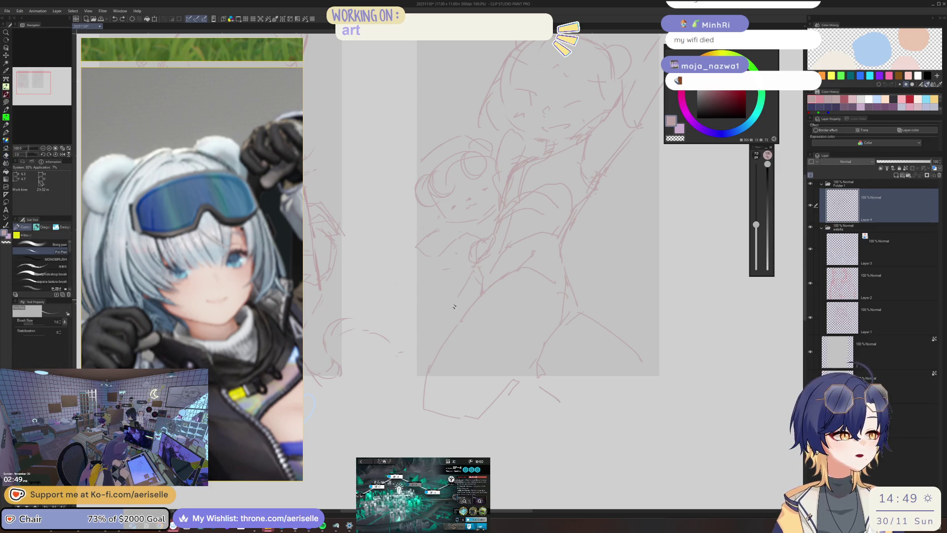
key("h")
Step: Redraw the lines at the bottom of the figure and flip the canvas back
scroll(495, 171, "down", 3)
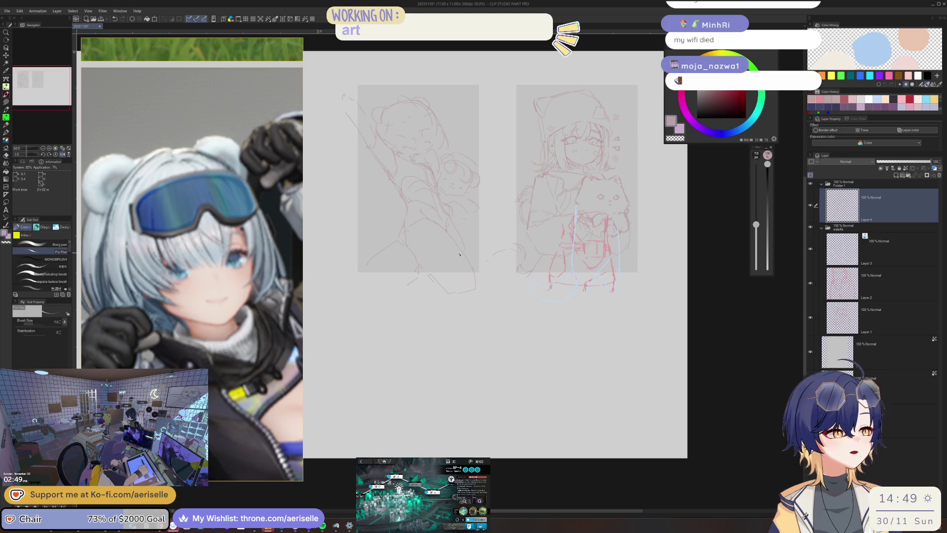
scroll(464, 246, "up", 3)
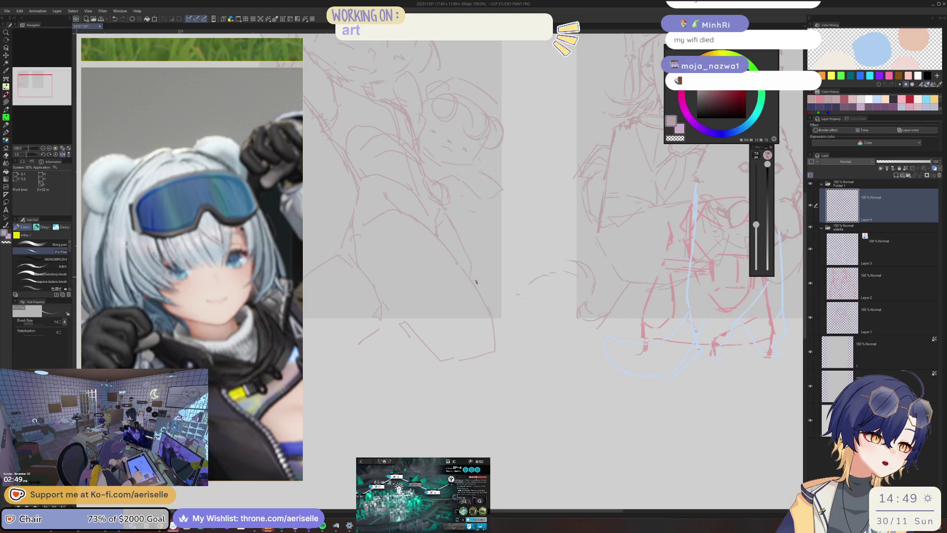
scroll(474, 276, "down", 3)
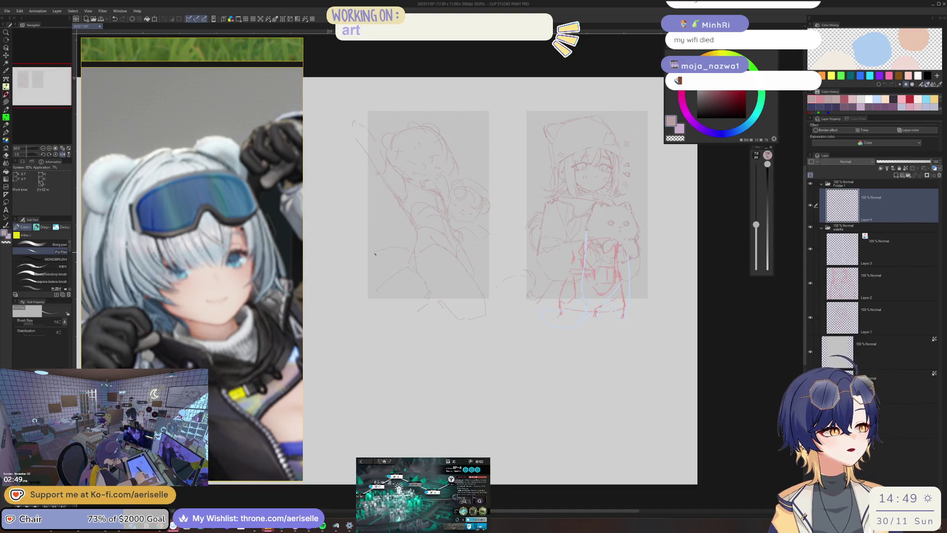
left_click_drag(461, 296, 467, 324)
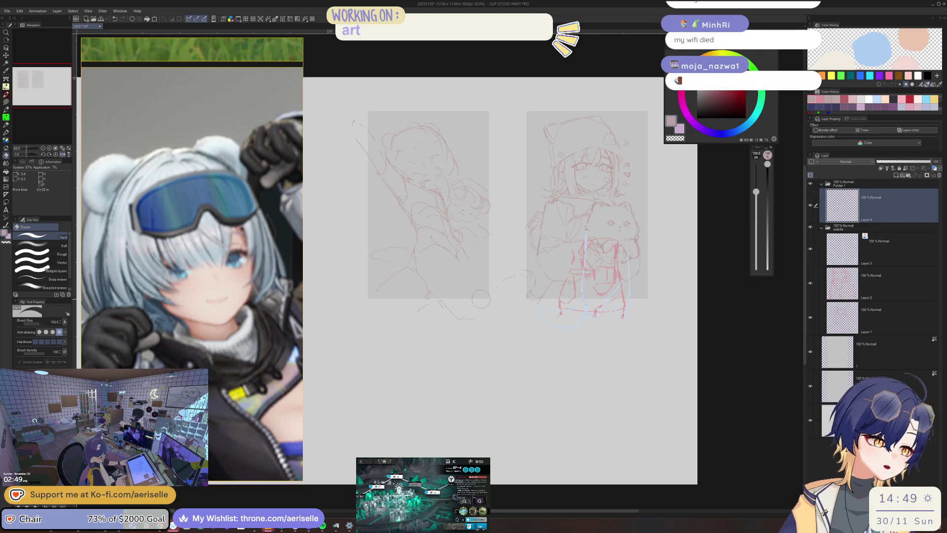
key("h")
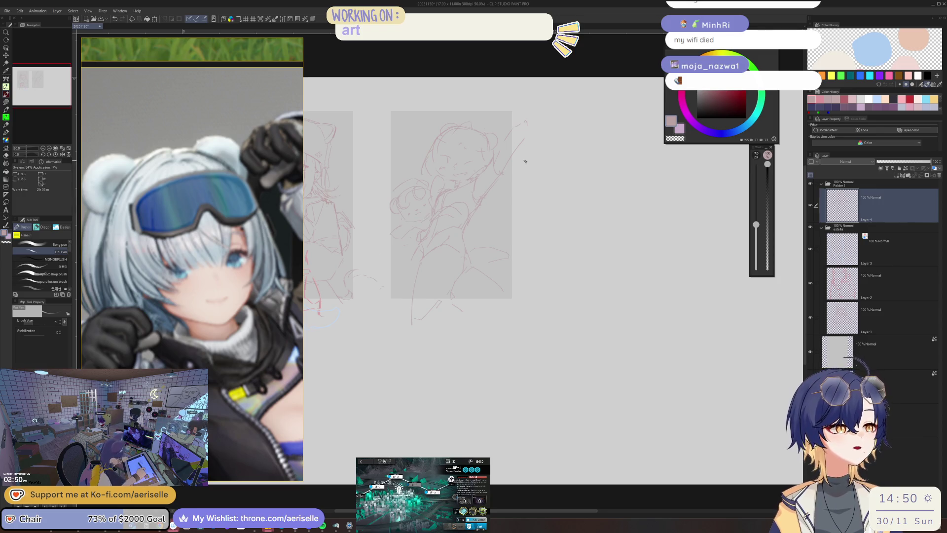
Step: Touch up the chibi's closed eyes with two short strokes
scroll(446, 132, "up", 4)
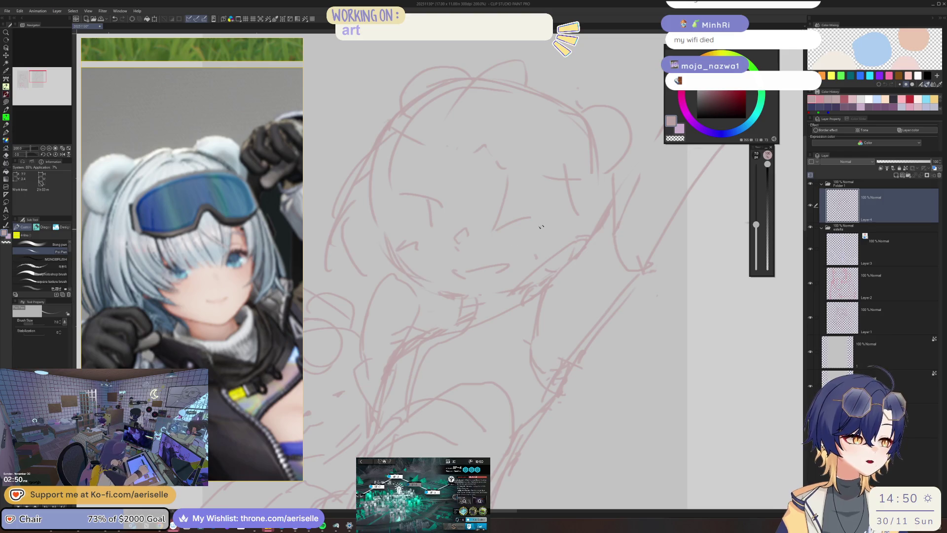
left_click_drag(512, 196, 531, 190)
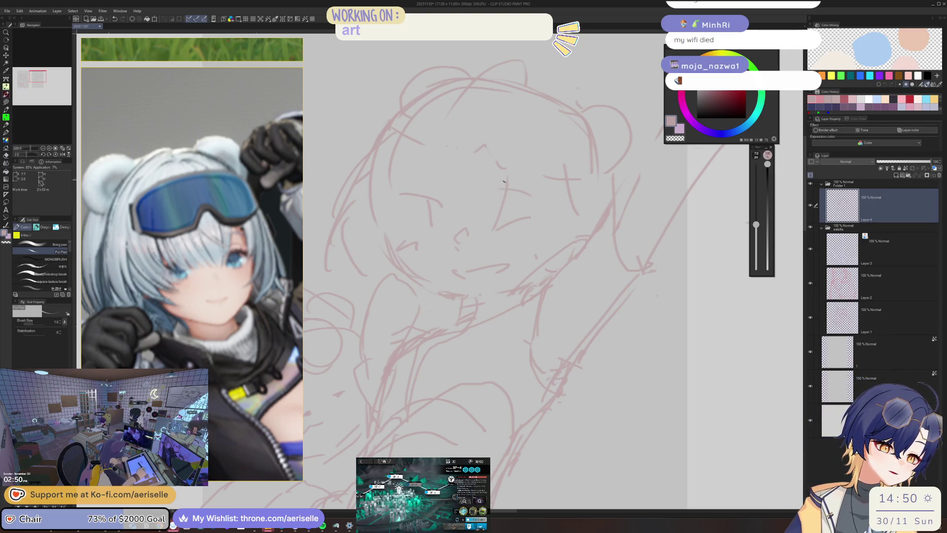
left_click_drag(433, 159, 403, 164)
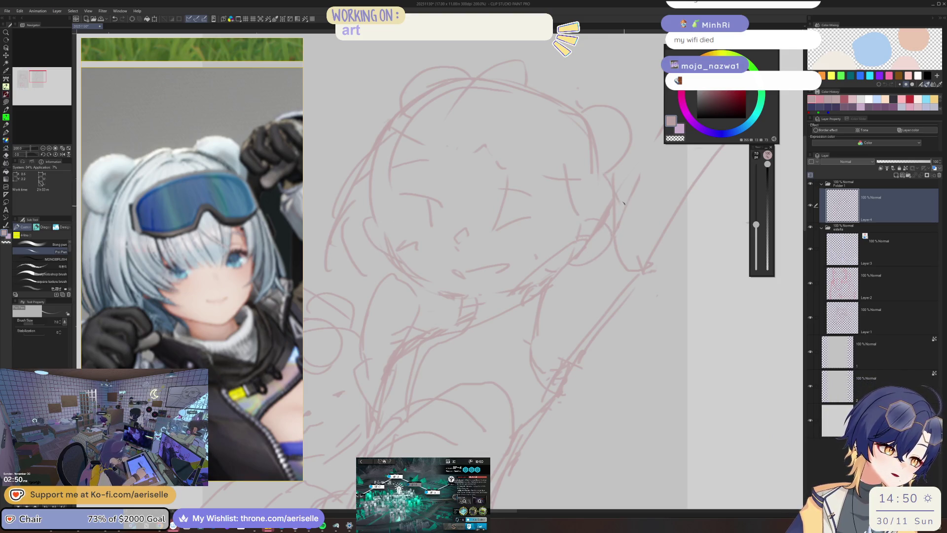
Step: Add a faint diagonal line beside the raised arm, then zoom out and flip the canvas to review
left_click_drag(594, 188, 651, 230)
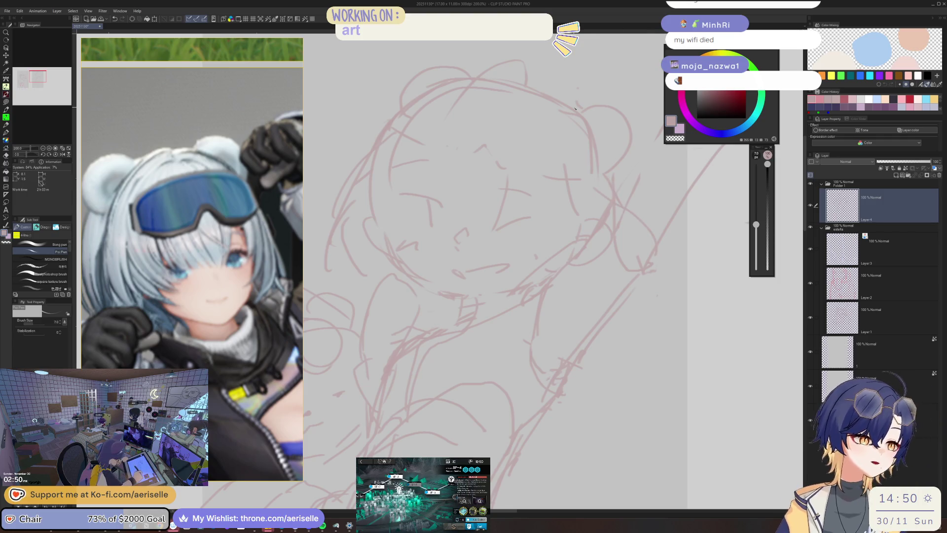
mouse_move(576, 108)
left_mouse_down()
mouse_move(506, 254)
mouse_move(539, 237)
left_mouse_up()
scroll(506, 254, "down", 2)
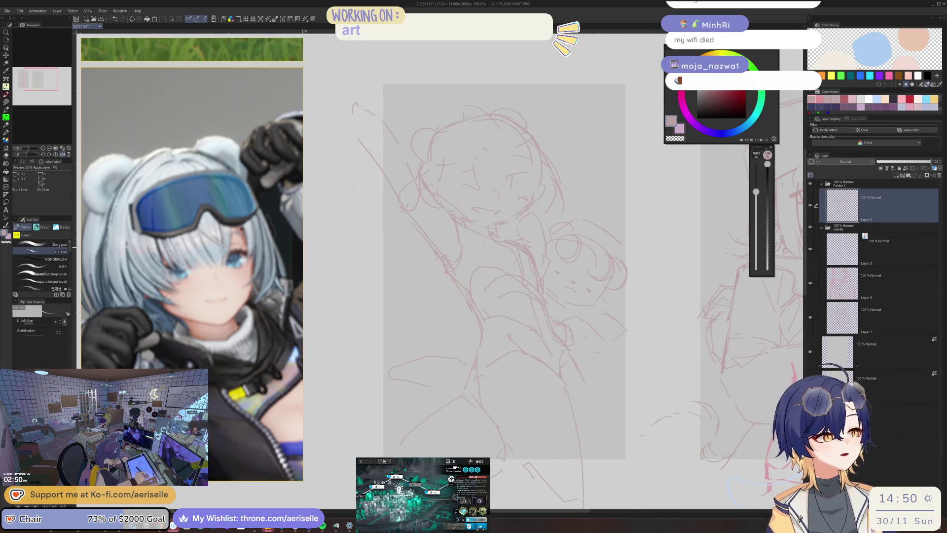
key("e")
key("h")
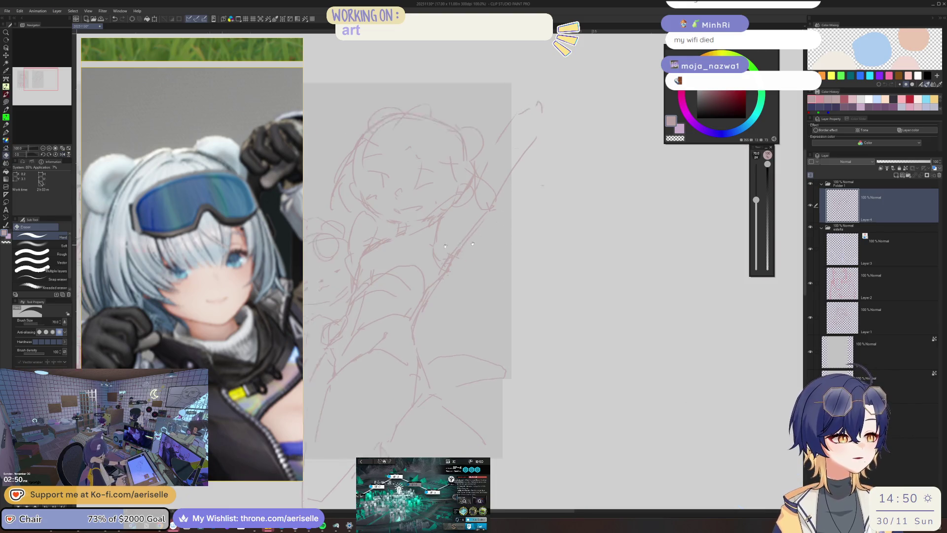
key("p")
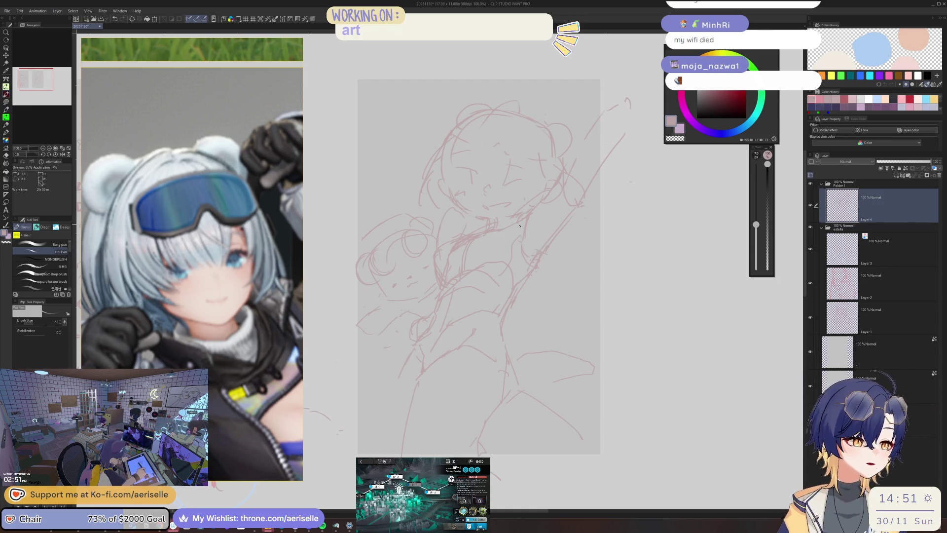
scroll(201, 269, "down", 10)
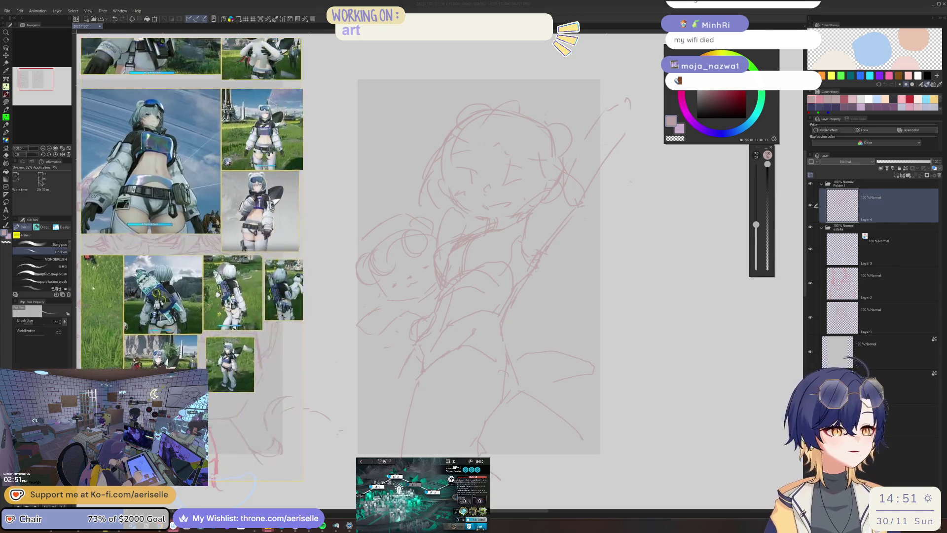
Step: Erase stray strokes on the body with the eraser shrunk to size 40
scroll(261, 256, "up", 2)
key("e")
scroll(463, 256, "up", 2)
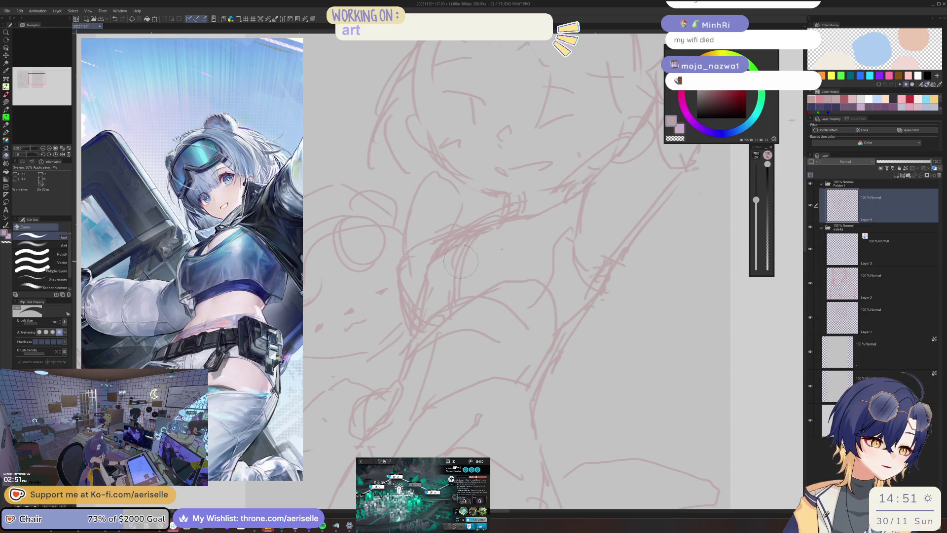
key("p")
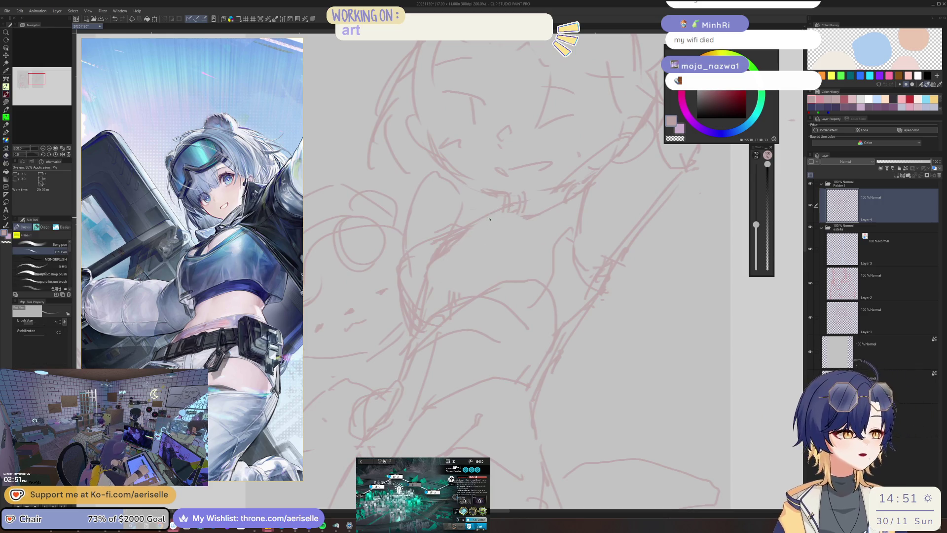
scroll(542, 219, "down", 4)
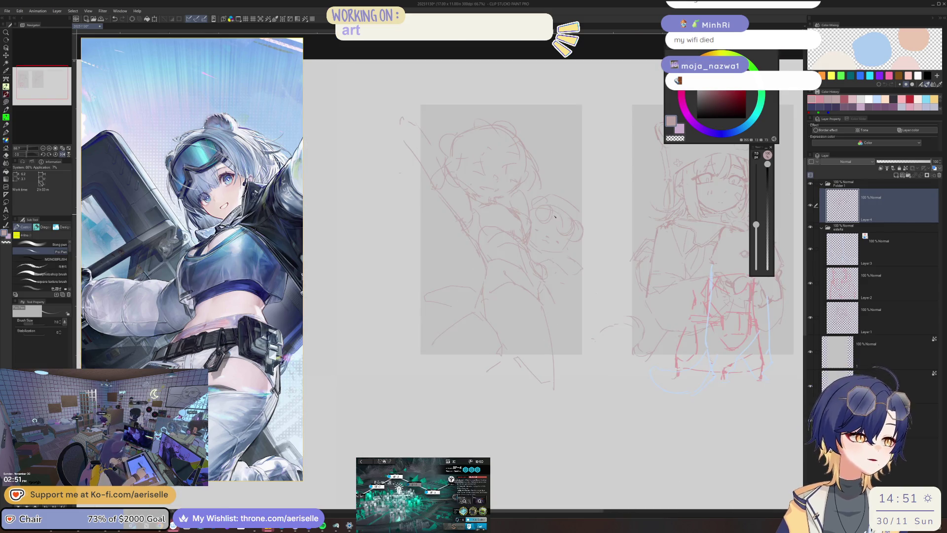
scroll(555, 216, "up", 4)
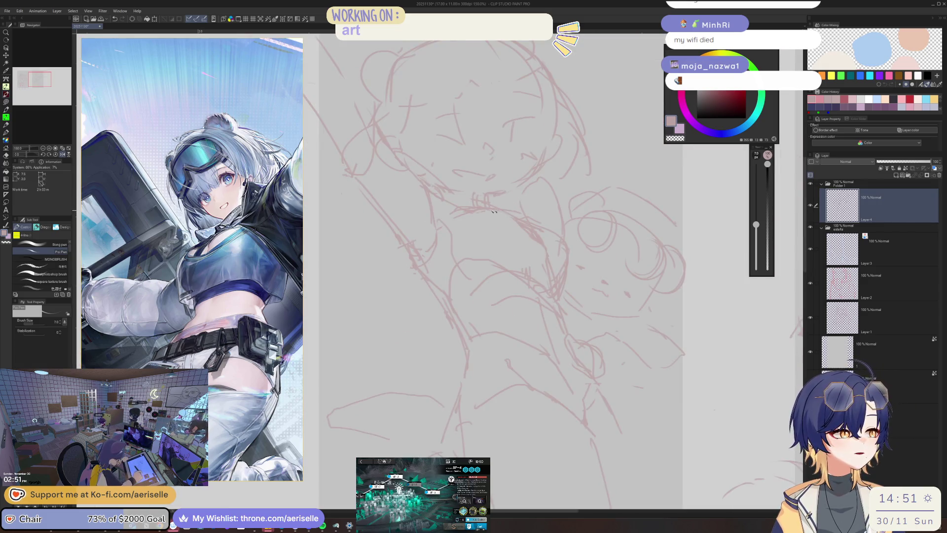
key("e")
key("bracketleft")
key("bracketleft")
key("bracketleft")
left_click_drag(506, 217, 544, 277)
left_click_drag(546, 228, 559, 245)
key("p")
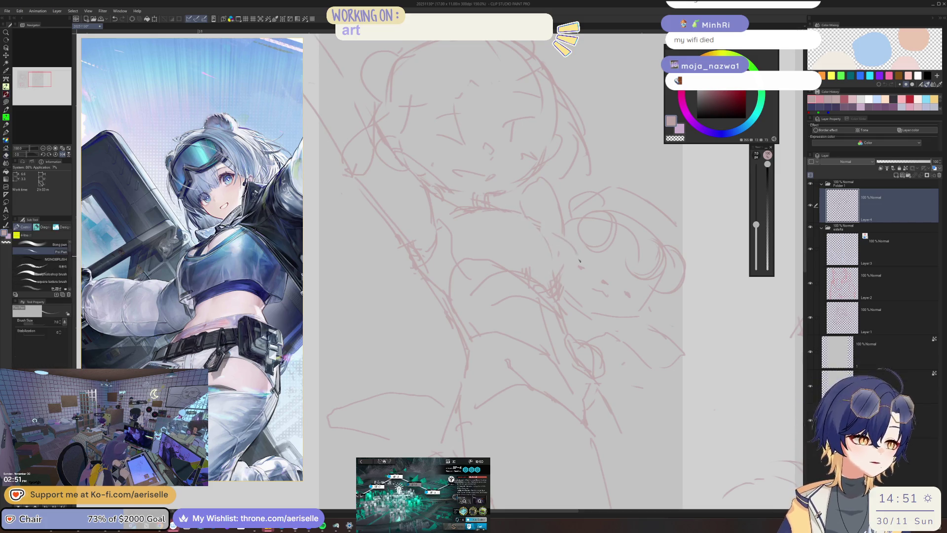
Step: Mirror the canvas and sketch short new strokes on the character's body
key("h")
scroll(450, 246, "up", 2)
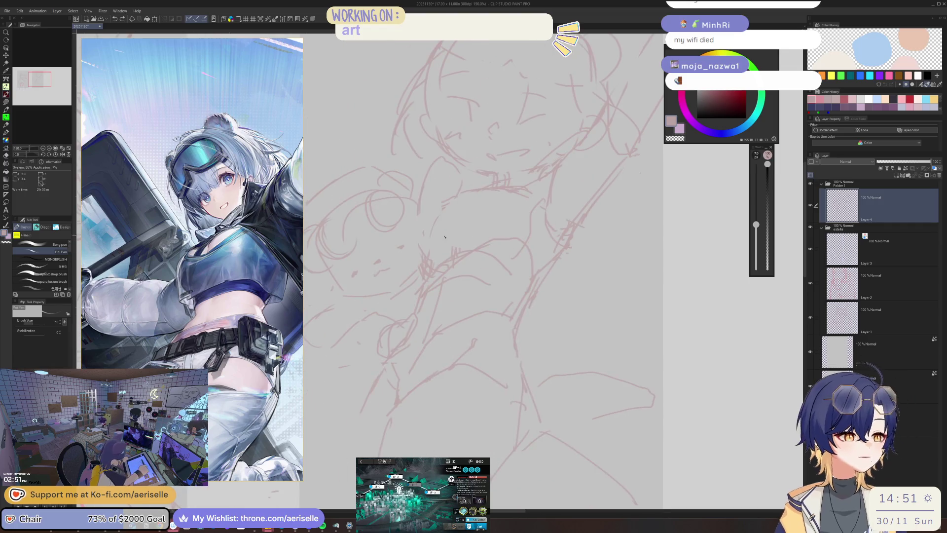
mouse_move(433, 223)
left_mouse_down()
mouse_move(407, 260)
mouse_move(413, 232)
left_mouse_up()
left_click_drag(410, 231, 420, 264)
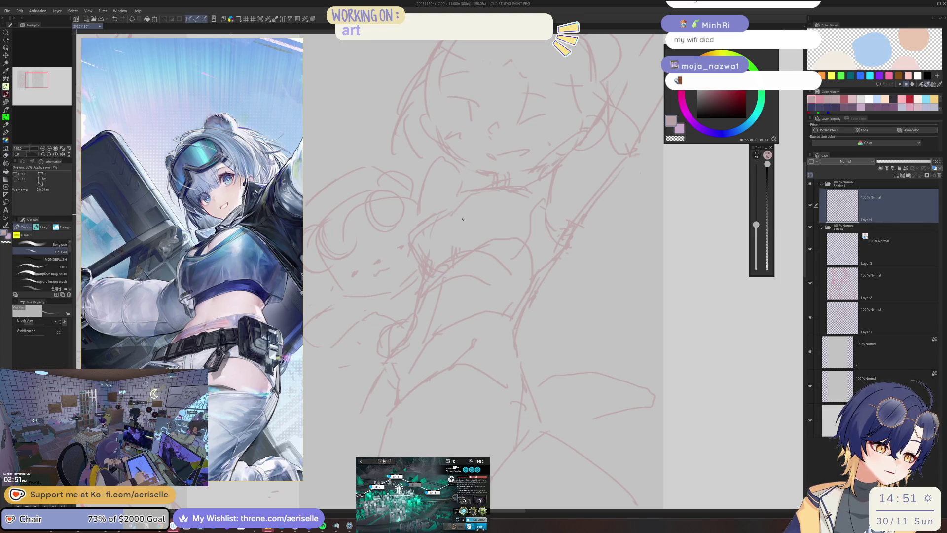
key("e")
scroll(513, 148, "down", 3)
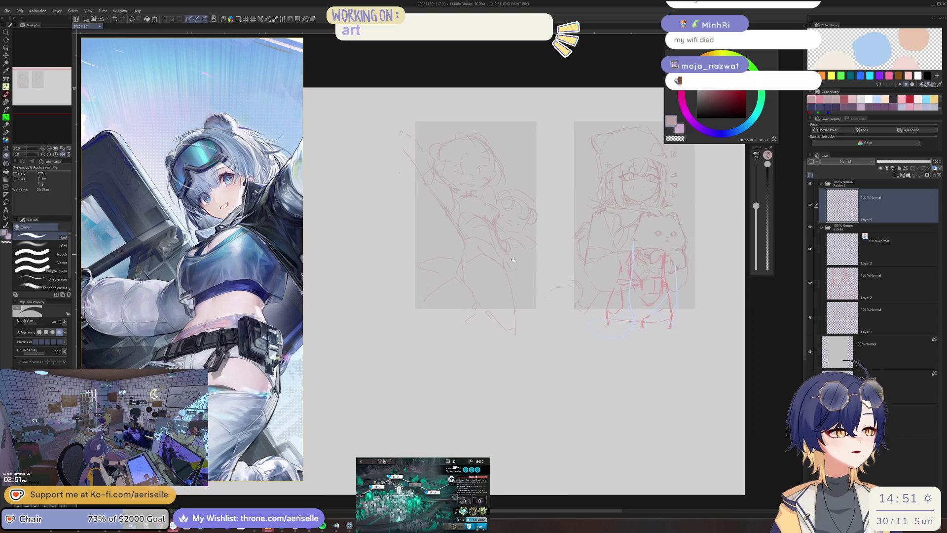
scroll(447, 200, "up", 3)
key("p")
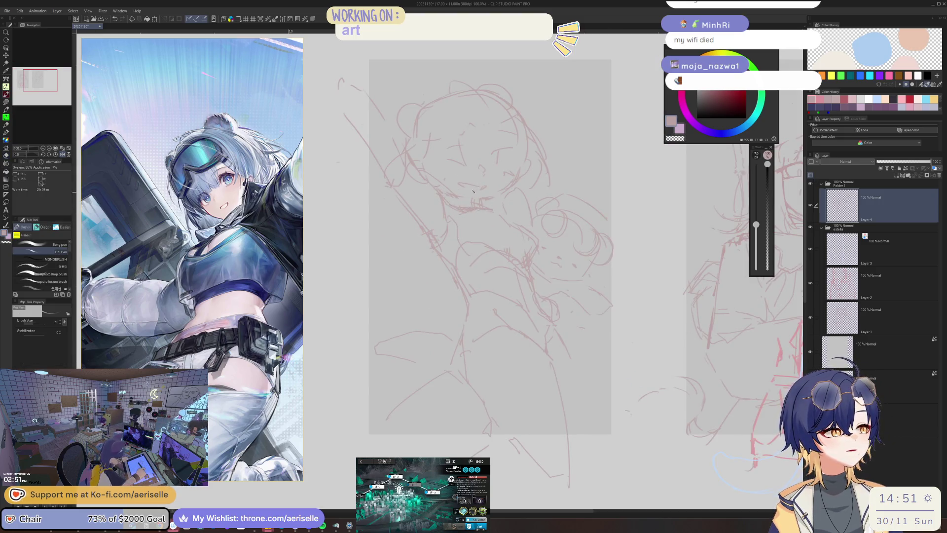
key("h")
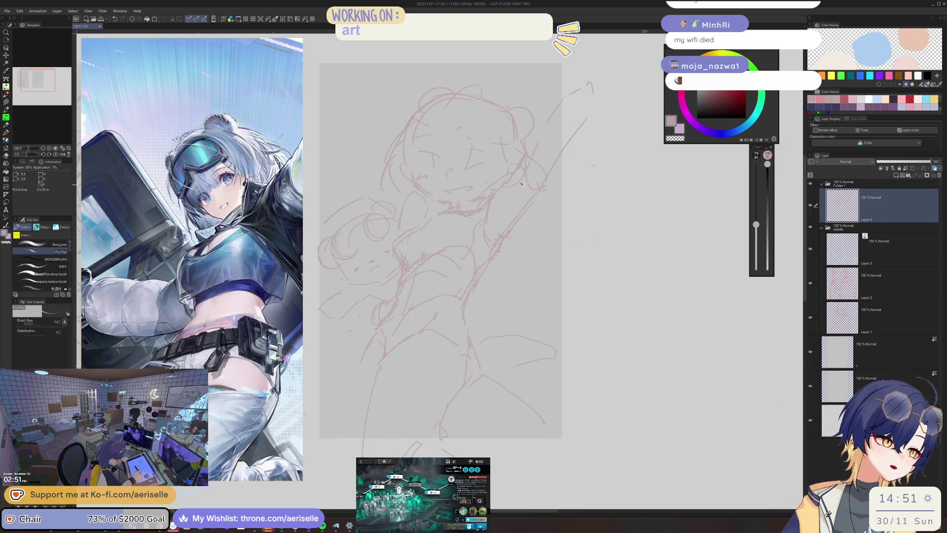
Step: Extend the figure with a diagonal line, a lower-body stroke and downward leg lines
left_click_drag(521, 260, 547, 216)
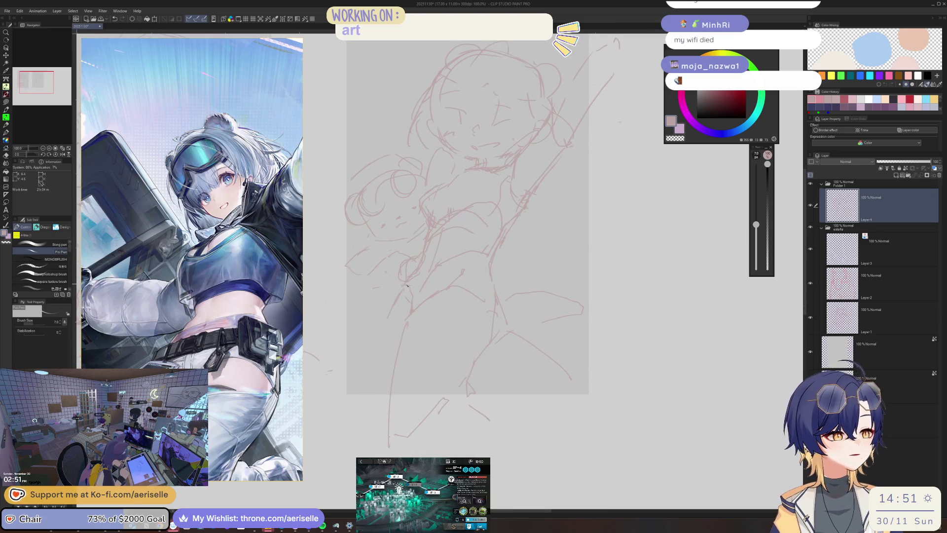
left_click_drag(398, 294, 343, 339)
scroll(450, 202, "right", 3)
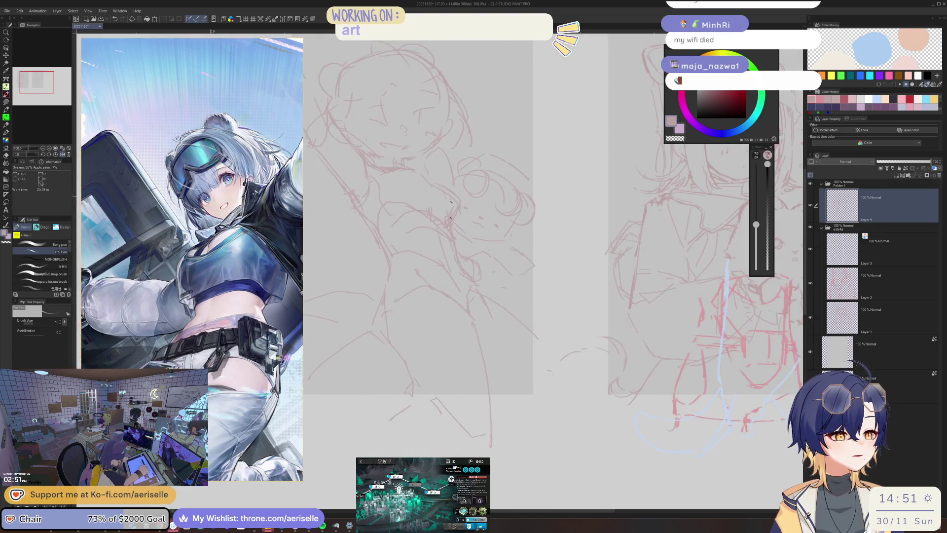
scroll(475, 290, "down", 2)
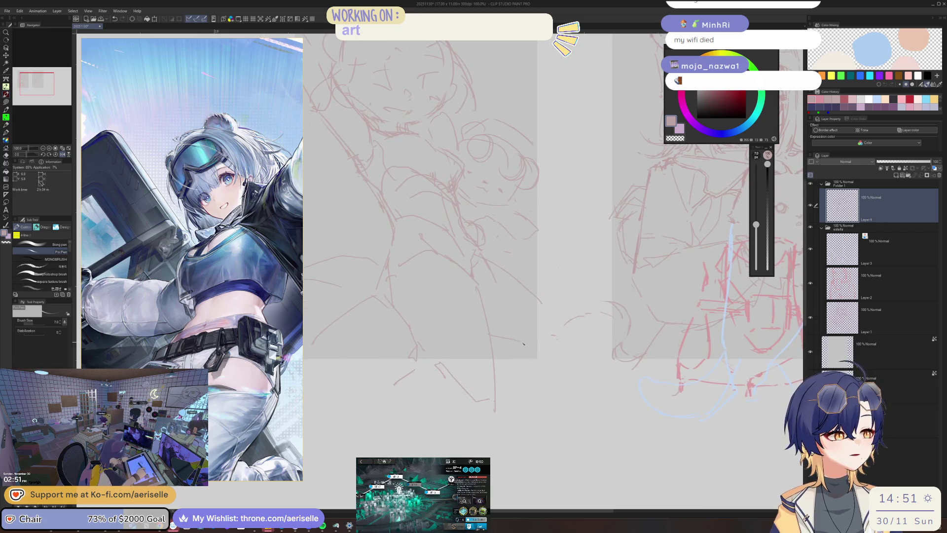
left_click_drag(560, 314, 550, 346)
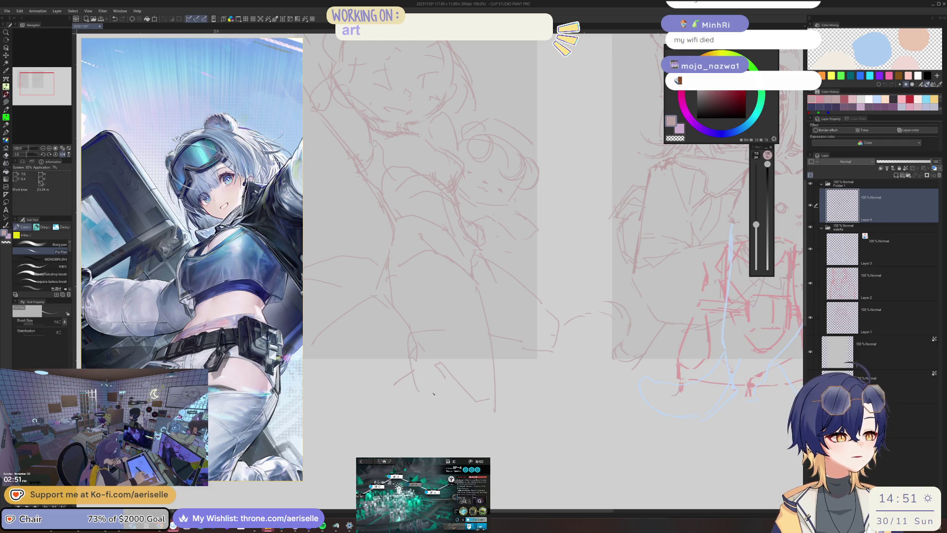
mouse_move(408, 353)
left_mouse_down()
mouse_move(418, 403)
mouse_move(466, 403)
left_mouse_up()
left_click_drag(555, 350, 510, 386)
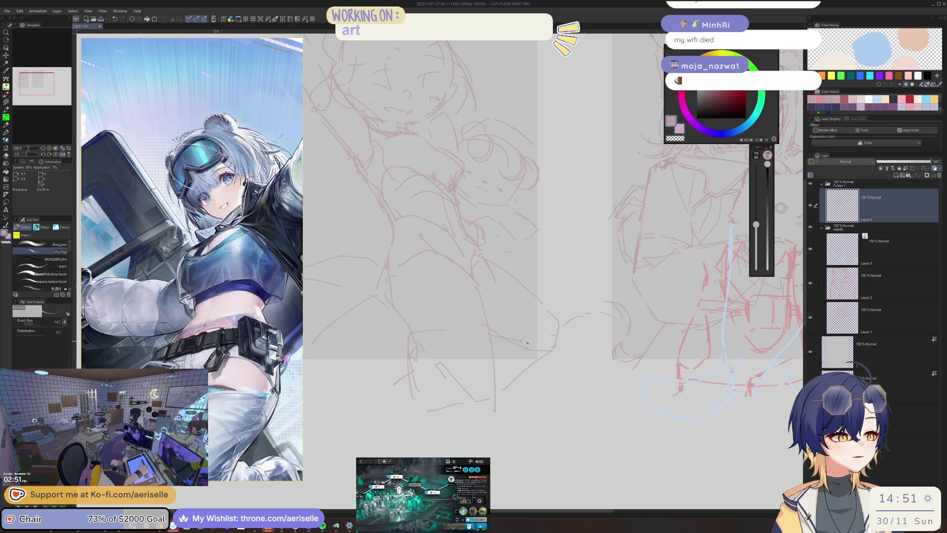
Step: Flip the canvas back and erase stray lines below the figure with a size-100 eraser
key("h")
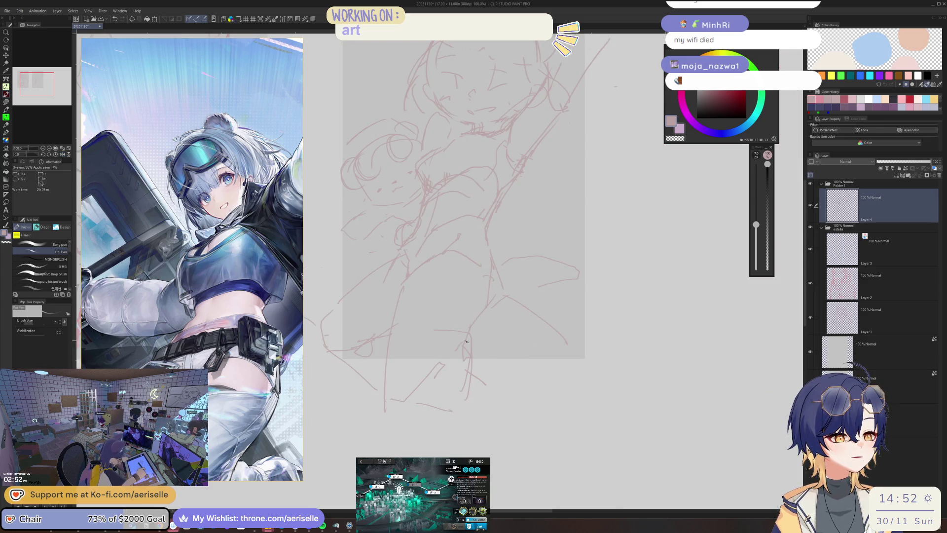
key("e")
mouse_move(463, 330)
left_mouse_down()
mouse_move(411, 390)
mouse_move(471, 375)
left_mouse_up()
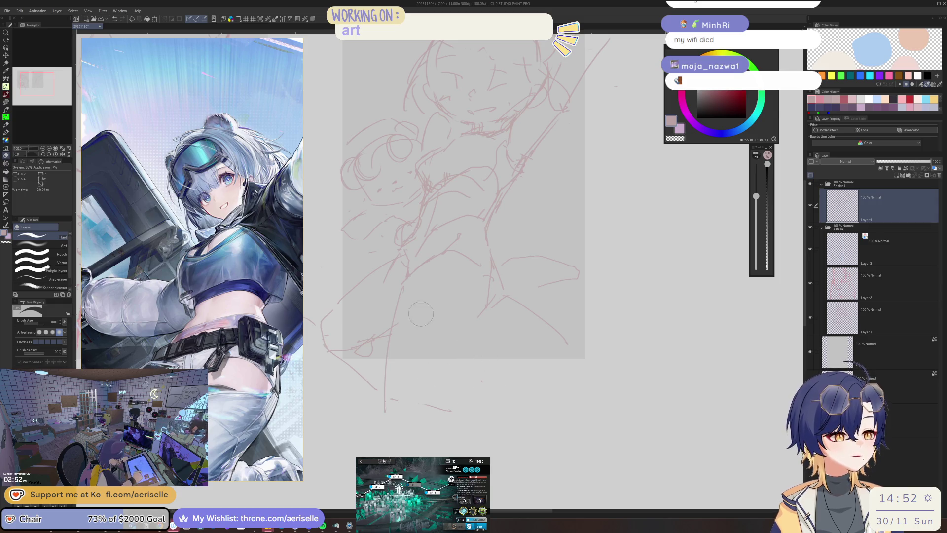
scroll(443, 309, "down", 2)
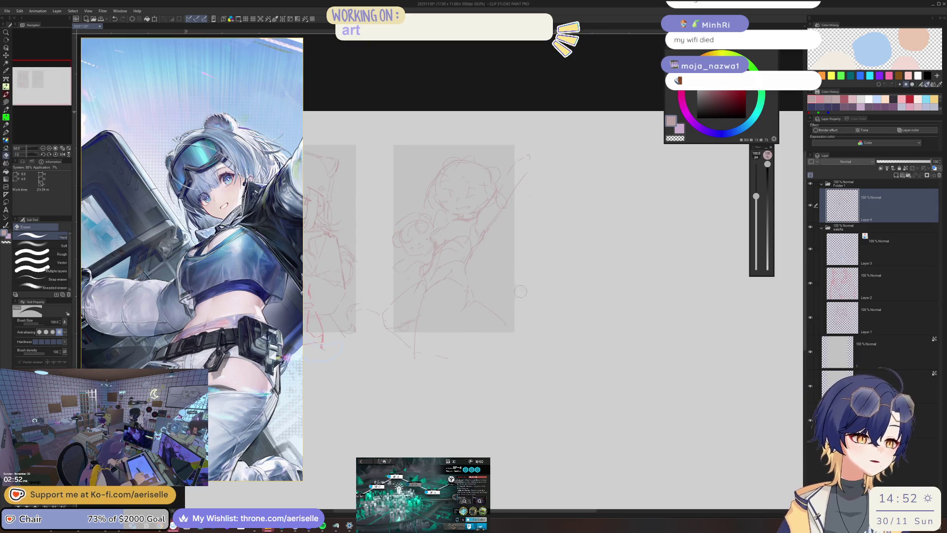
Step: Make a freehand Lasso selection around part of the legs, then cancel it
key("p")
scroll(427, 279, "up", 2)
key("m")
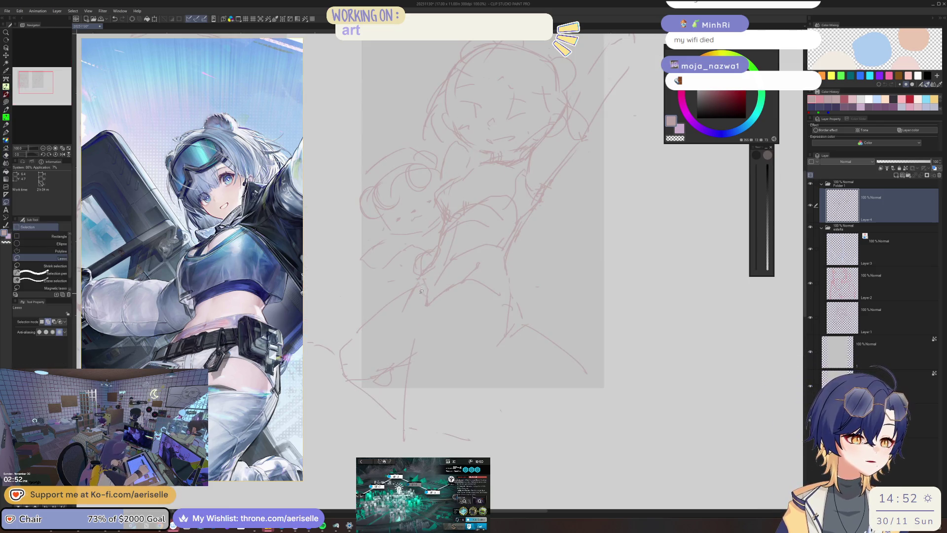
mouse_move(418, 280)
left_mouse_down()
mouse_move(420, 290)
mouse_move(390, 289)
mouse_move(338, 346)
mouse_move(375, 434)
mouse_move(407, 376)
mouse_move(412, 343)
left_mouse_up()
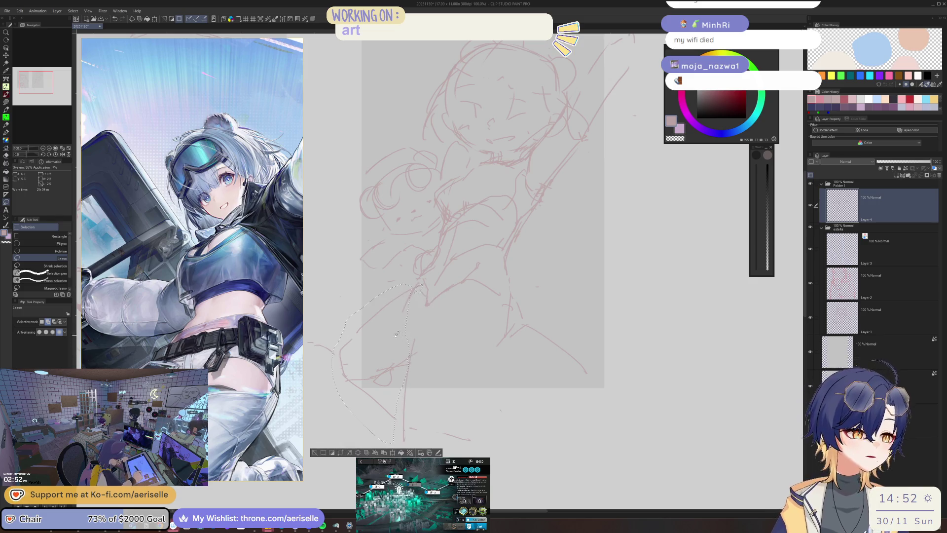
key("k")
key("ctrl+d")
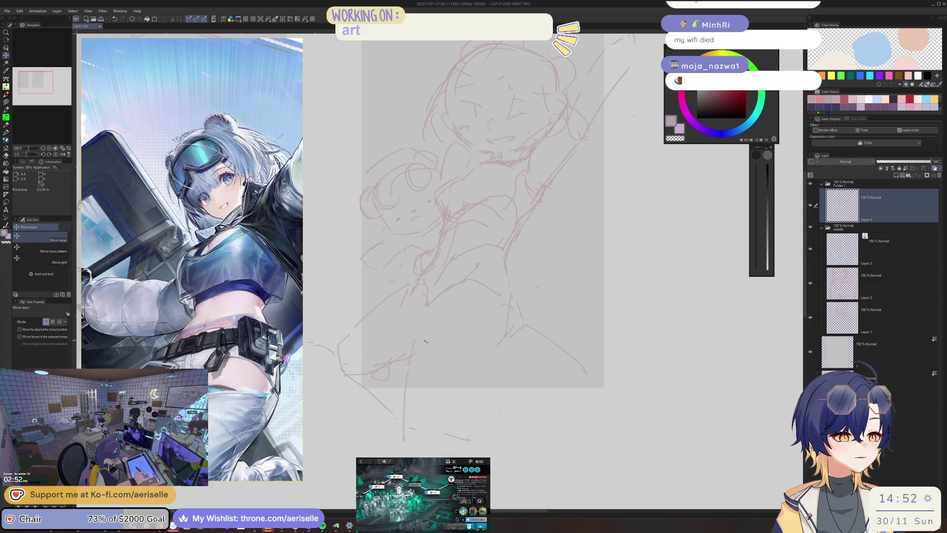
key("p")
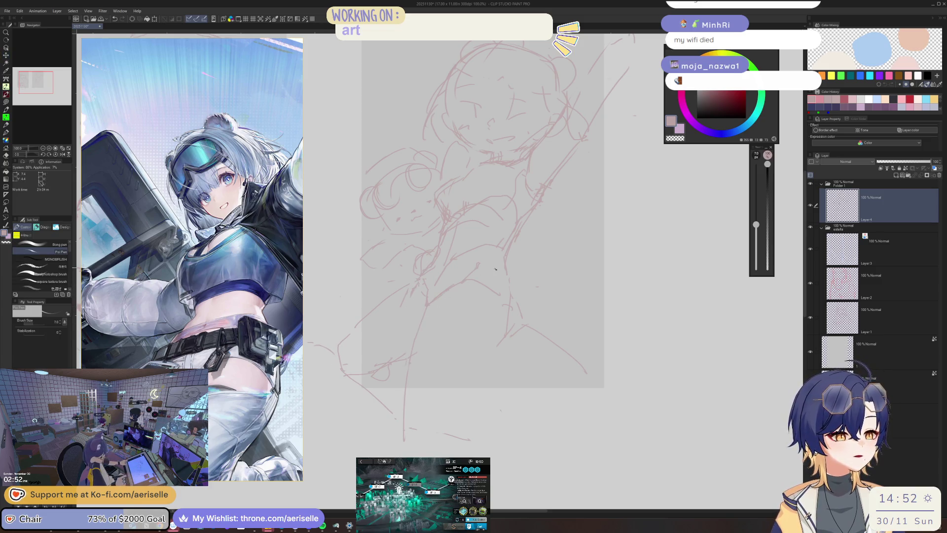
scroll(439, 297, "right", 5)
key("e")
key("p")
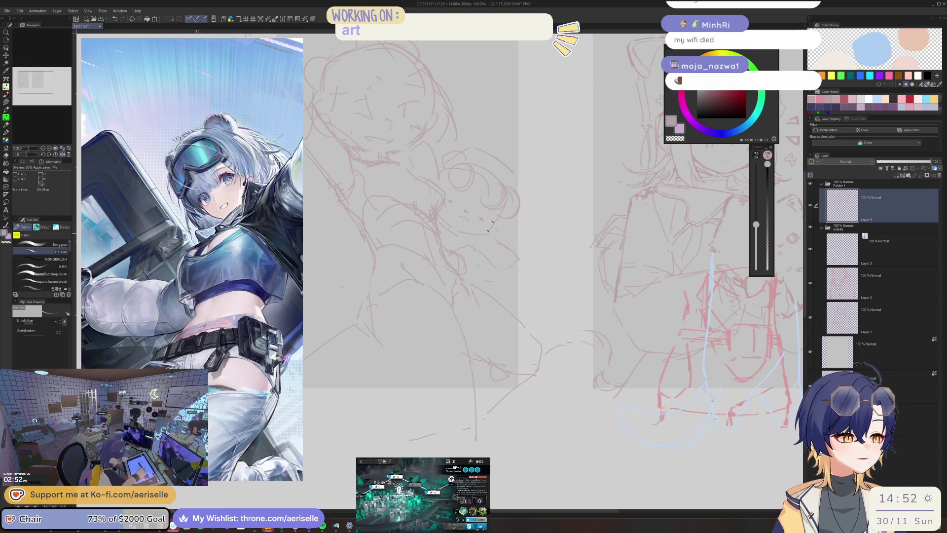
scroll(488, 228, "left", 5)
scroll(547, 168, "right", 3)
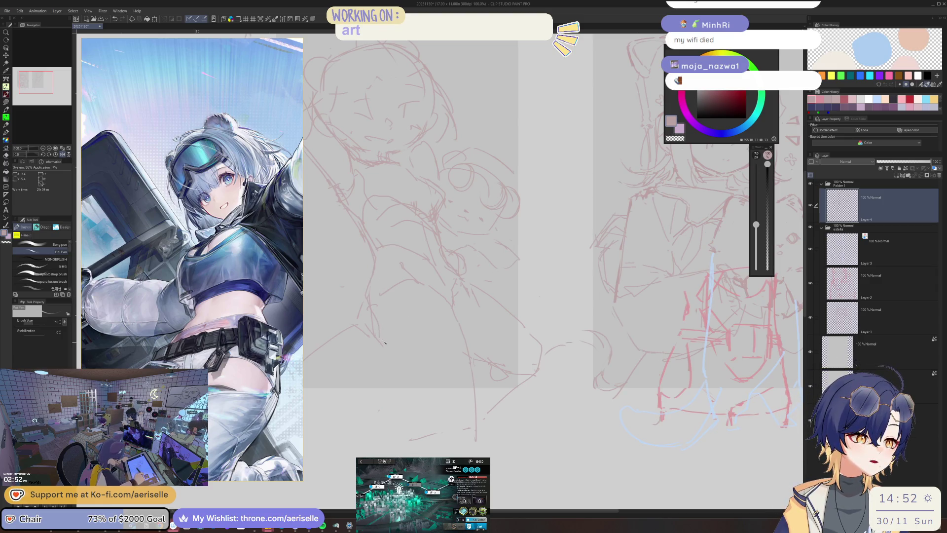
scroll(385, 342, "up", 3)
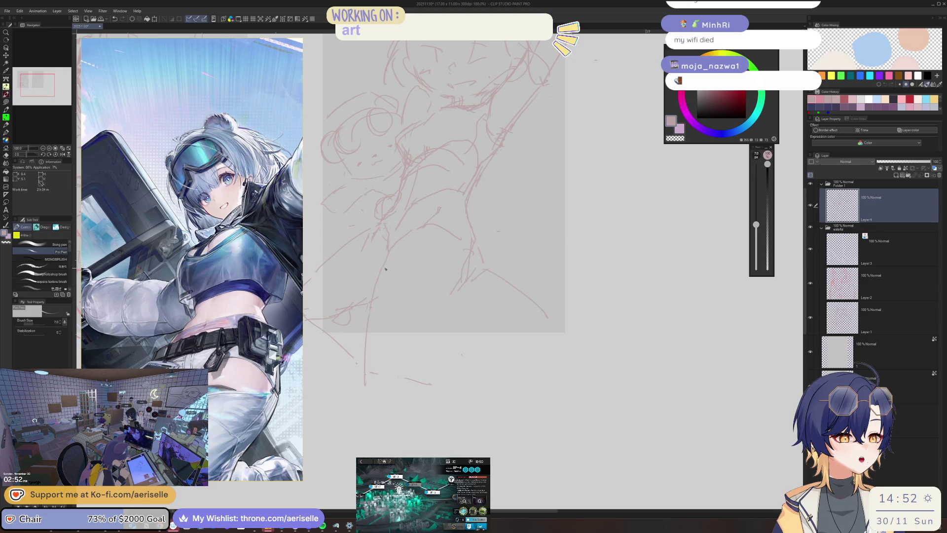
Step: Undo the previous leg strokes and add a shorter stroke higher on the body
key("ctrl+z")
left_click_drag(388, 340, 408, 394)
key("ctrl+z")
left_click_drag(385, 264, 380, 319)
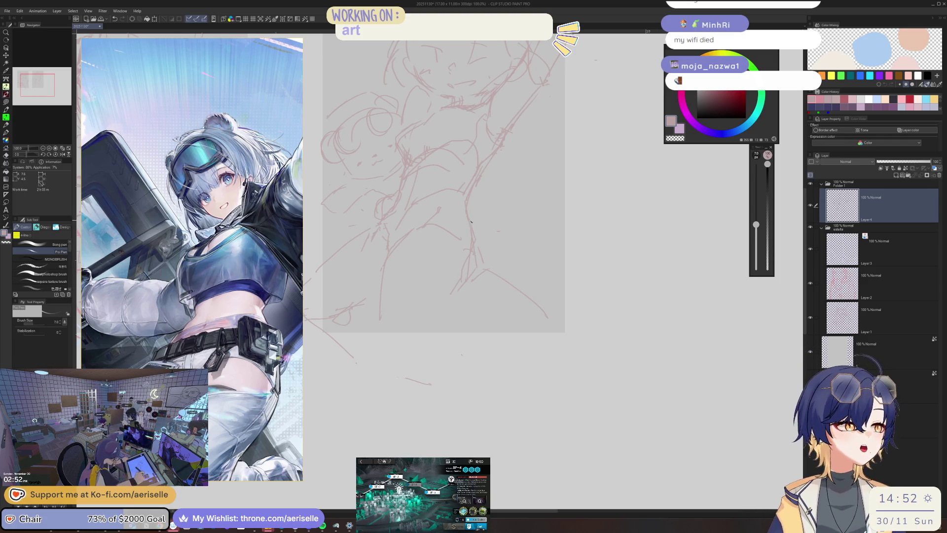
Step: Flip the canvas to check, sketch a new lower leg line, and zoom out to see both sketches
key("h")
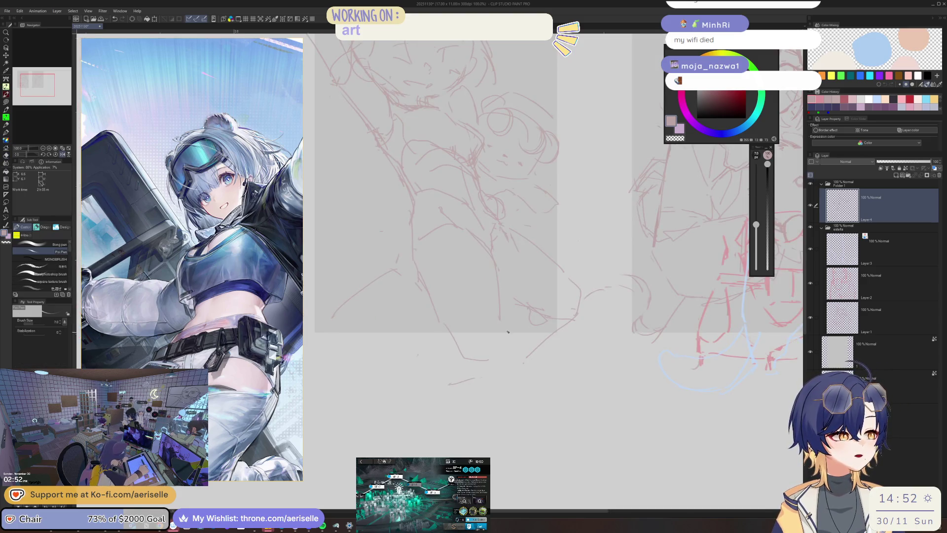
key("h")
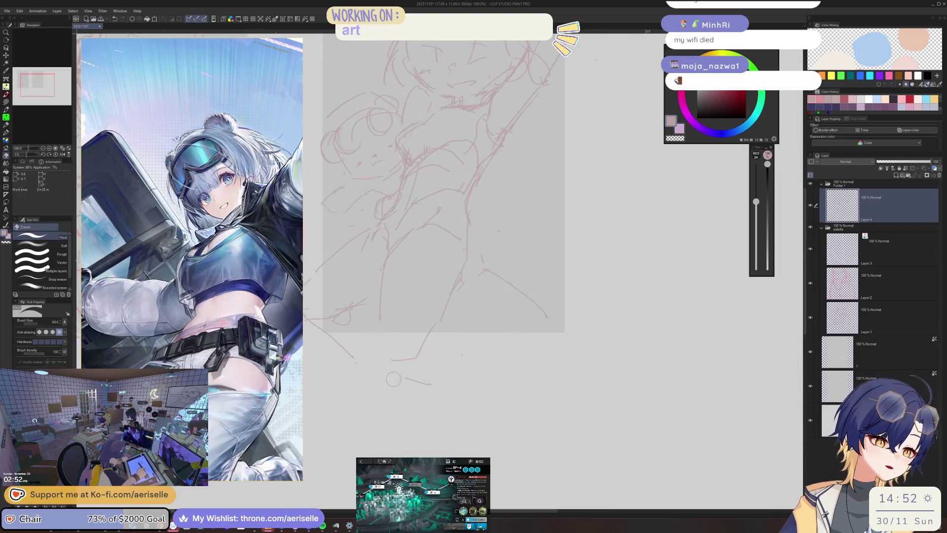
left_click_drag(383, 320, 404, 380)
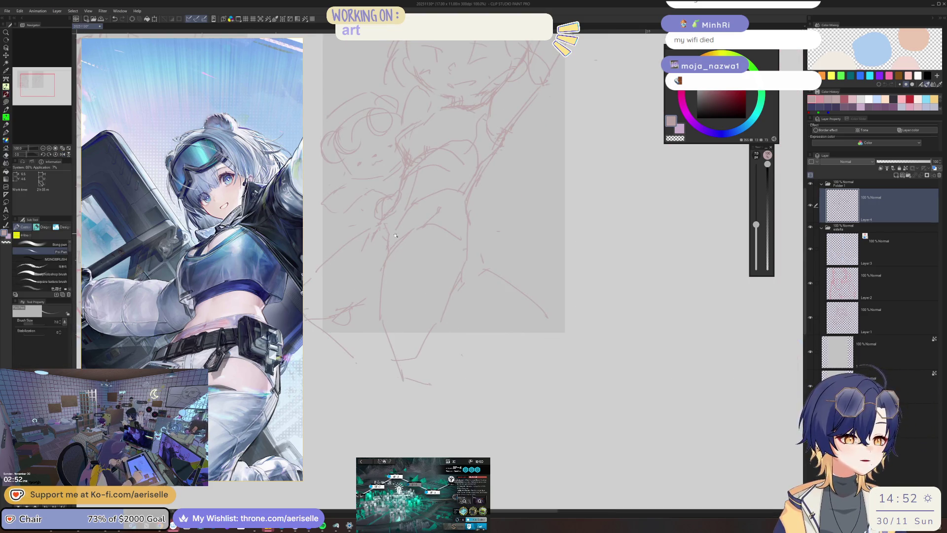
left_click_drag(344, 218, 401, 245)
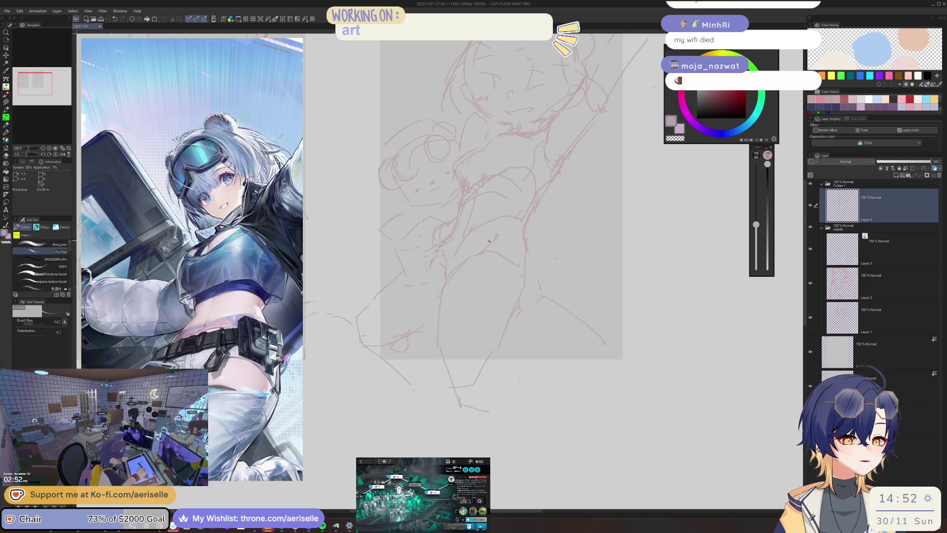
key("ctrl+minus")
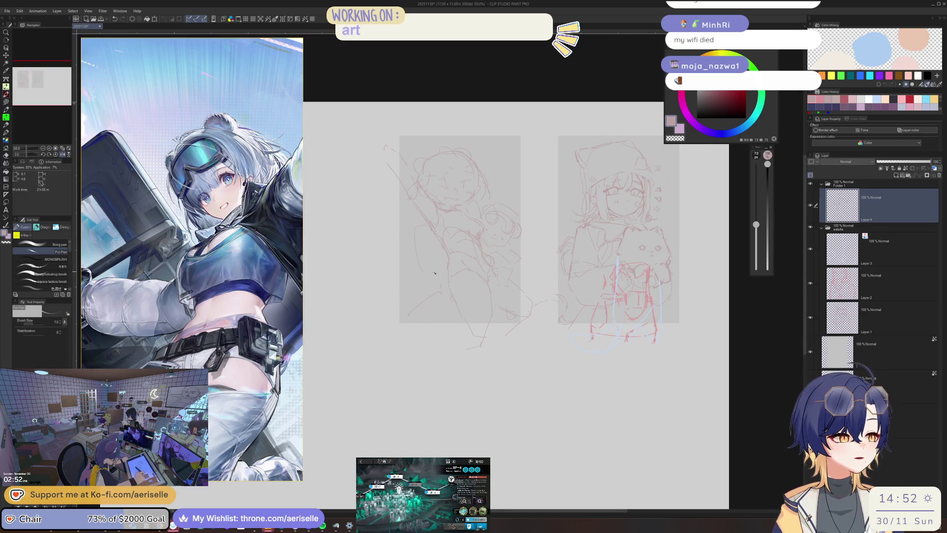
key("h")
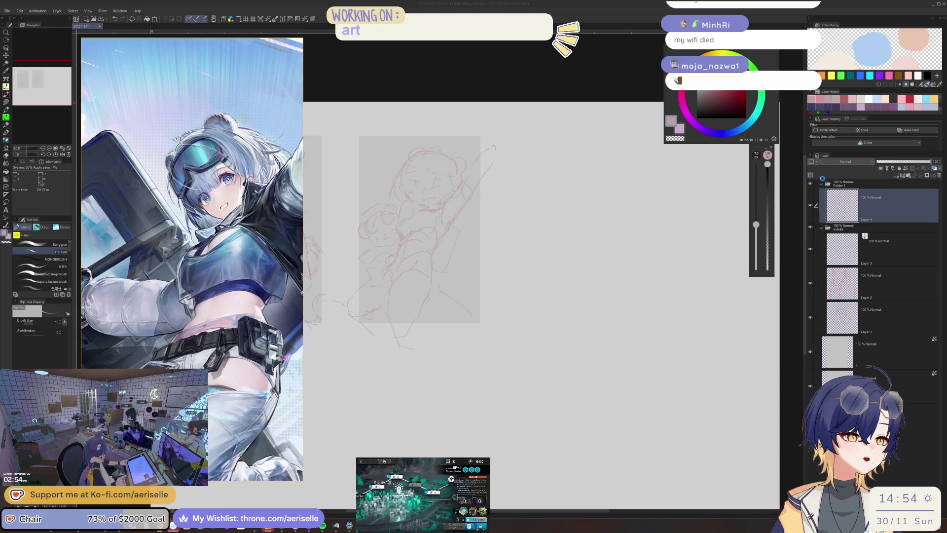
Step: Draw a short red line below the chibi's chin with the pen
scroll(424, 203, "up", 5)
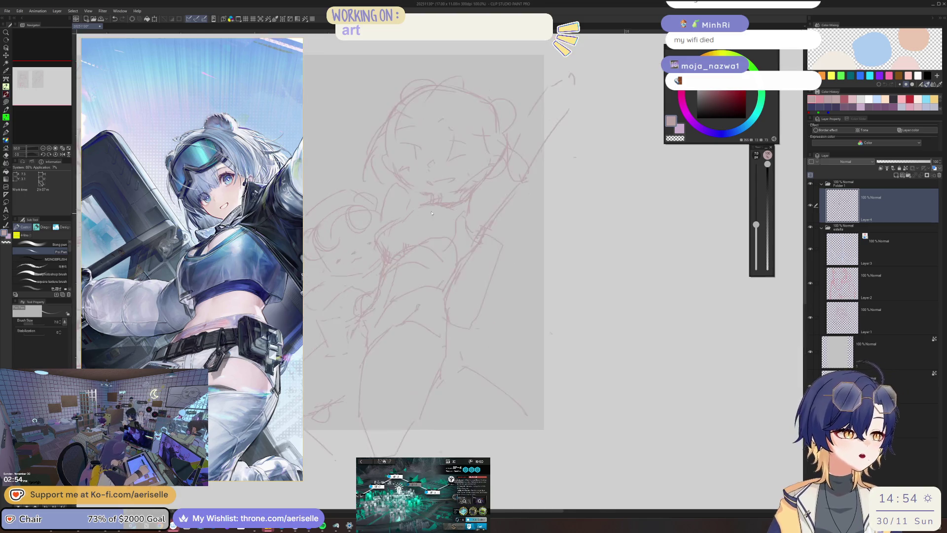
key("e")
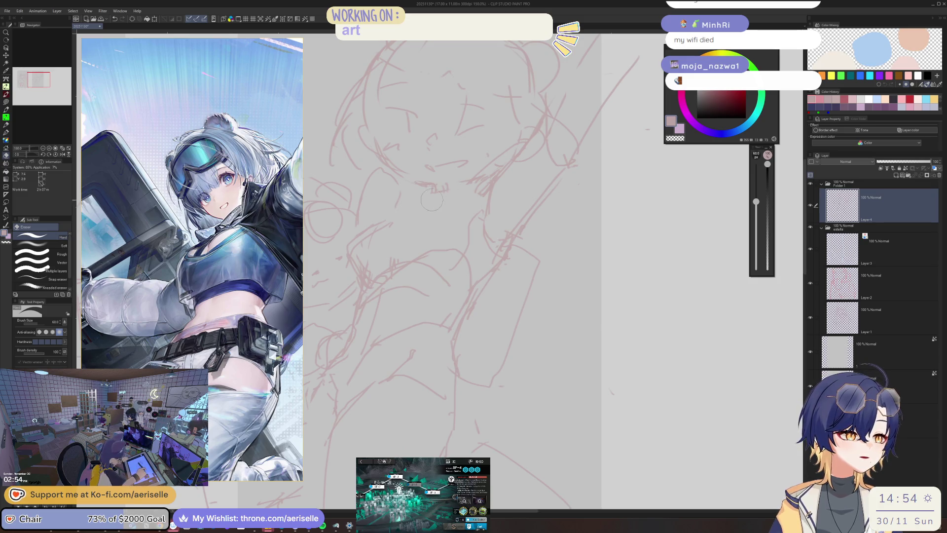
key("p")
left_click_drag(430, 206, 474, 196)
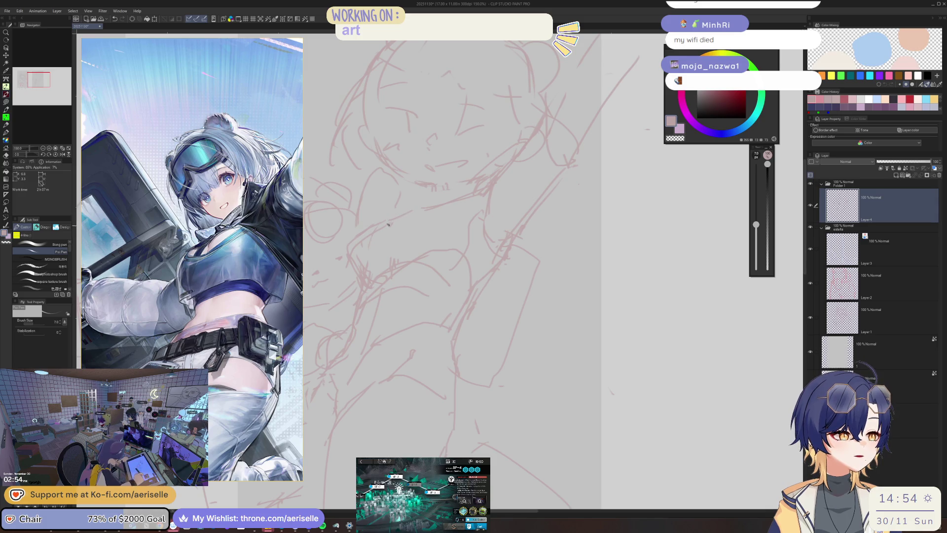
key("e")
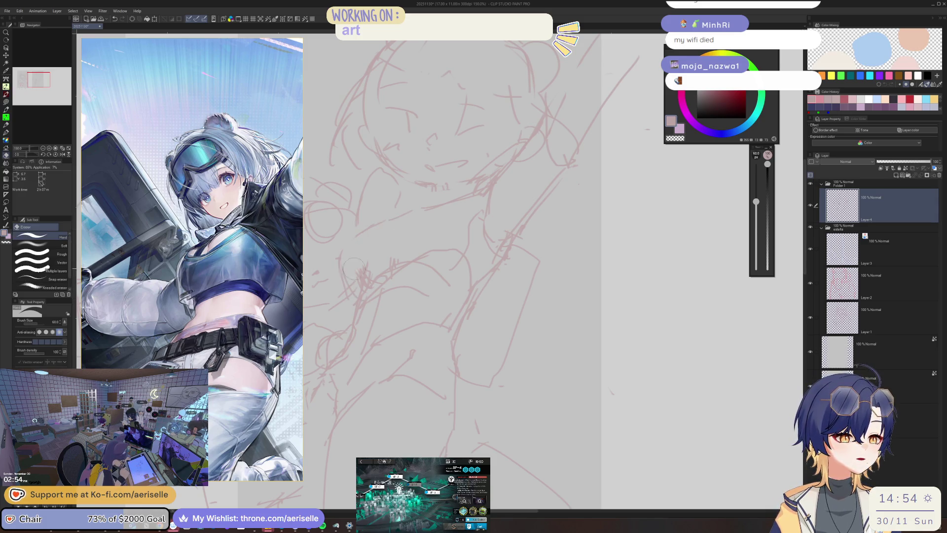
key("p")
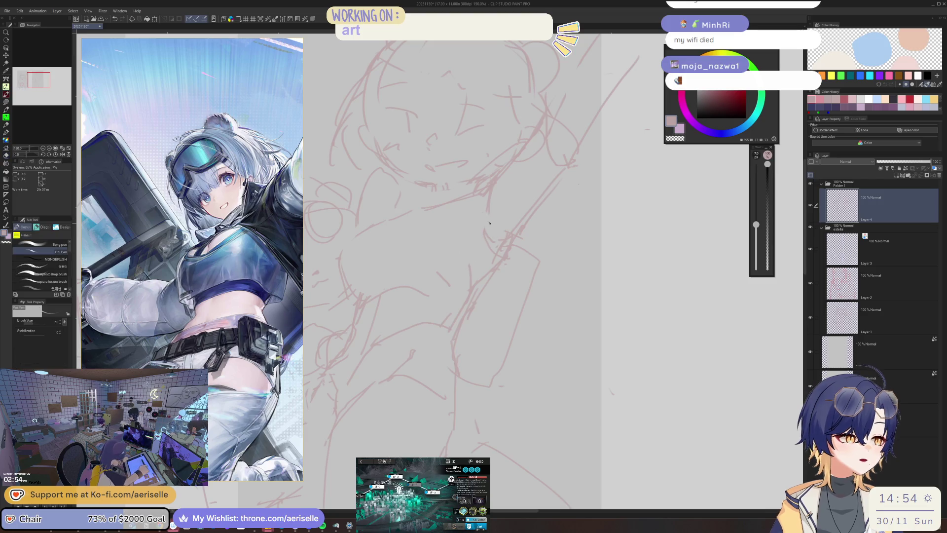
Step: Zoom out, recentre and flip the canvas horizontally to check the figure's proportions
key("ctrl+minus")
left_click_drag(519, 194, 504, 253)
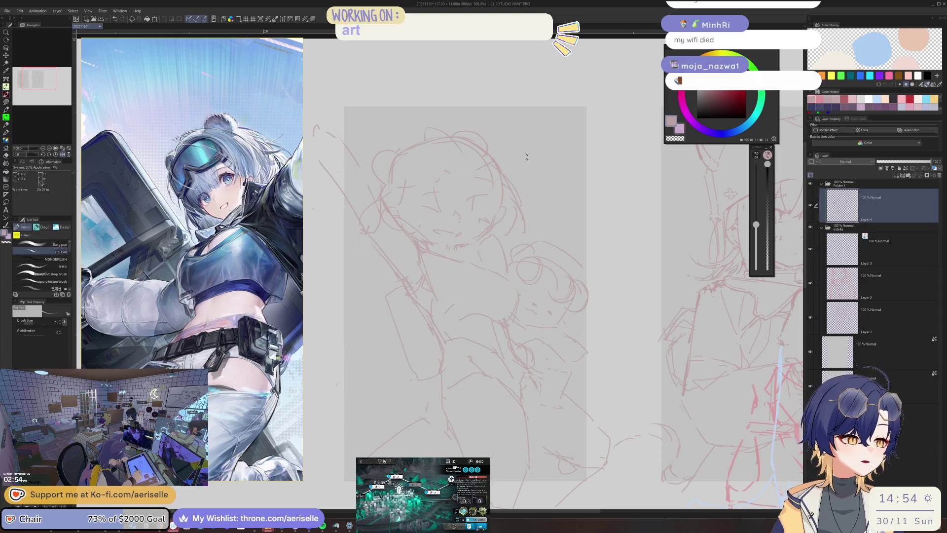
key("h")
key("e")
key("p")
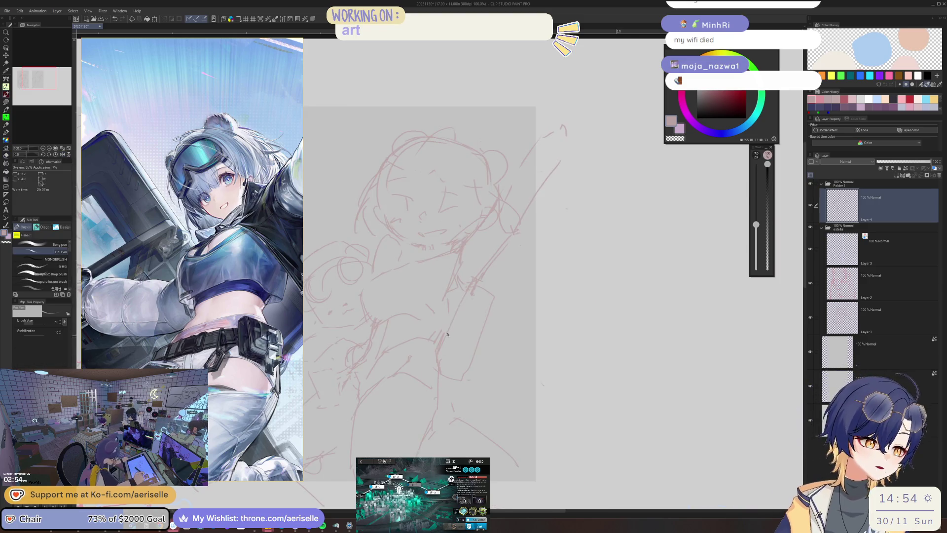
key("h")
key("h")
key("ctrl+minus")
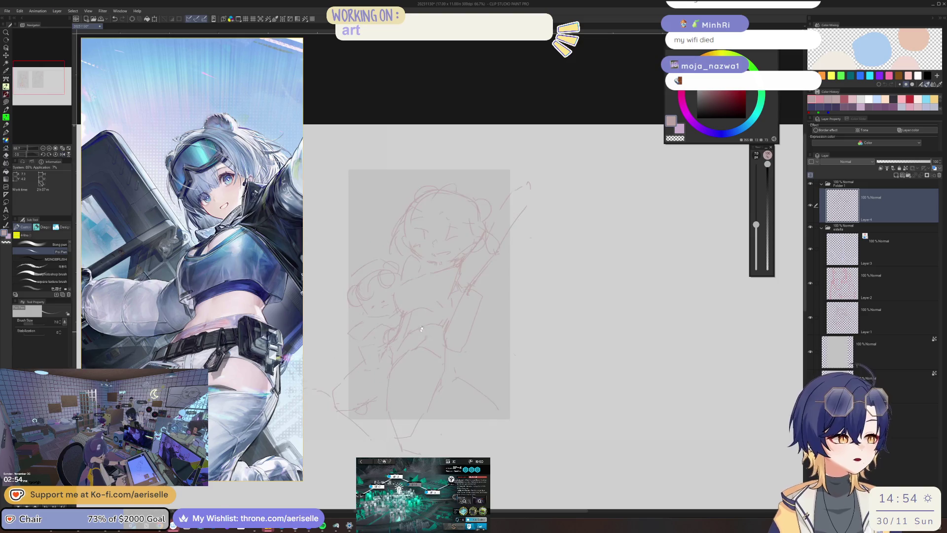
key("m")
key("ctrl+plus")
key("ctrl+plus")
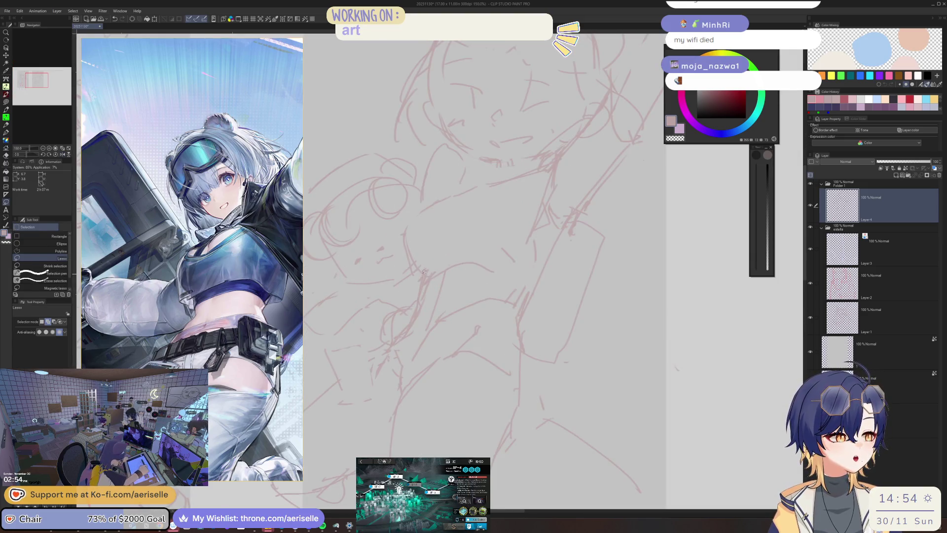
key("p")
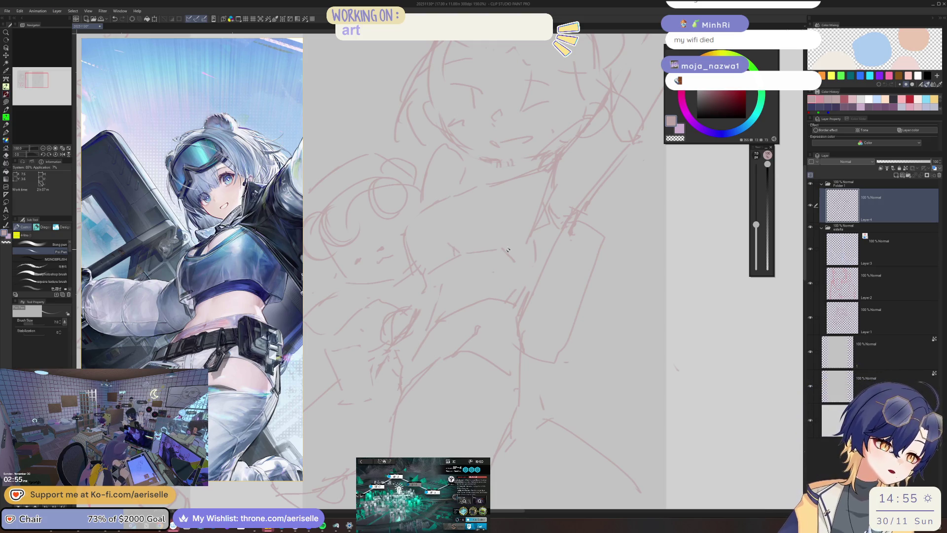
Step: Draw a new line down the side of the torso and erase a trial stroke
key("e")
key("p")
key("e")
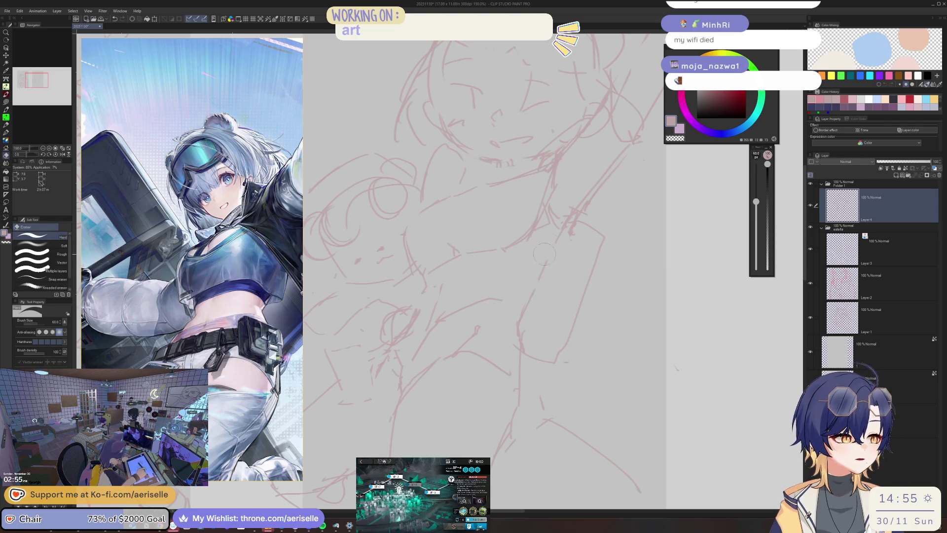
key("p")
left_click_drag(566, 228, 540, 275)
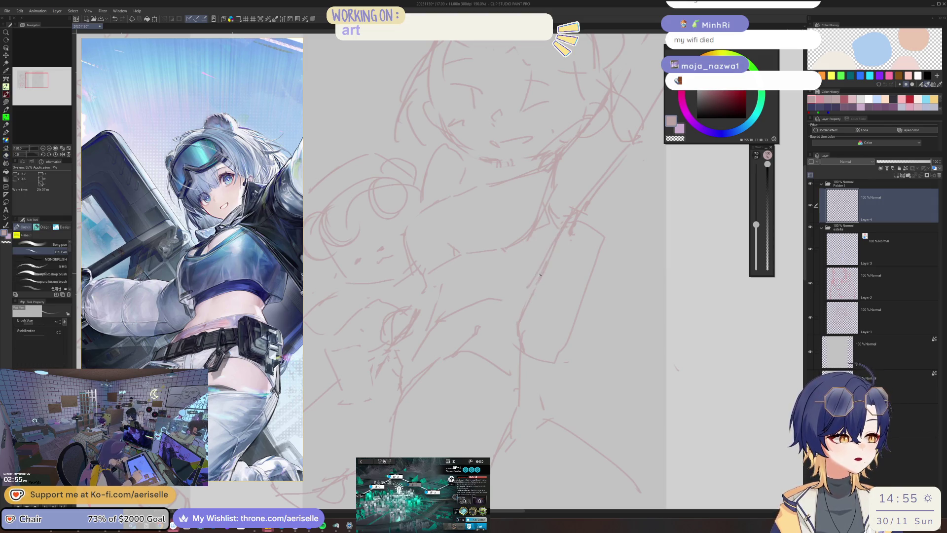
mouse_move(525, 307)
left_mouse_down()
mouse_move(528, 377)
mouse_move(518, 325)
mouse_move(511, 392)
left_mouse_up()
key("e")
key("ctrl+0")
key("ctrl+alt+0")
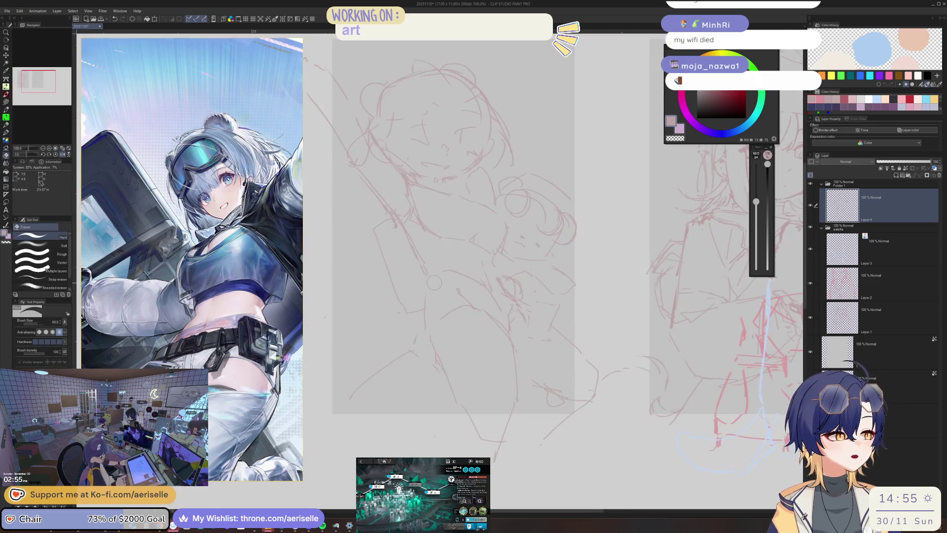
Step: Flip the canvas horizontally and back to check the chibi figure
key("p")
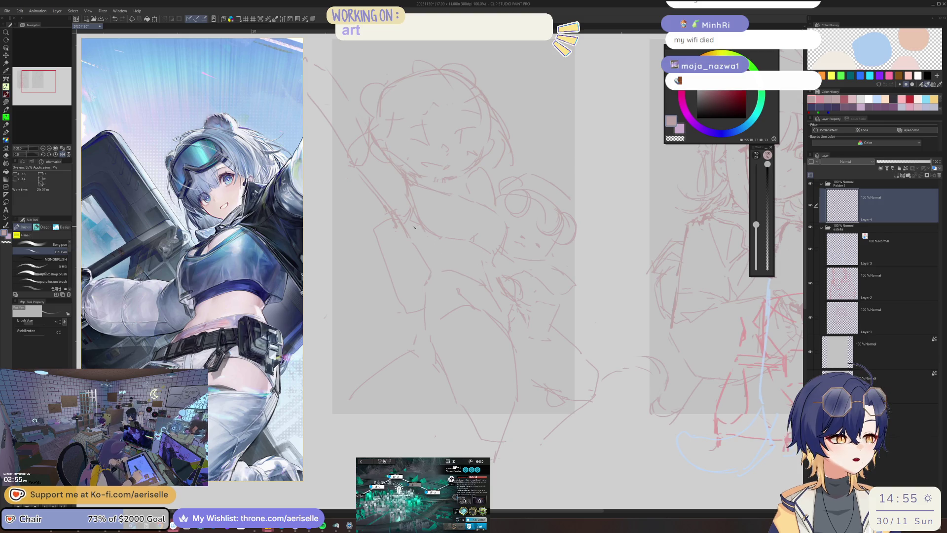
key("h")
key("e")
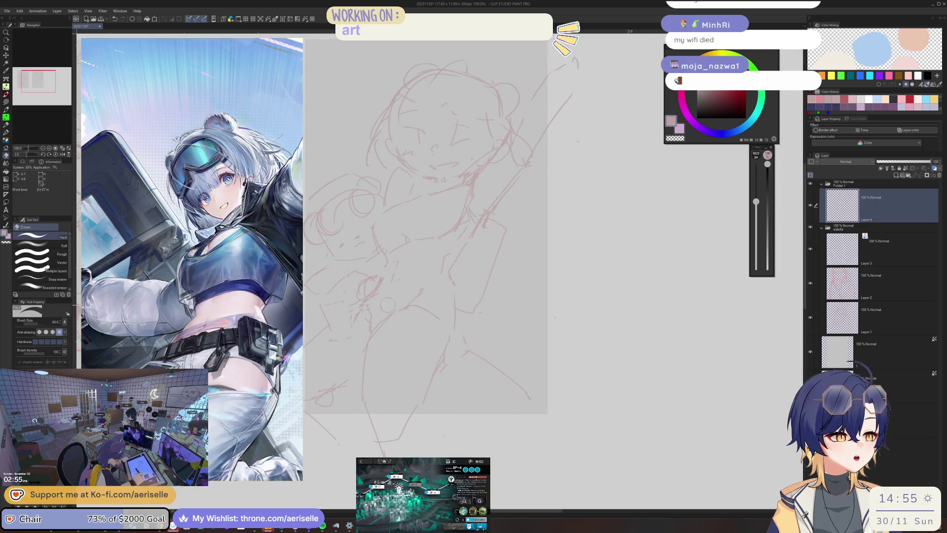
key("p")
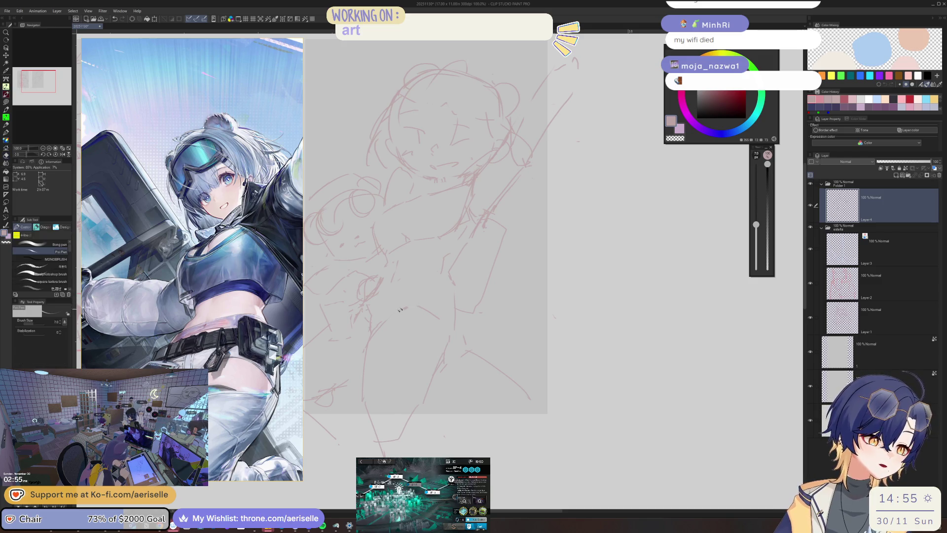
key("e")
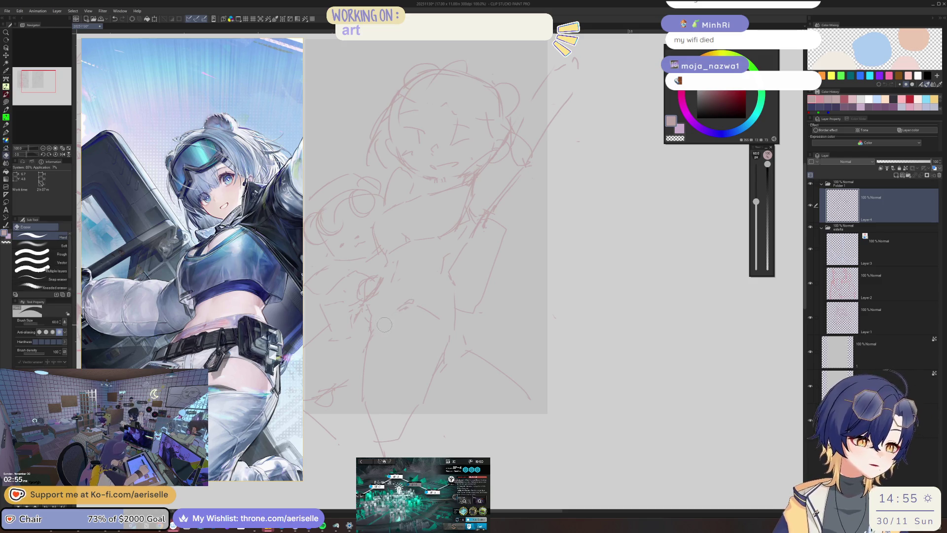
key("p")
key("h")
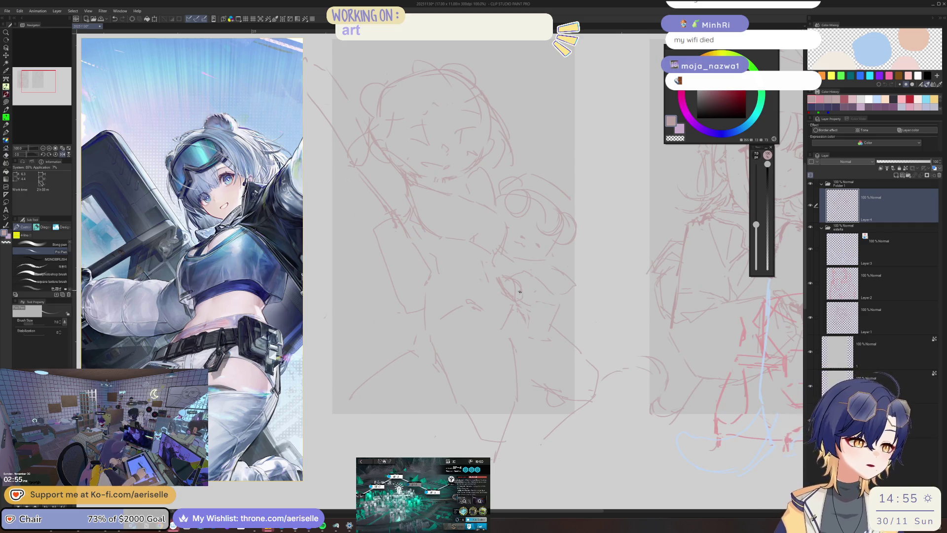
key("h")
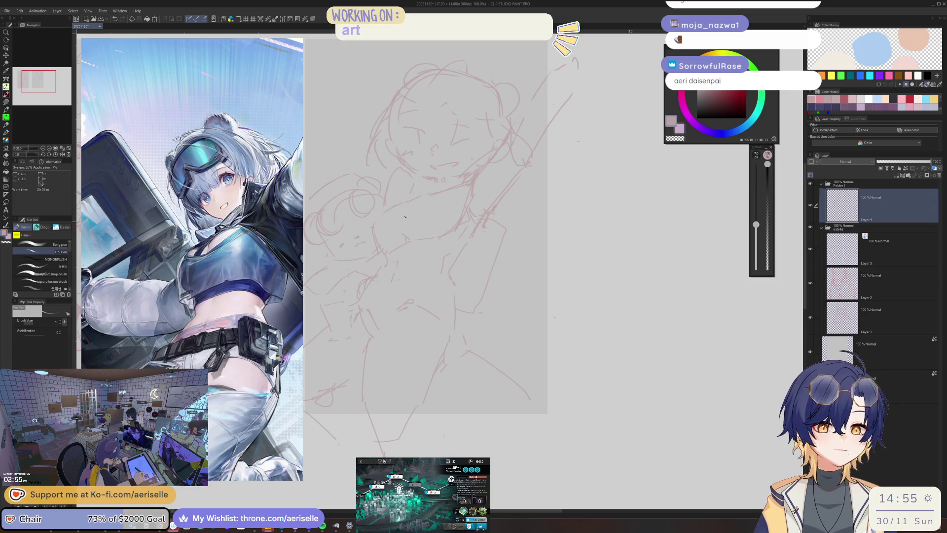
Step: Bring the head area into view and draw a small wedge accent beside the head
key("ctrl+minus")
left_click_drag(454, 255, 452, 304)
key("ctrl+plus")
key("e")
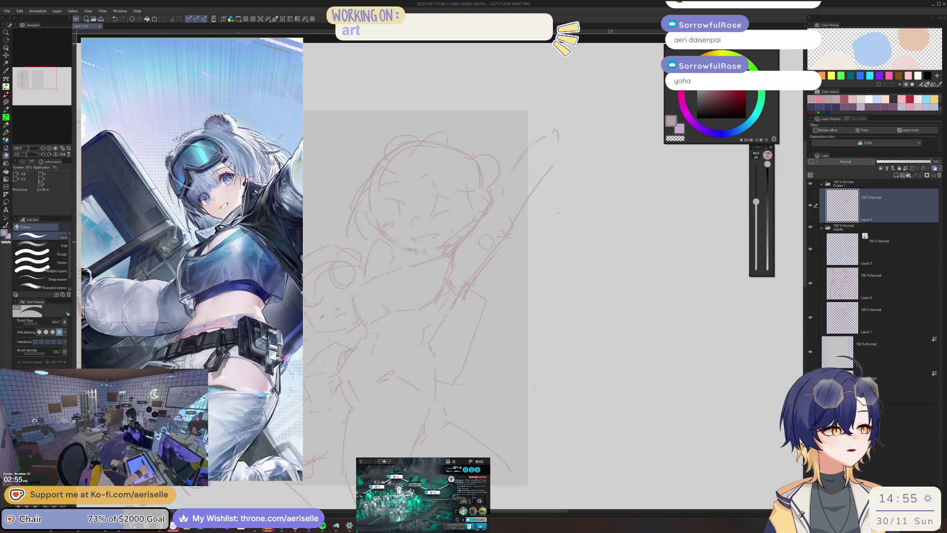
left_click_drag(486, 242, 550, 276)
key("p")
mouse_move(411, 169)
left_mouse_down()
mouse_move(418, 192)
mouse_move(395, 197)
mouse_move(400, 145)
mouse_move(347, 139)
left_mouse_up()
Step: Erase the stray lines near the figure's right shoulder
key("e")
left_click_drag(469, 241, 455, 258)
key("p")
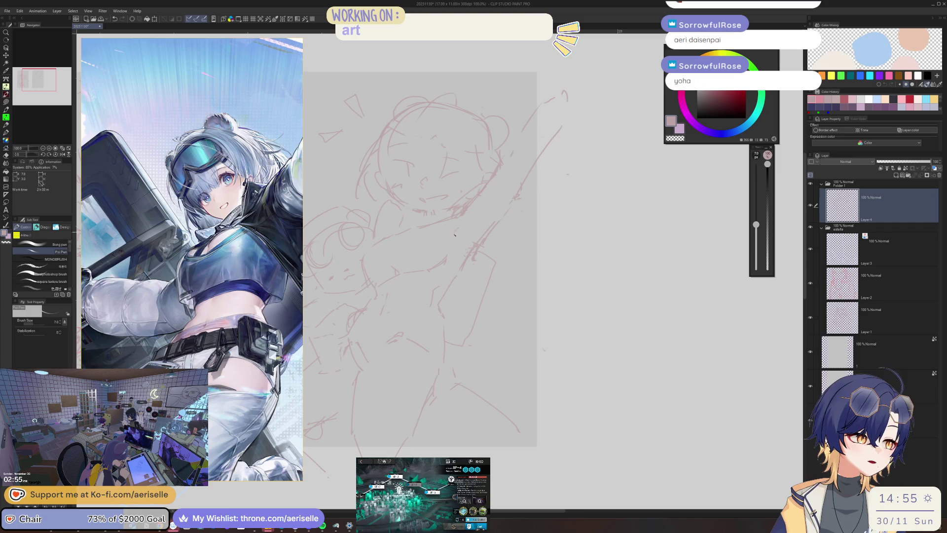
key("e")
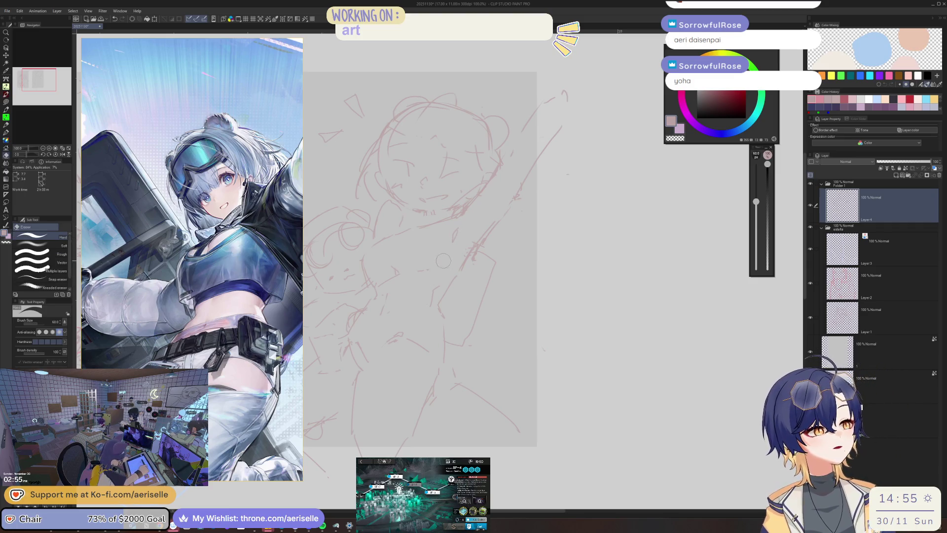
scroll(414, 274, "up", 2)
key("p")
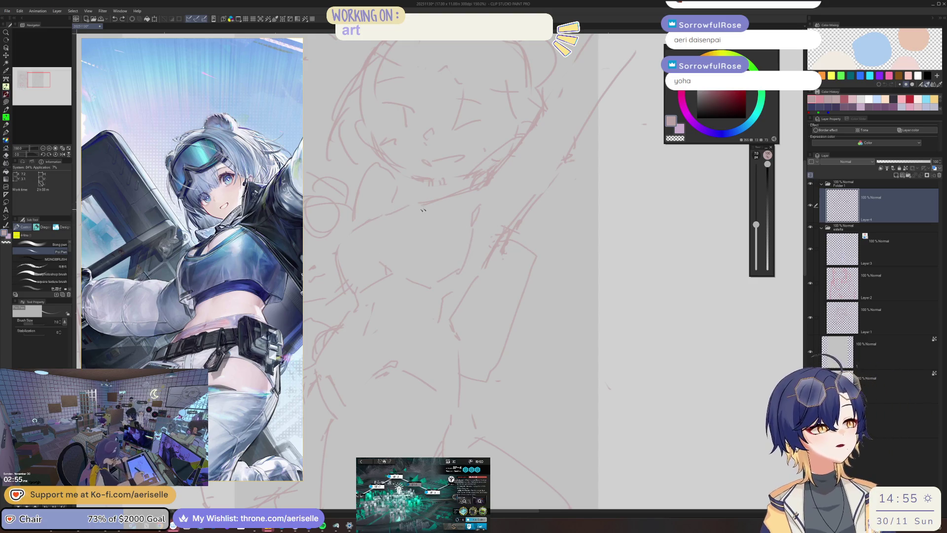
scroll(402, 211, "down", 2)
scroll(467, 219, "up", 2)
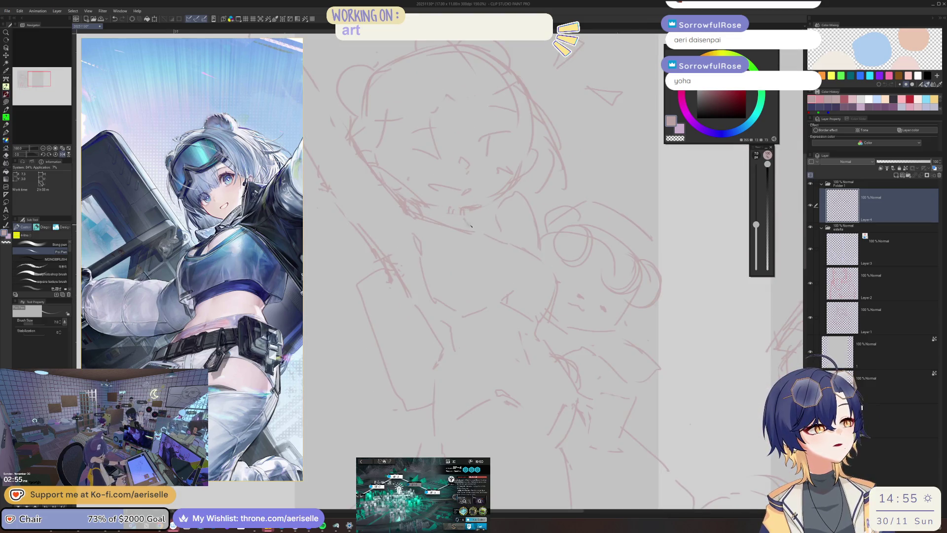
key("e")
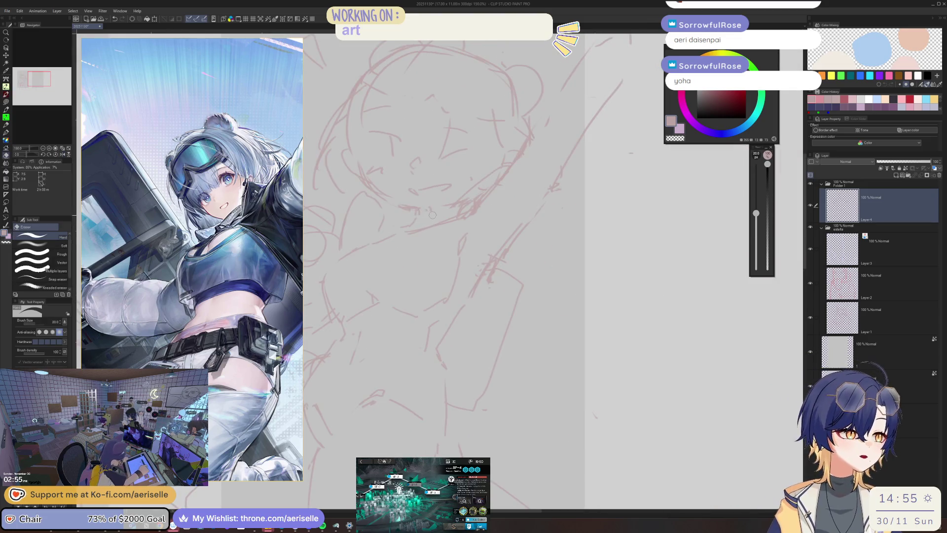
scroll(417, 210, "down", 4)
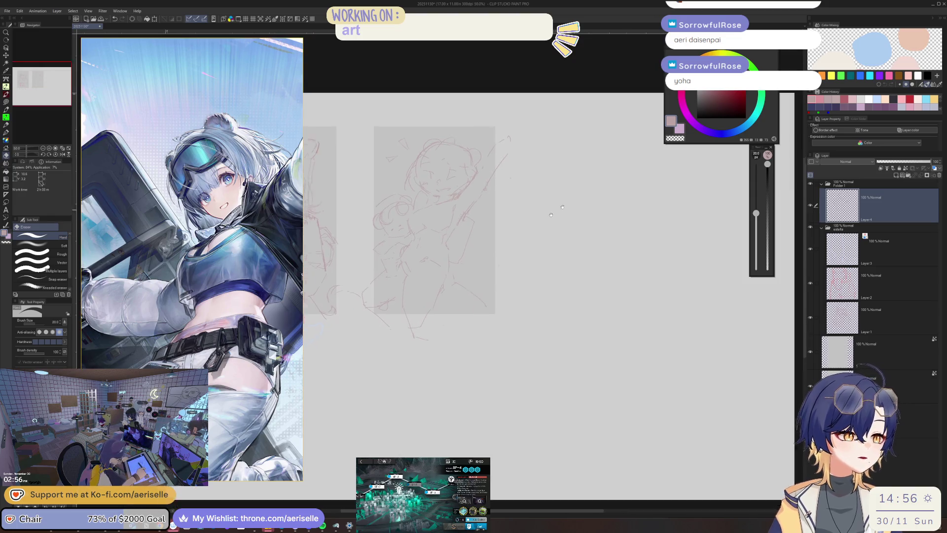
Step: Enlarge the eraser to size 100 and mirror the canvas to check the pose
key("bracketright")
key("bracketright")
key("bracketright")
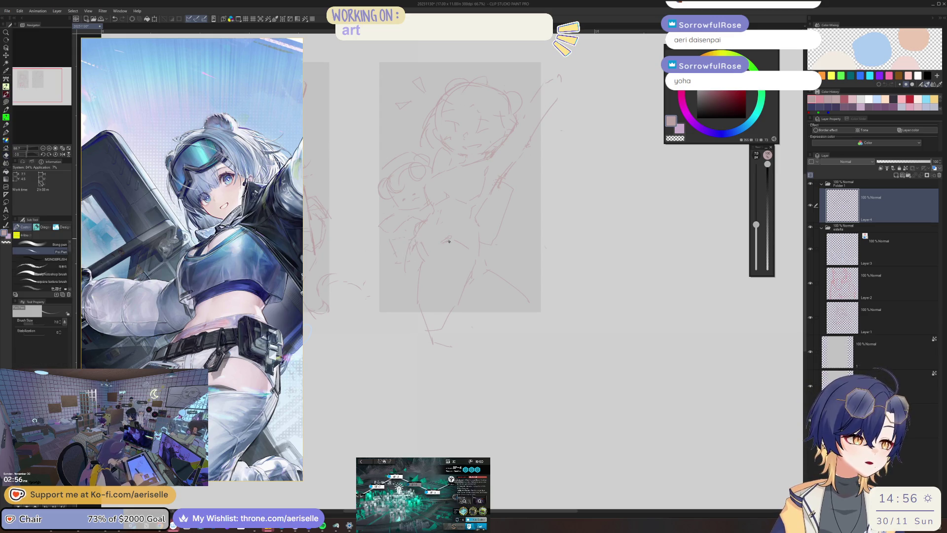
key("bracketright")
key("p")
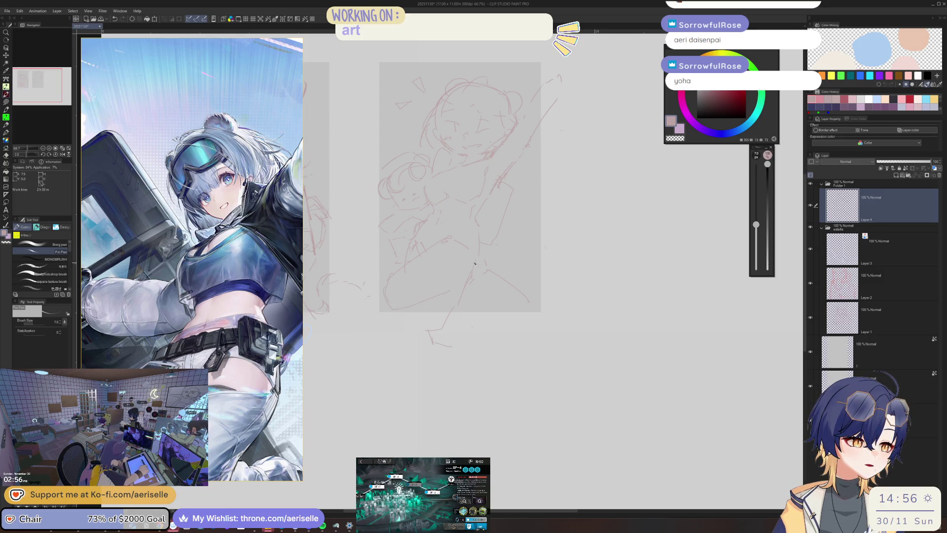
key("h")
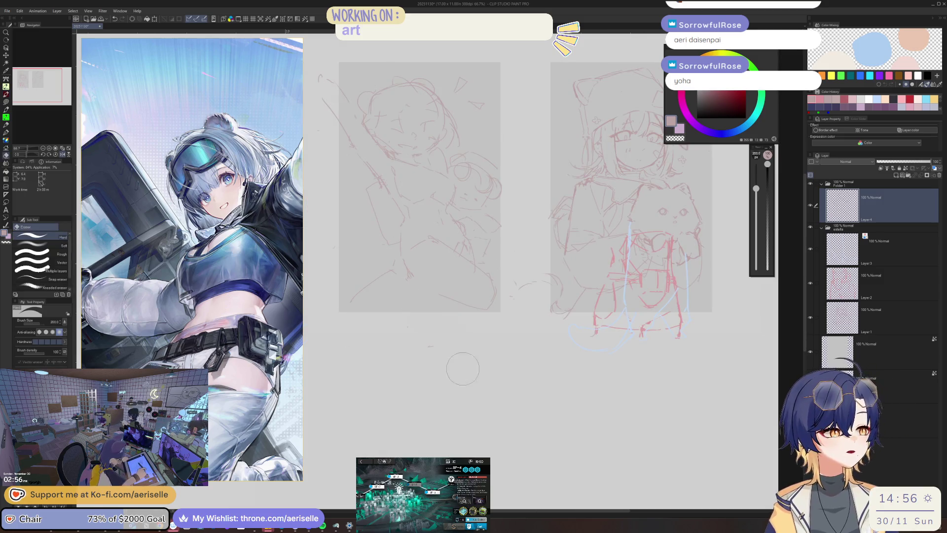
key("e")
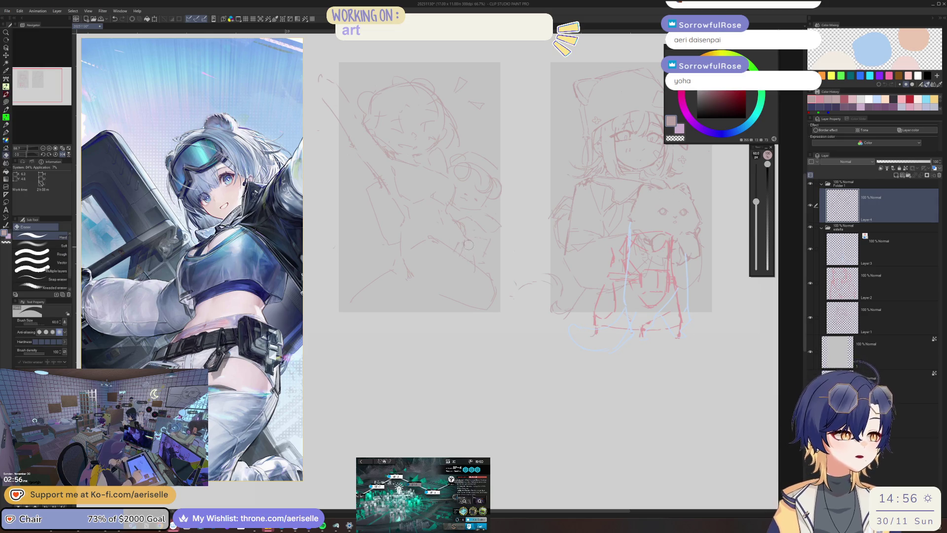
key("p")
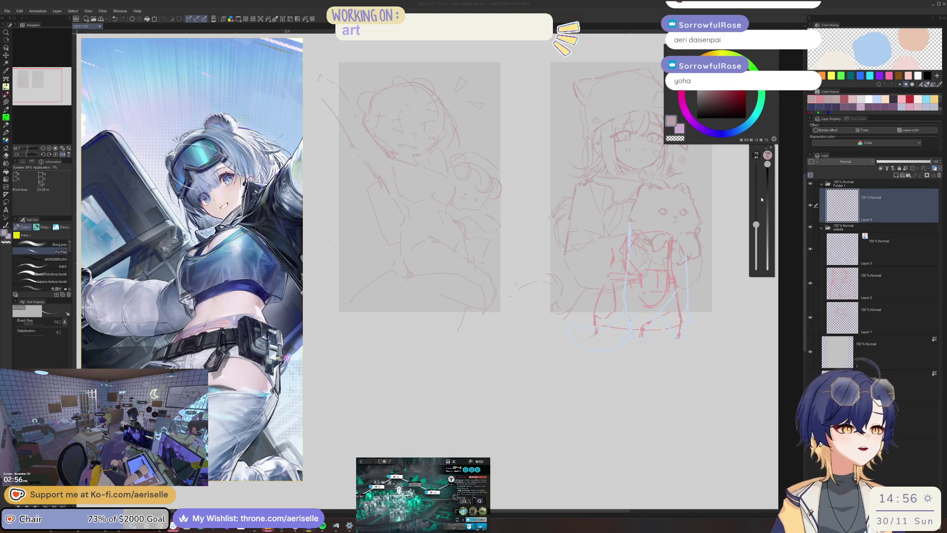
Step: Erase the faint stray line below the sketch and scroll the reference down to the legs and boots
scroll(493, 197, "left", 5)
scroll(467, 196, "up", 3)
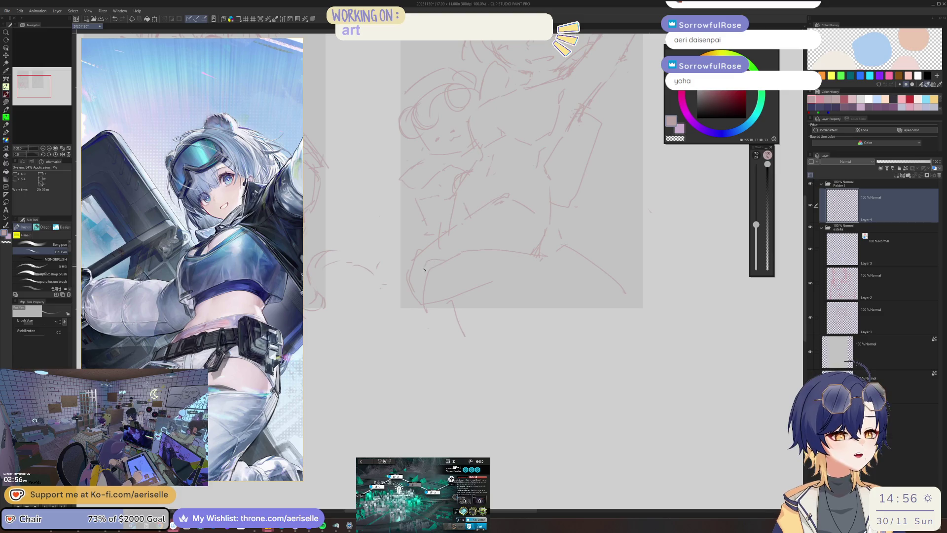
scroll(436, 261, "right", 5)
key("e")
left_click_drag(479, 280, 449, 315)
key("p")
scroll(464, 298, "left", 3)
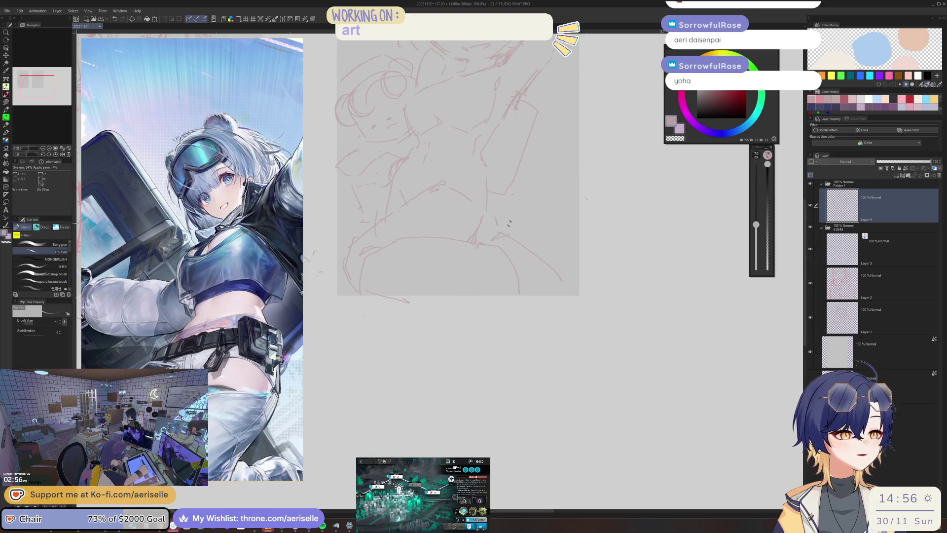
scroll(261, 269, "down", 8)
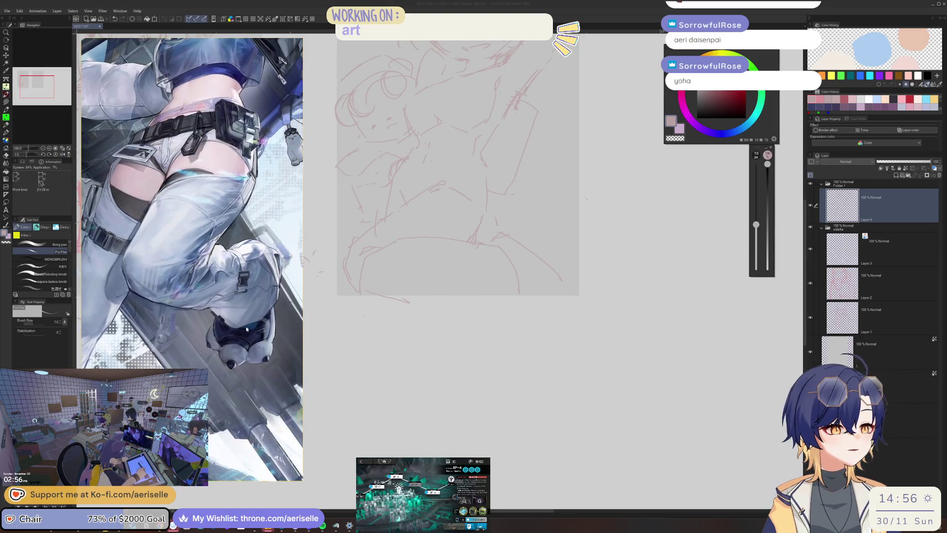